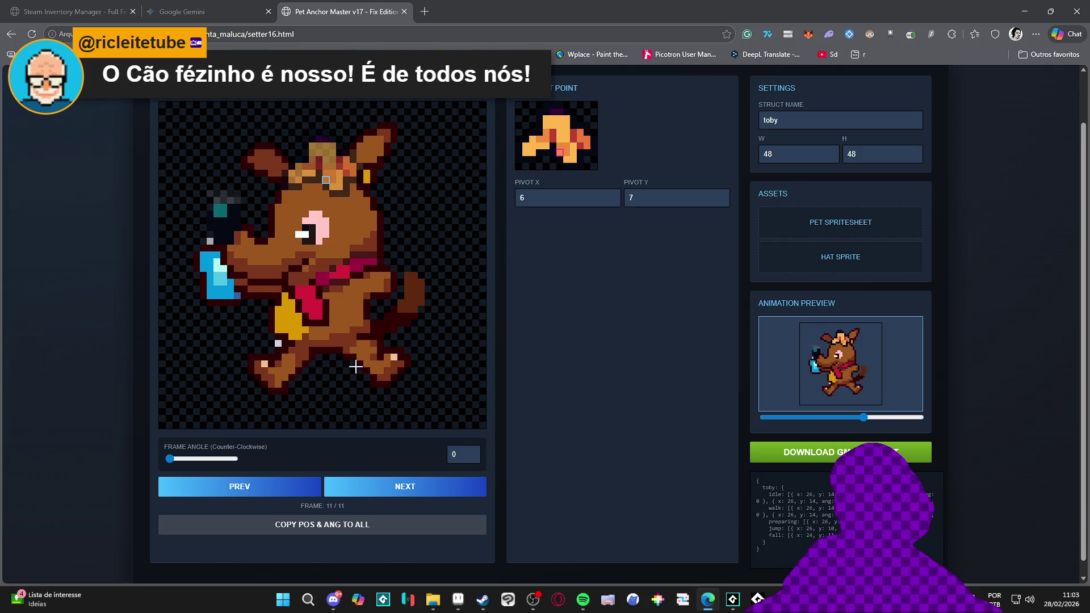
# Return to frame 1, rename the struct from toby to caofezinho, and select the generated offset code
pyautogui.click(416, 489)
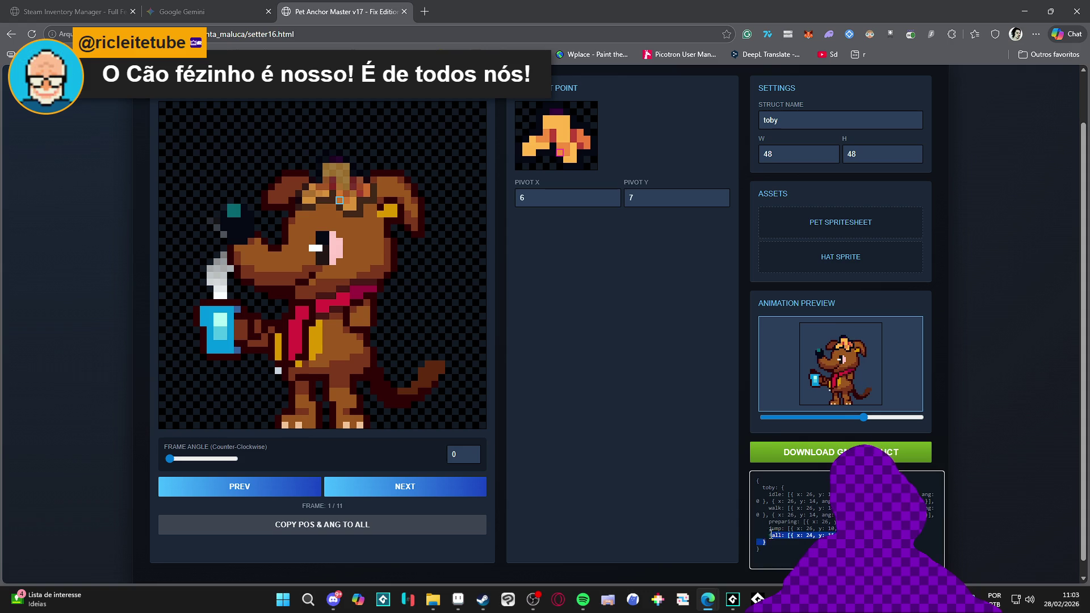
pyautogui.click(777, 553)
pyautogui.click(800, 117)
pyautogui.press('BackSpace')
pyautogui.press('BackSpace')
pyautogui.press('BackSpace')
pyautogui.write('caofezinho')
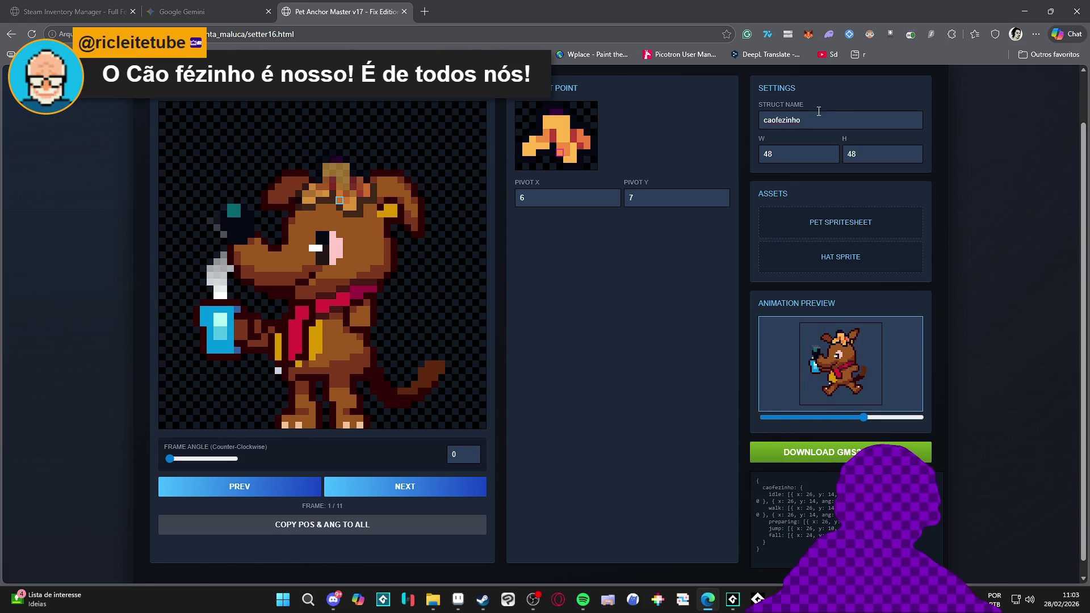
pyautogui.moveTo(765, 542); pyautogui.dragTo(762, 487)
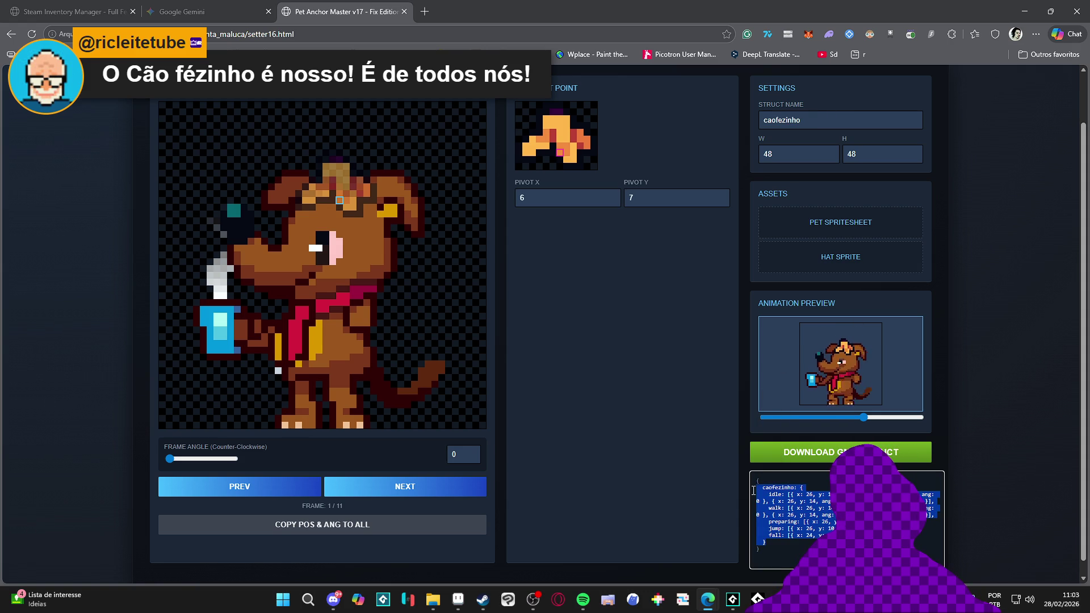
# In skins_metadata, replace the caofezinho offset block with the pasted code and fix its indentation
pyautogui.click(732, 603)
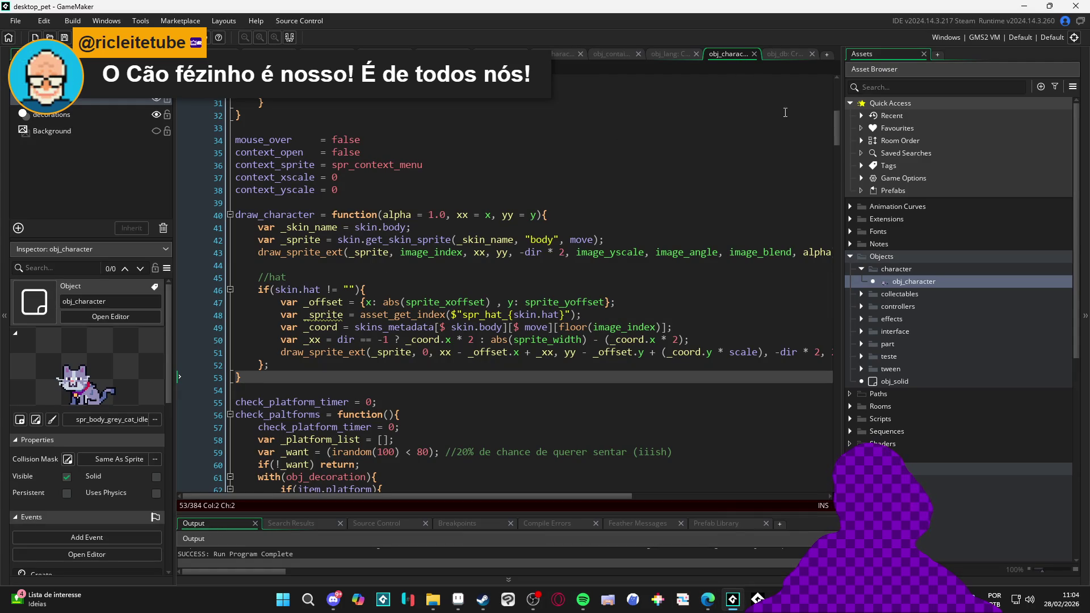
pyautogui.moveTo(839, 138); pyautogui.dragTo(802, 492)
pyautogui.scroll(18, 632, 384)
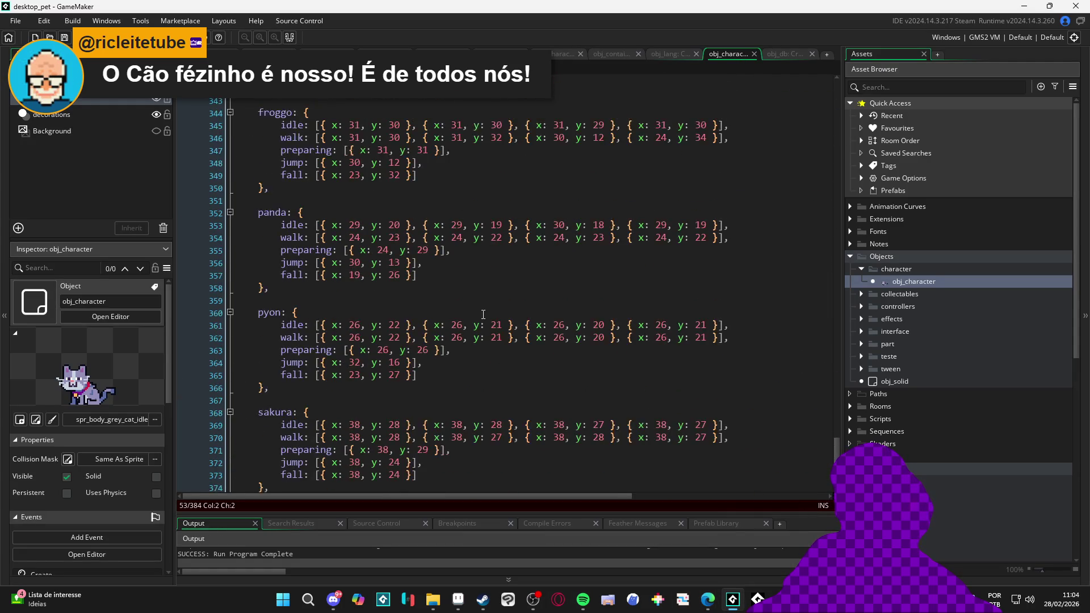
pyautogui.scroll(2, 398, 280)
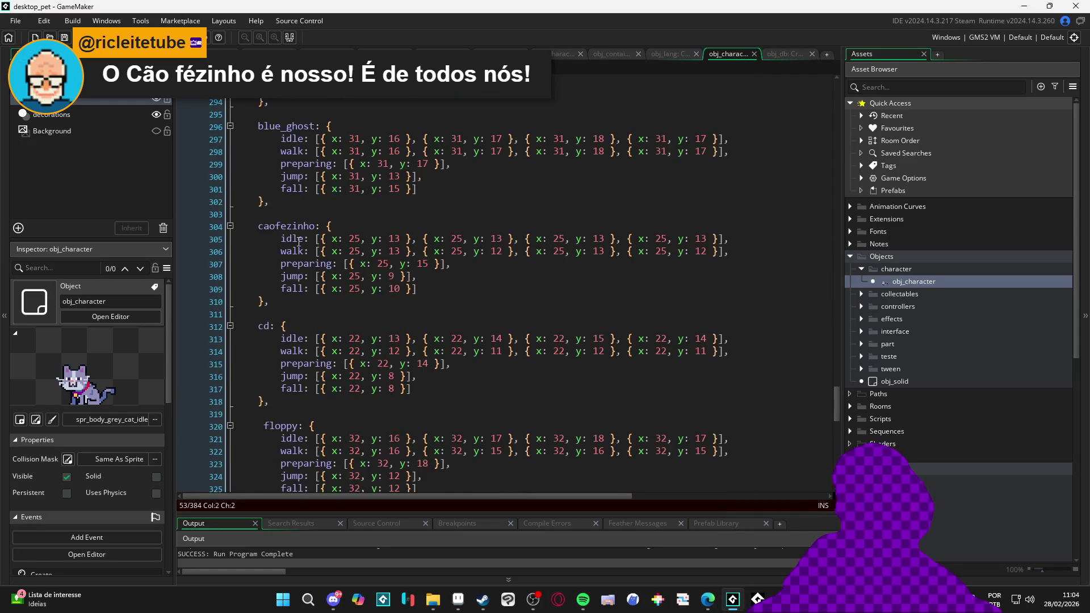
pyautogui.moveTo(260, 227)
pyautogui.mouseDown()
pyautogui.moveTo(295, 238)
pyautogui.moveTo(269, 302)
pyautogui.moveTo(223, 225)
pyautogui.mouseUp()
pyautogui.hotkey('ctrl', 'v')
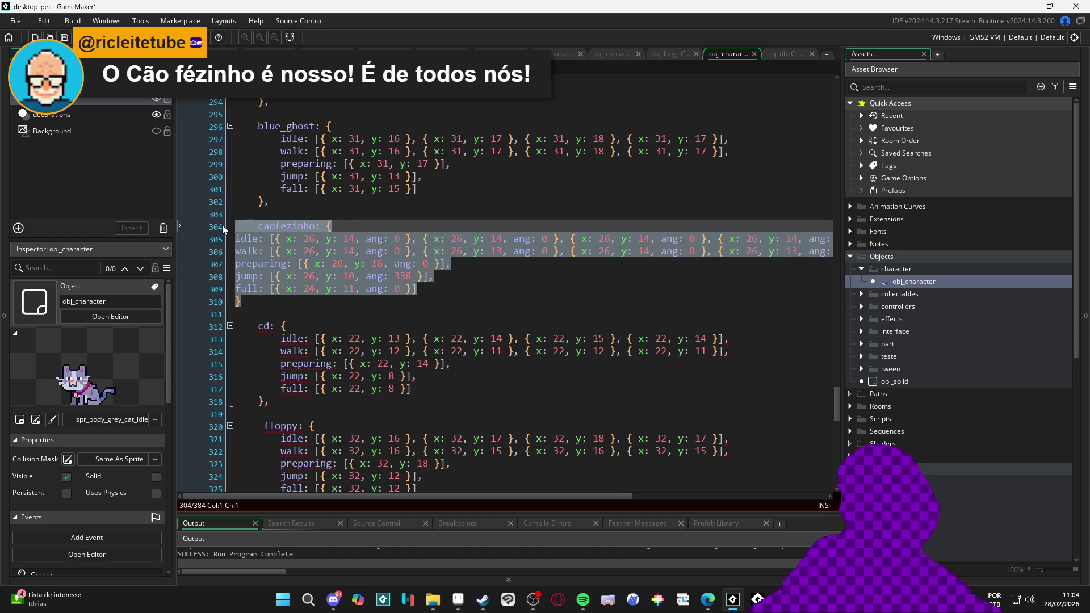
pyautogui.hotkey('shift', 'Tab')
pyautogui.click(281, 287)
pyautogui.press('End')
pyautogui.hotkey('shift', 'Up')
pyautogui.hotkey('shift', 'Up')
pyautogui.hotkey('shift', 'Up')
pyautogui.hotkey('shift', 'Home')
pyautogui.press('Tab')
pyautogui.click(294, 303)
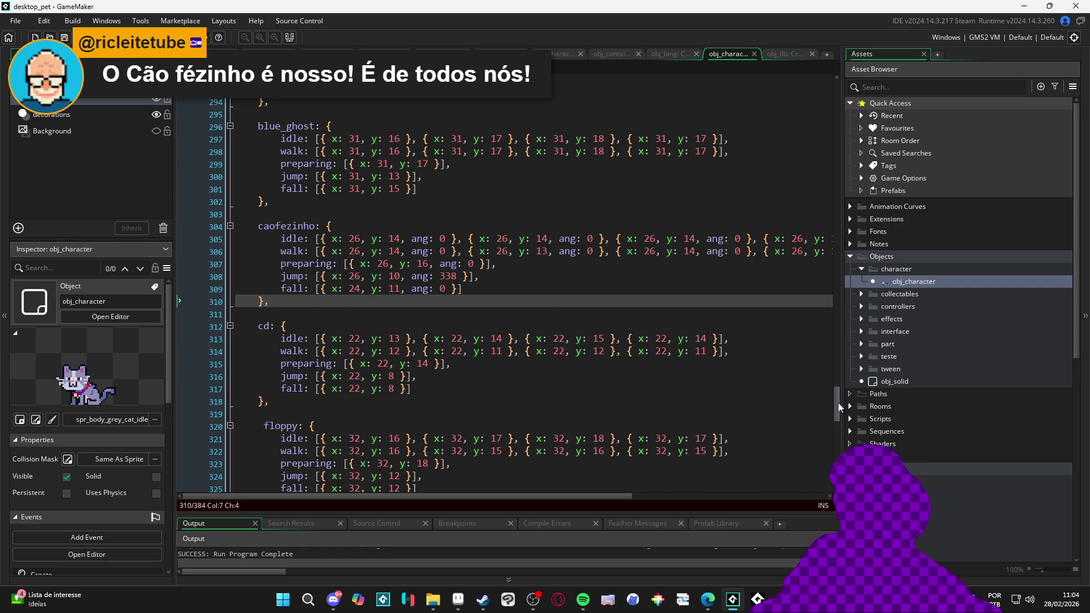
pyautogui.moveTo(837, 403); pyautogui.dragTo(838, 380)
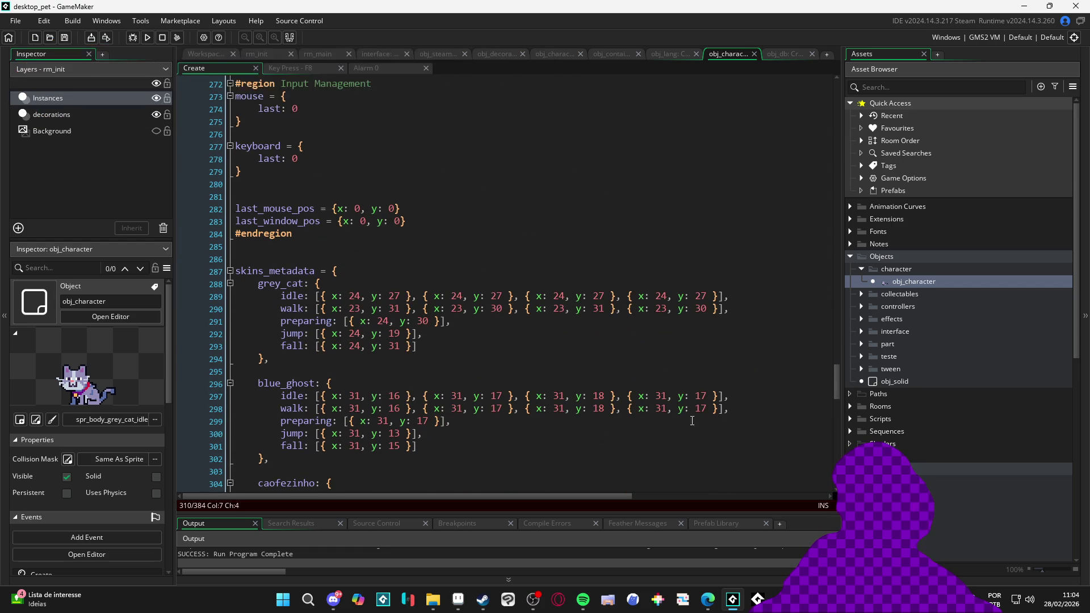
pyautogui.scroll(-4, 687, 419)
pyautogui.doubleClick(286, 347)
pyautogui.hotkey('ctrl', 'c')
pyautogui.moveTo(834, 392); pyautogui.dragTo(829, 77)
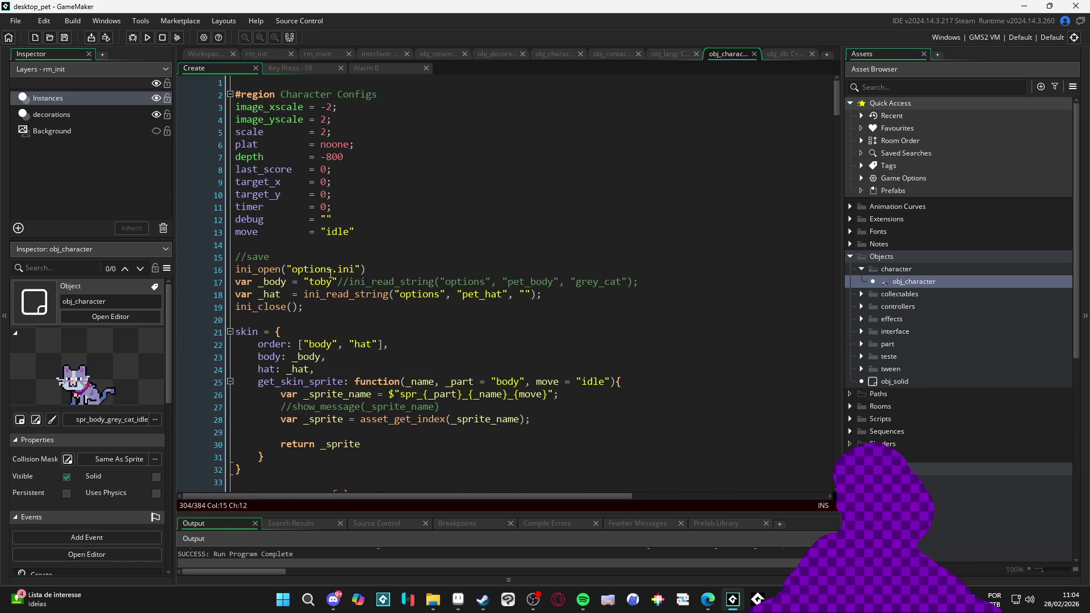
pyautogui.doubleClick(309, 283)
pyautogui.hotkey('ctrl', 'v')
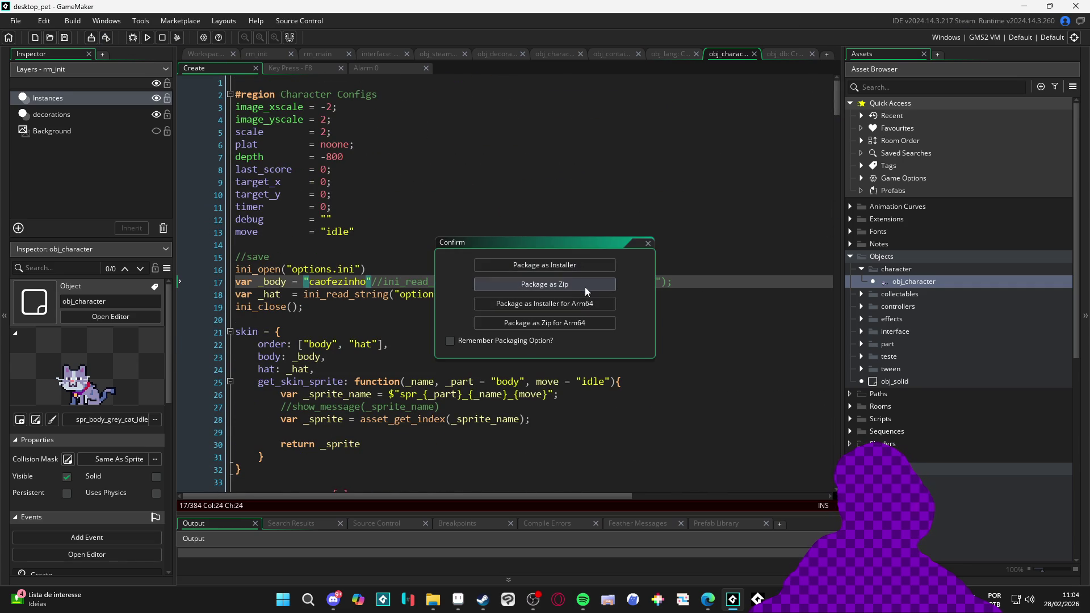
# Package desktop_pet as a zip into the Desktop Friend folder and bring that folder up
pyautogui.click(584, 285)
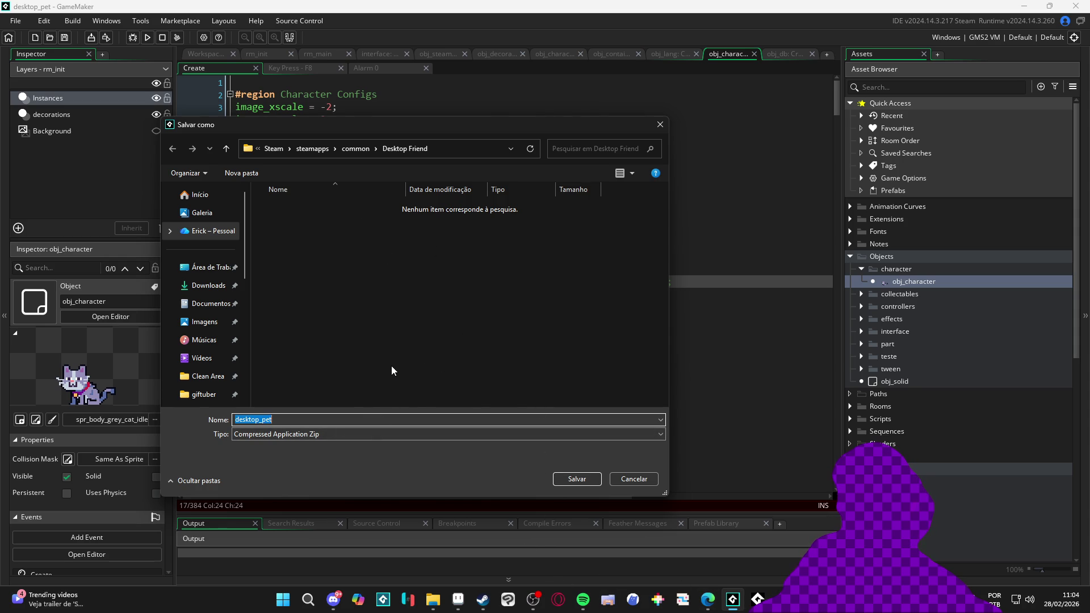
pyautogui.click(583, 479)
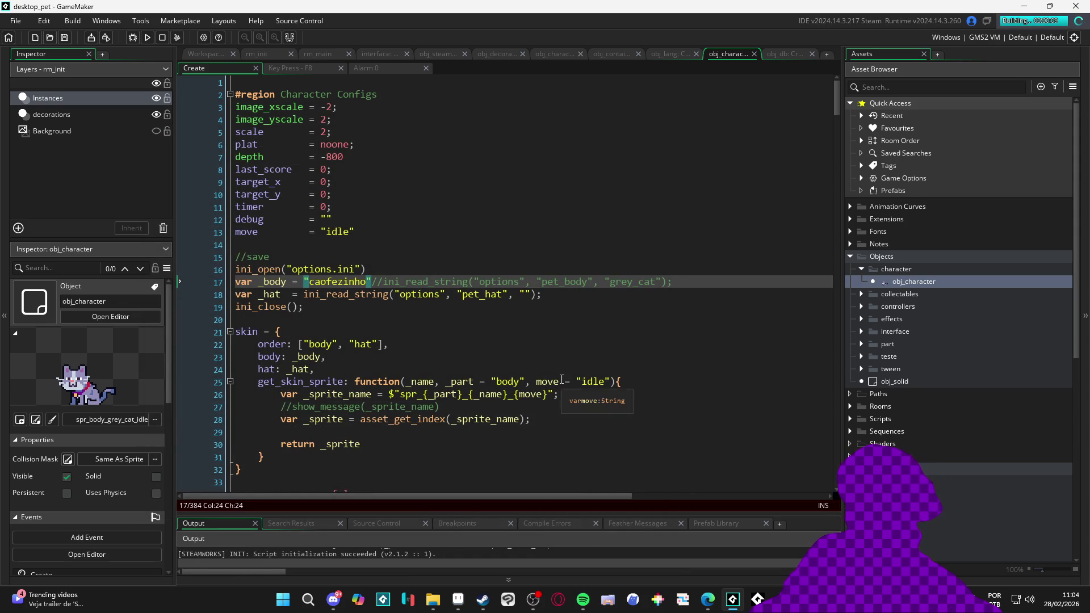
pyautogui.moveTo(434, 604)
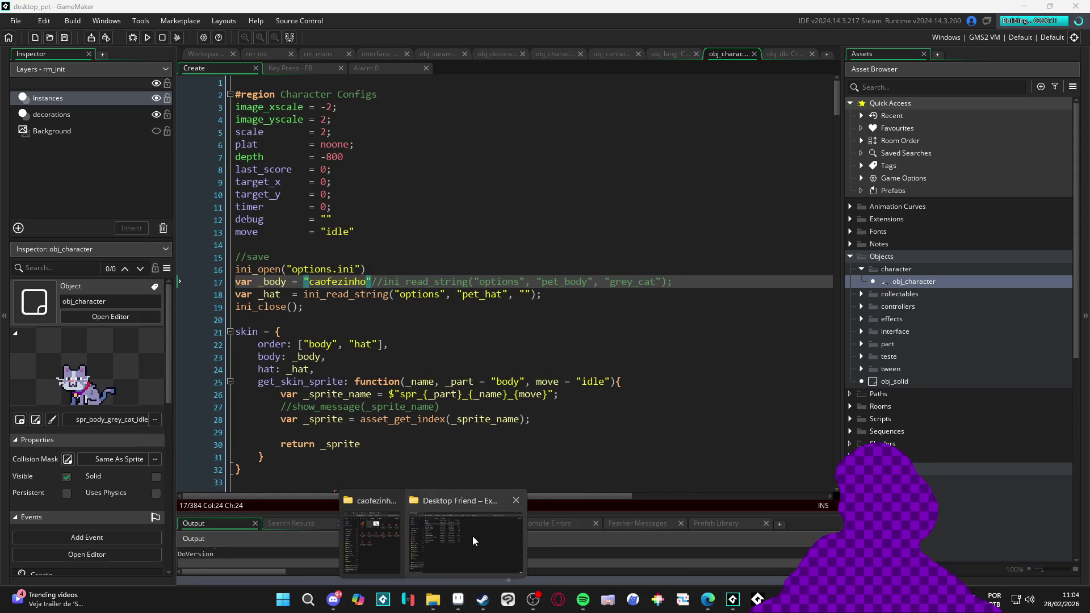
pyautogui.click(469, 545)
# Delete all the old game files from the Desktop Friend folder
pyautogui.doubleClick(634, 5)
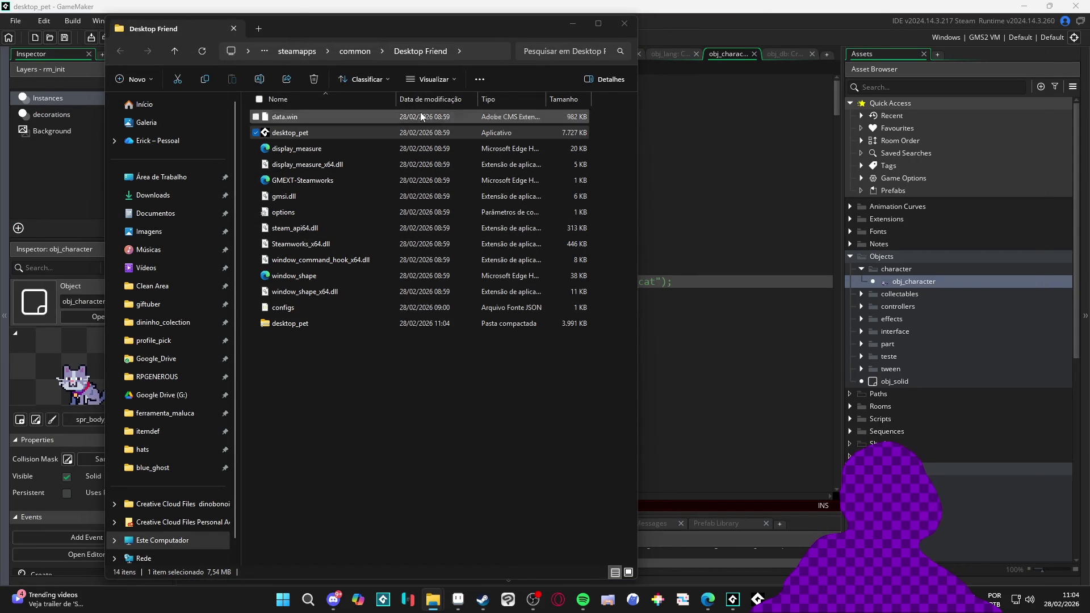
pyautogui.click(572, 23)
pyautogui.click(432, 599)
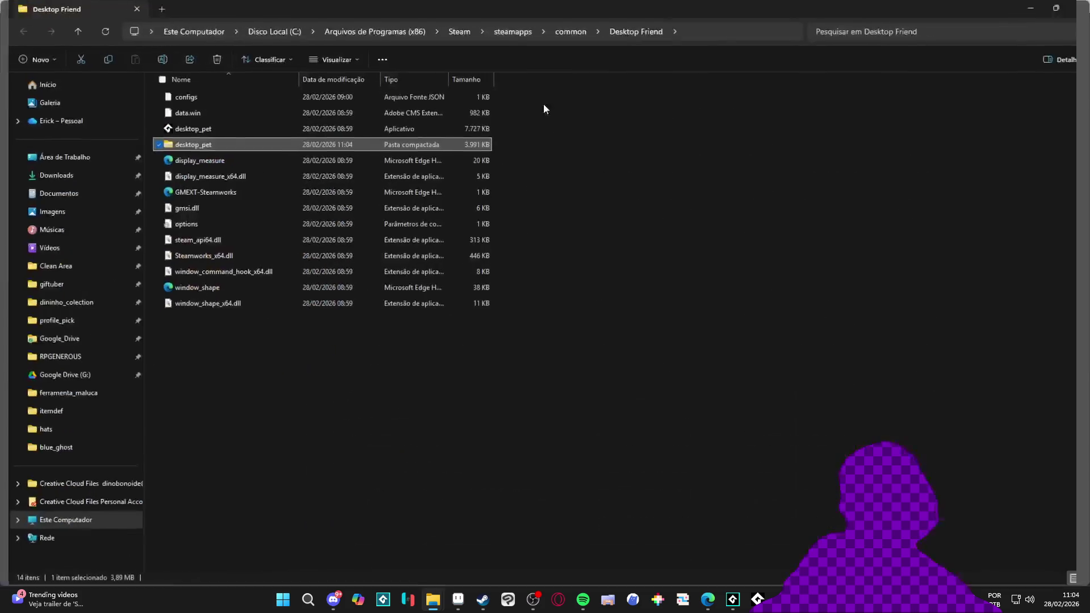
pyautogui.moveTo(314, 389)
pyautogui.mouseDown()
pyautogui.moveTo(242, 209)
pyautogui.moveTo(202, 162)
pyautogui.moveTo(199, 96)
pyautogui.mouseUp()
pyautogui.press('Delete')
# Extract the desktop_pet zip here with 7-Zip's Extrair Aqui, select the application, and hide Explorer
pyautogui.rightClick(233, 98)
pyautogui.moveTo(356, 182)
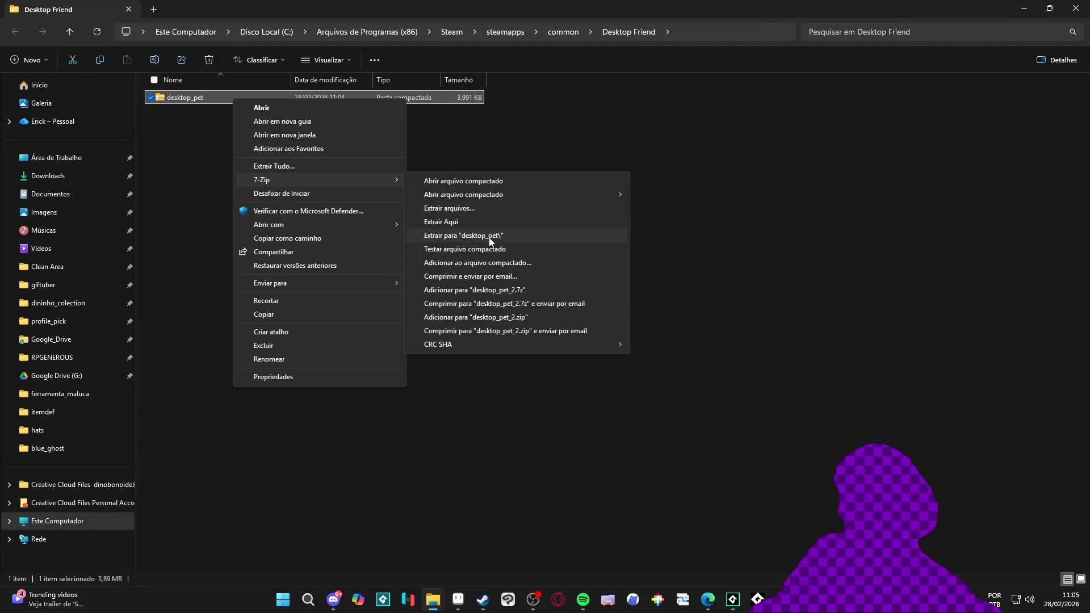
pyautogui.click(495, 223)
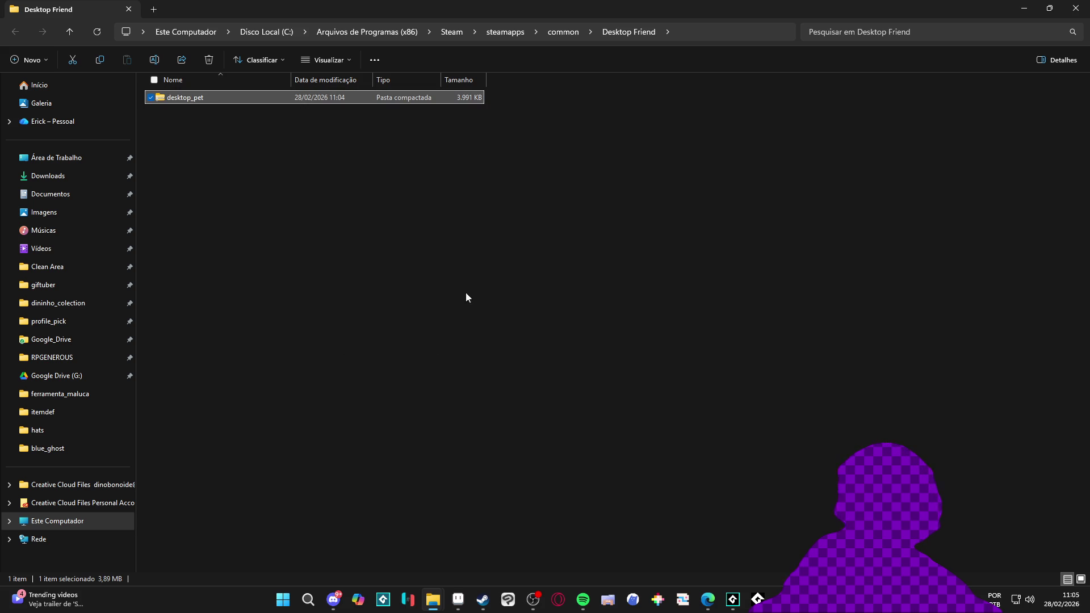
pyautogui.click(232, 114)
pyautogui.click(1028, 5)
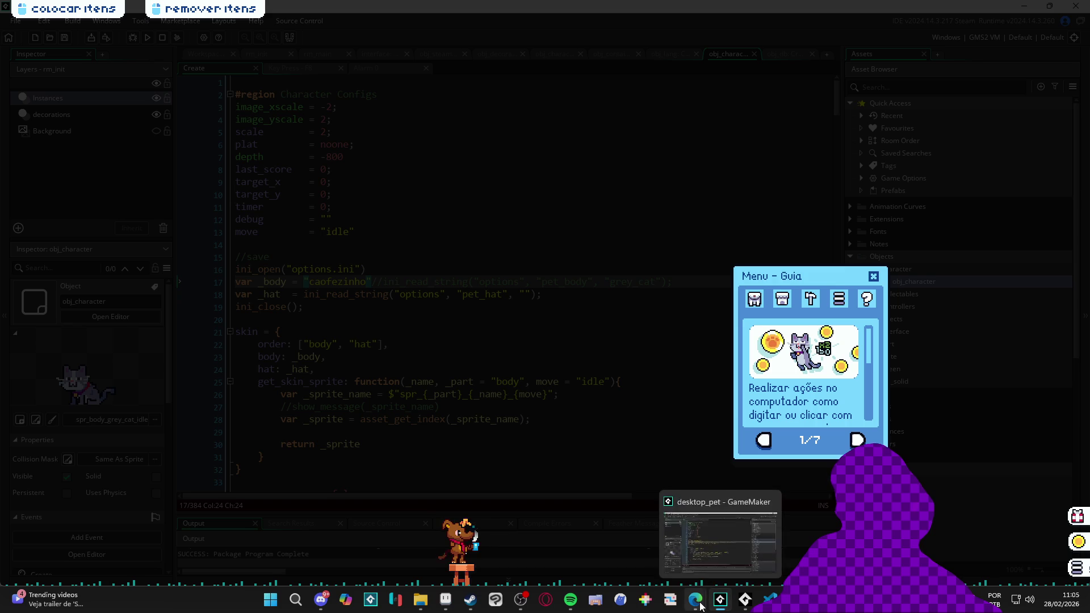
# Bring Pet Anchor Master back, close the pet's guide menu, and clear the code selection
pyautogui.moveTo(695, 600)
pyautogui.click(568, 539)
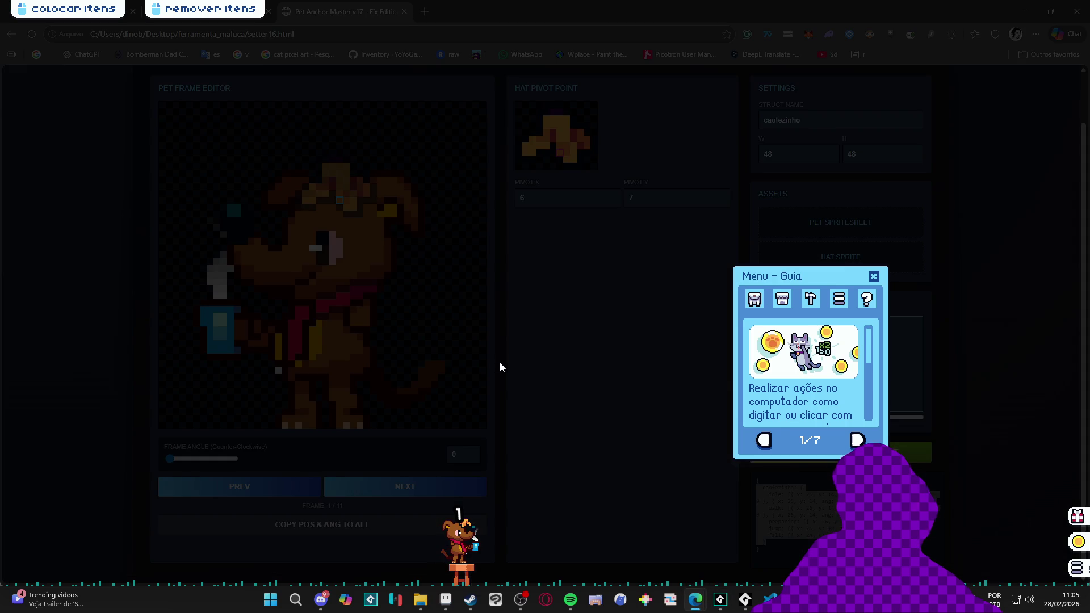
pyautogui.click(874, 276)
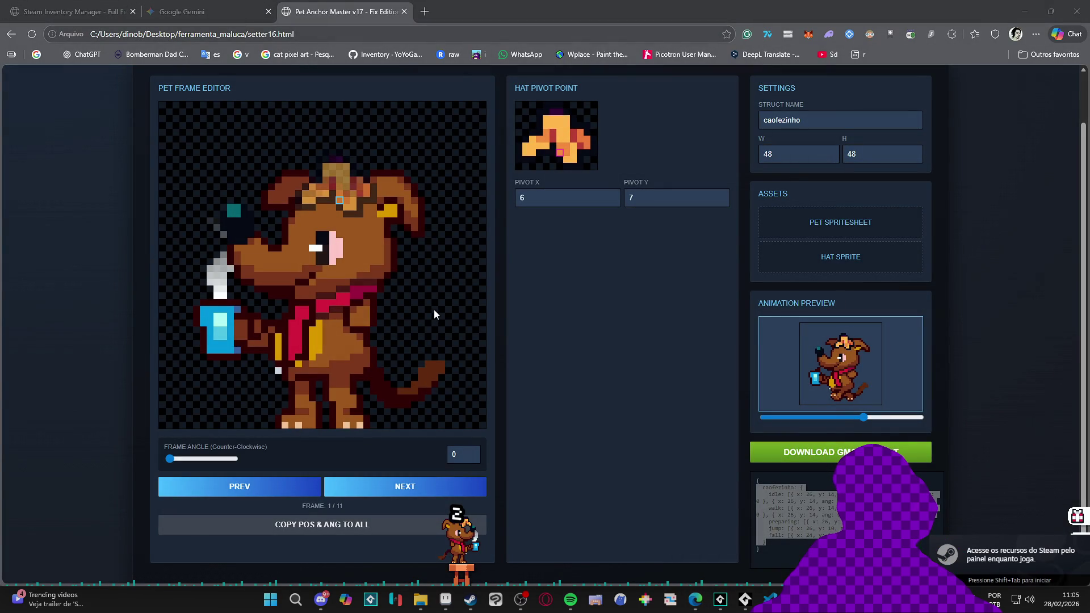
pyautogui.click(797, 516)
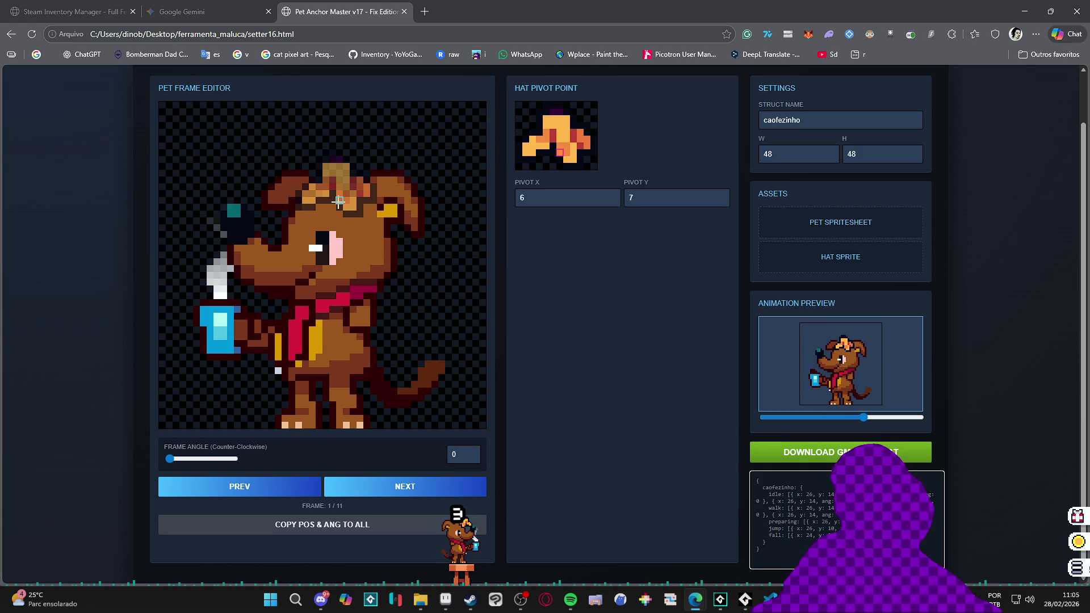
# Trim the struct name to caofezinh and try hat positions around the dog's head pixel by pixel
pyautogui.click(483, 198)
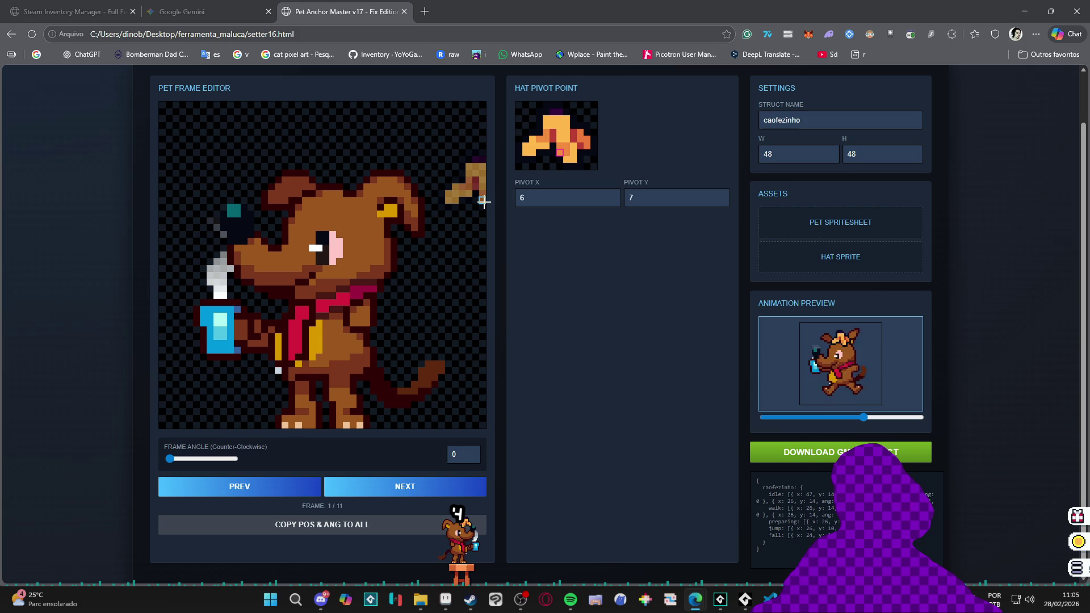
pyautogui.press('BackSpace')
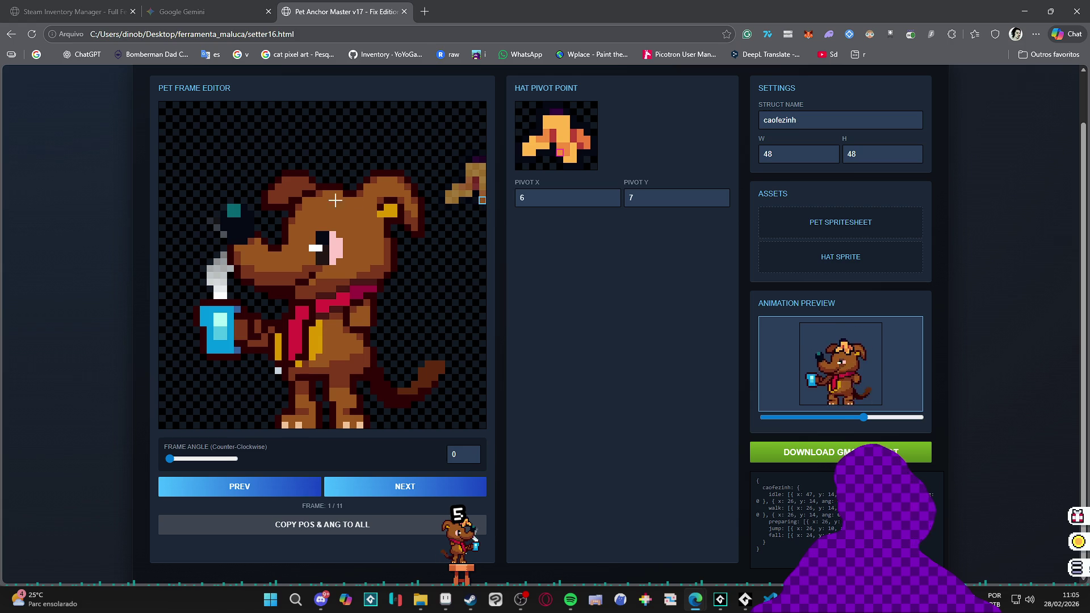
pyautogui.click(321, 200)
pyautogui.moveTo(321, 199); pyautogui.dragTo(324, 200)
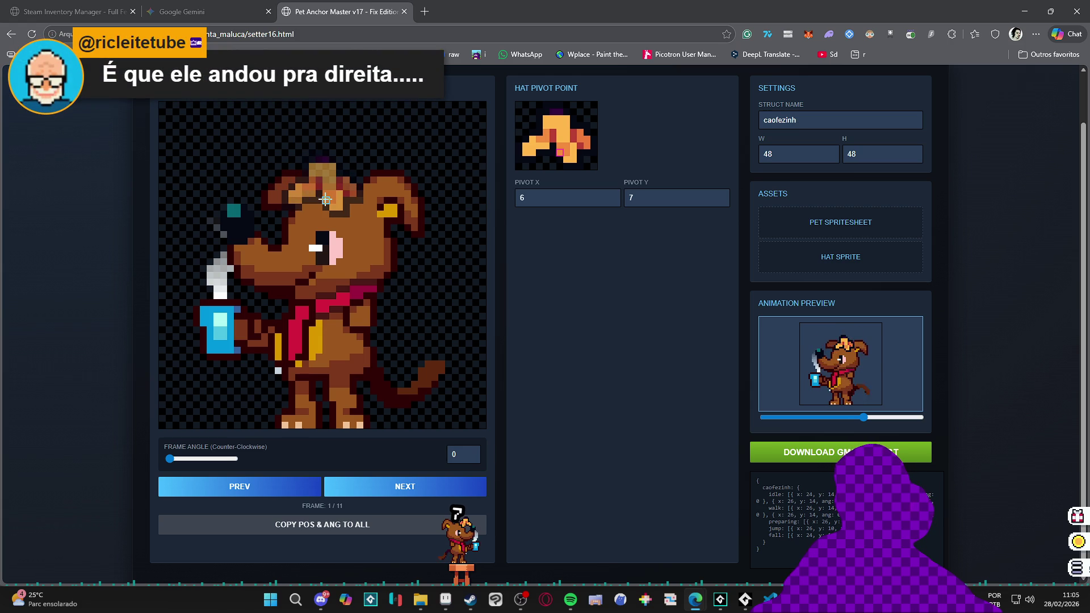
pyautogui.click(323, 104)
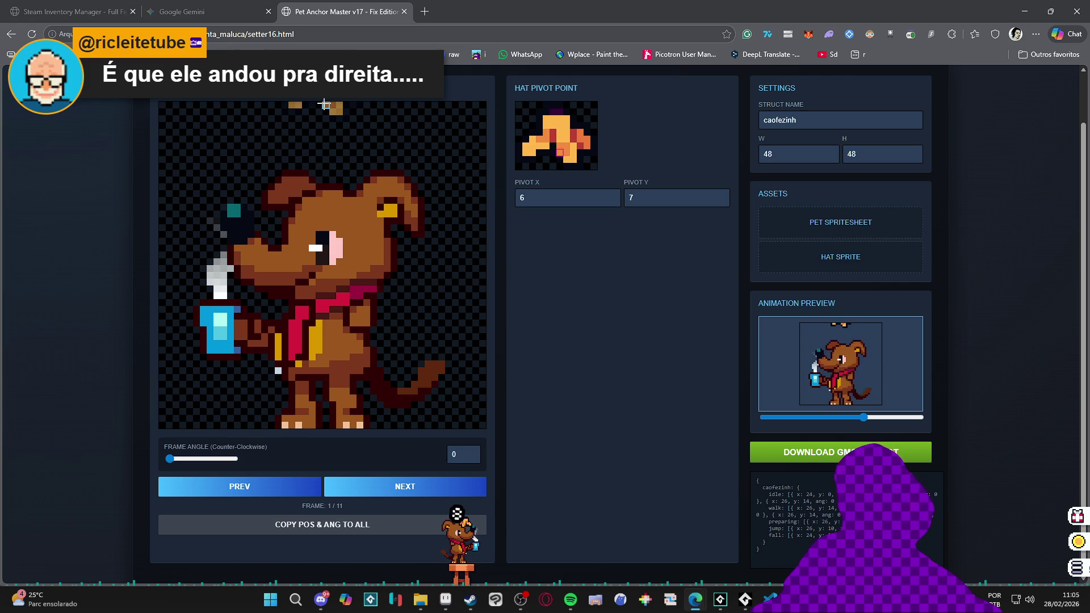
pyautogui.click(326, 113)
pyautogui.moveTo(325, 119); pyautogui.dragTo(329, 132)
pyautogui.click(330, 197)
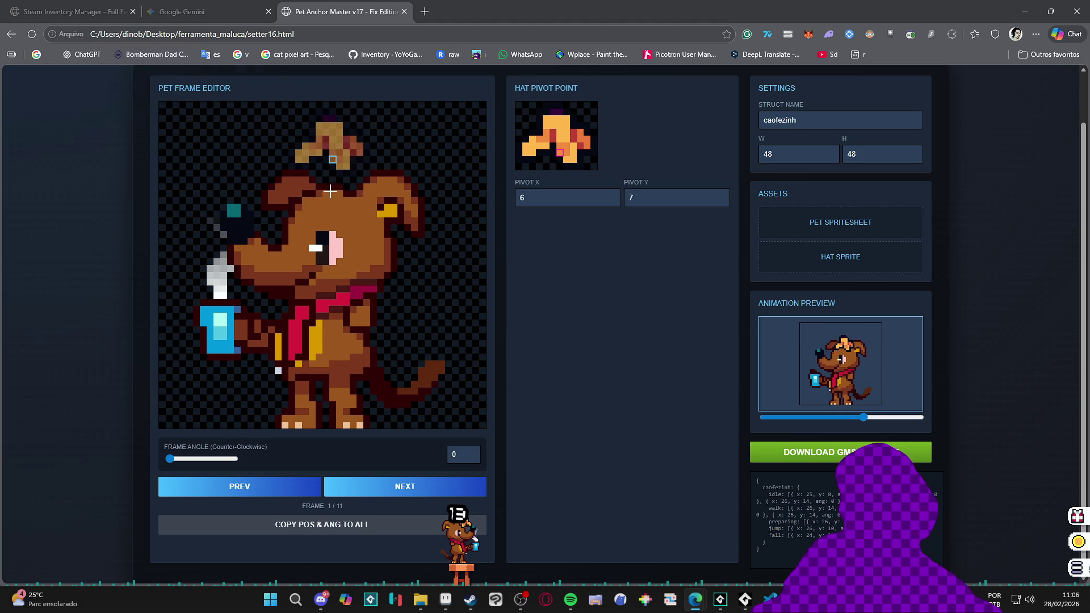
pyautogui.click(326, 197)
pyautogui.click(330, 198)
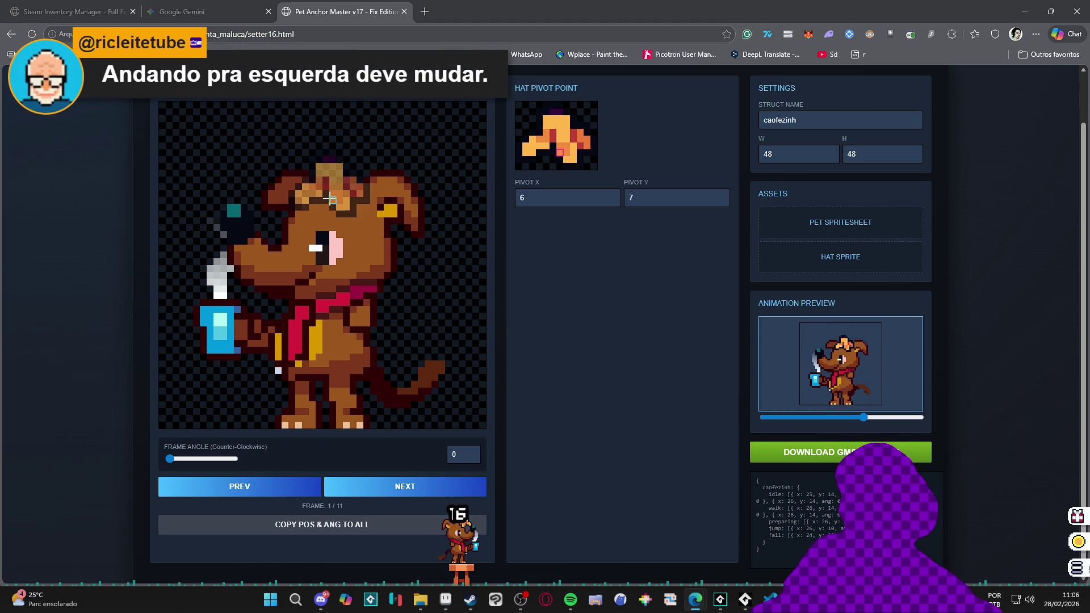
pyautogui.click(328, 200)
pyautogui.click(331, 201)
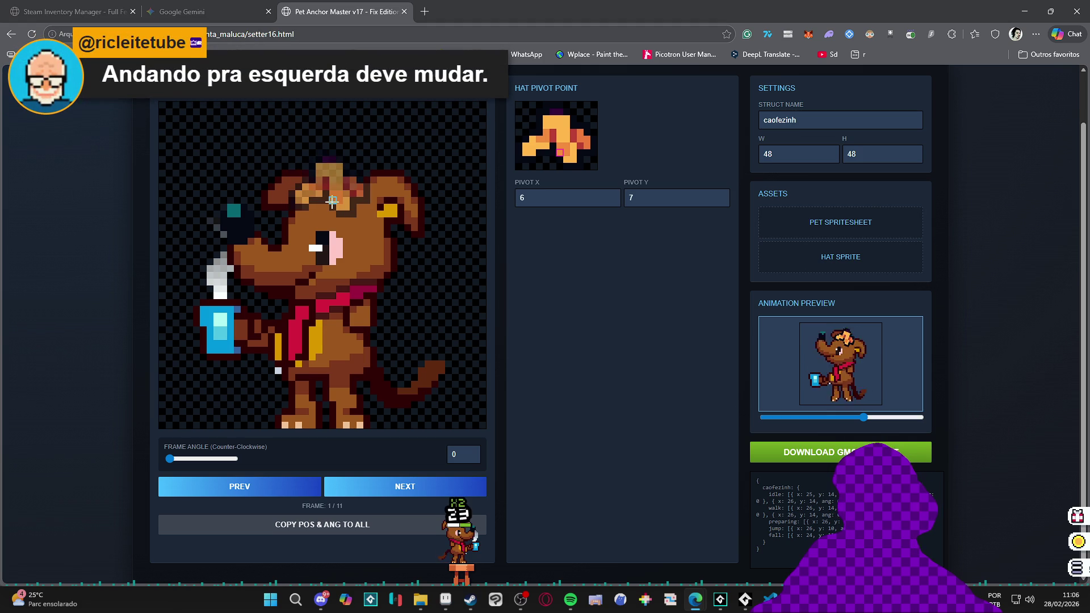
# On frame 1, anchor the hat on the dog's head at x 26, y 14
pyautogui.click(375, 492)
pyautogui.click(295, 491)
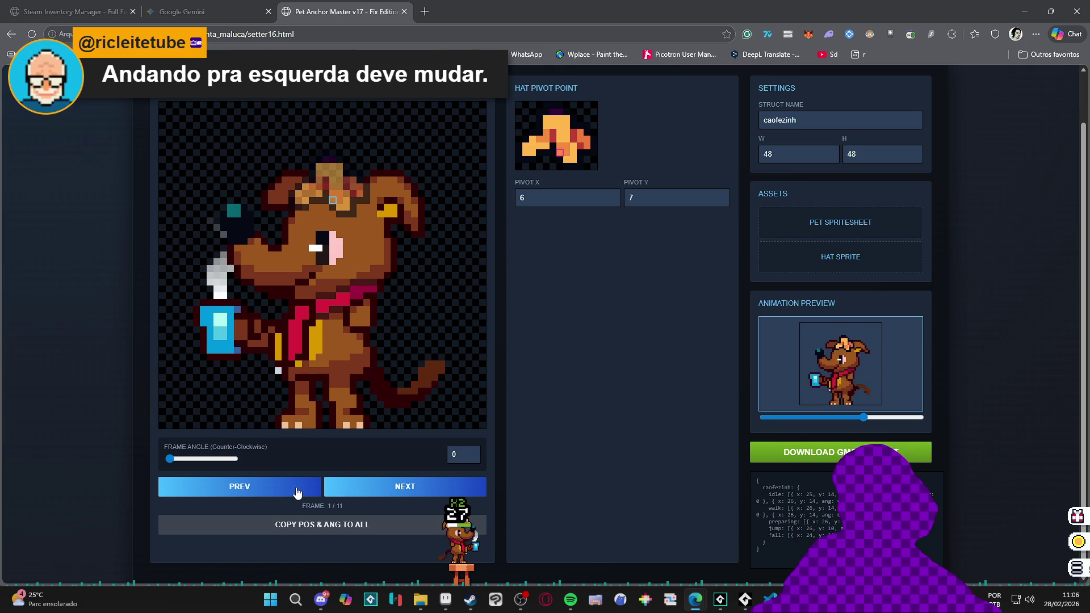
pyautogui.click(338, 194)
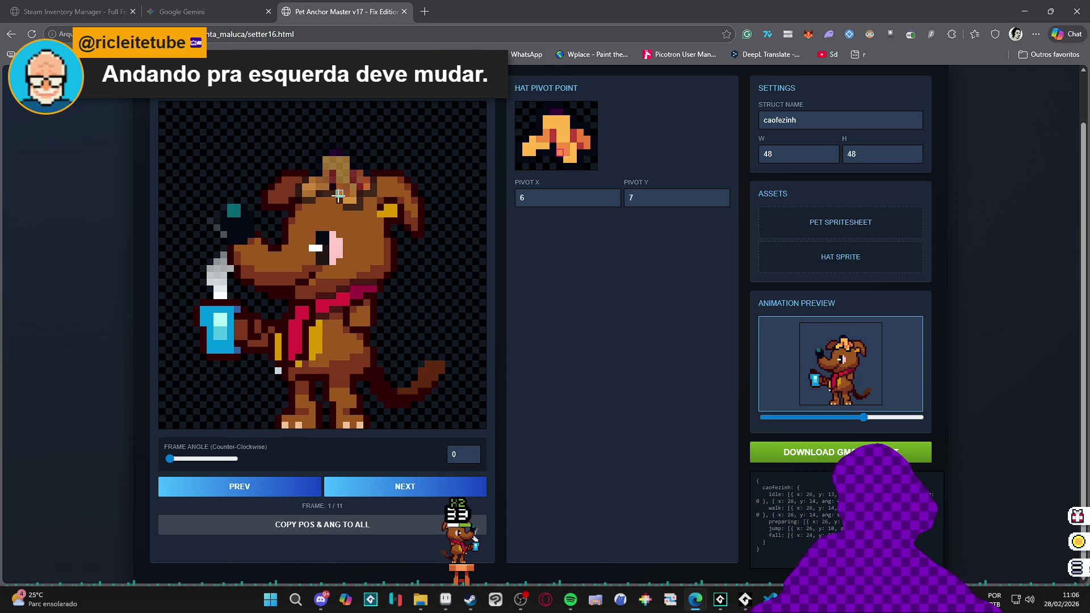
pyautogui.click(339, 199)
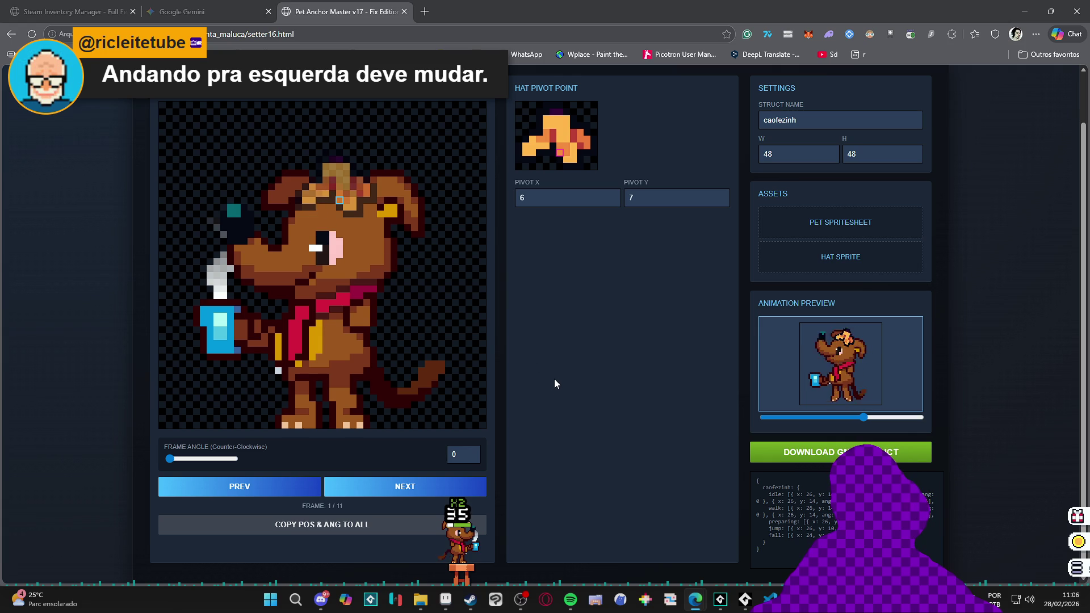
# Step forward to the tilted jump frame and select the generated caofezinh anchor struct code
pyautogui.click(406, 488)
pyautogui.click(407, 488)
pyautogui.click(406, 488)
pyautogui.click(407, 488)
pyautogui.click(406, 489)
pyautogui.click(407, 488)
pyautogui.click(407, 488)
pyautogui.click(406, 488)
pyautogui.click(406, 488)
pyautogui.click(407, 488)
pyautogui.click(407, 488)
pyautogui.click(406, 488)
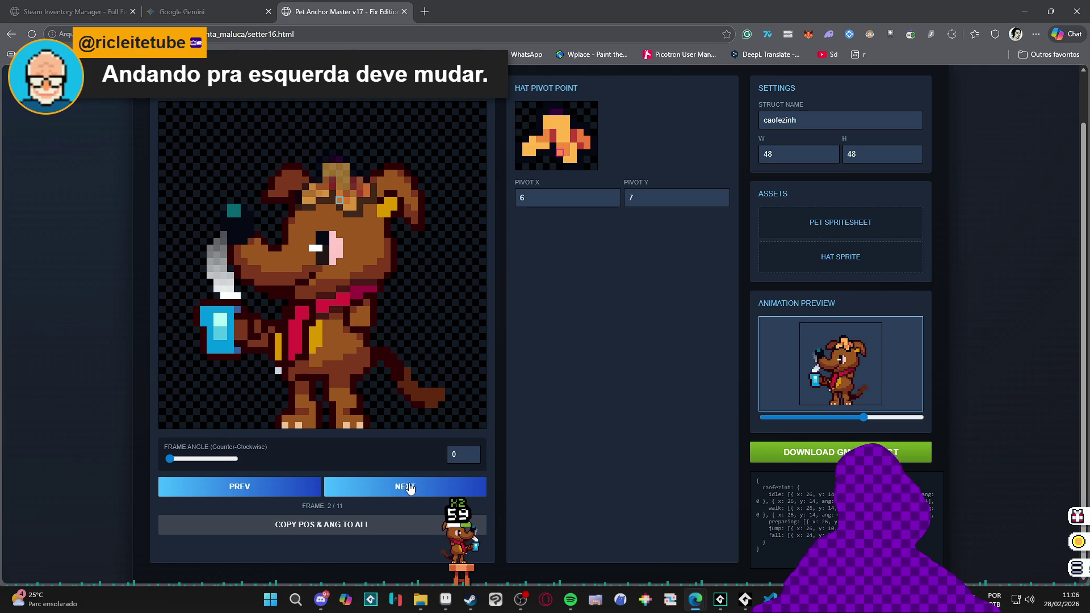
pyautogui.moveTo(766, 542); pyautogui.dragTo(740, 489)
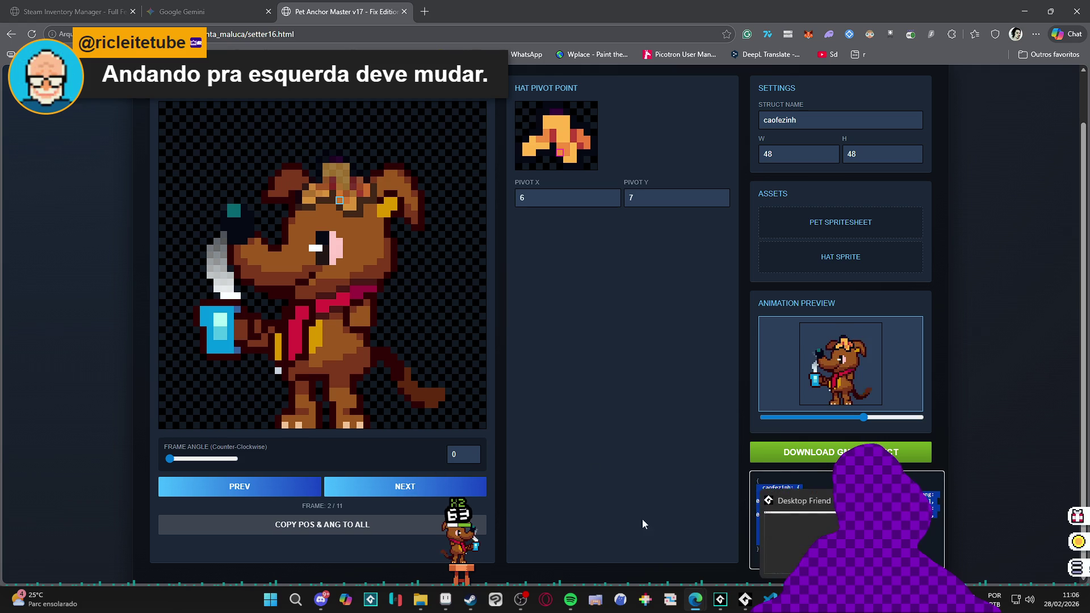
pyautogui.click(463, 572)
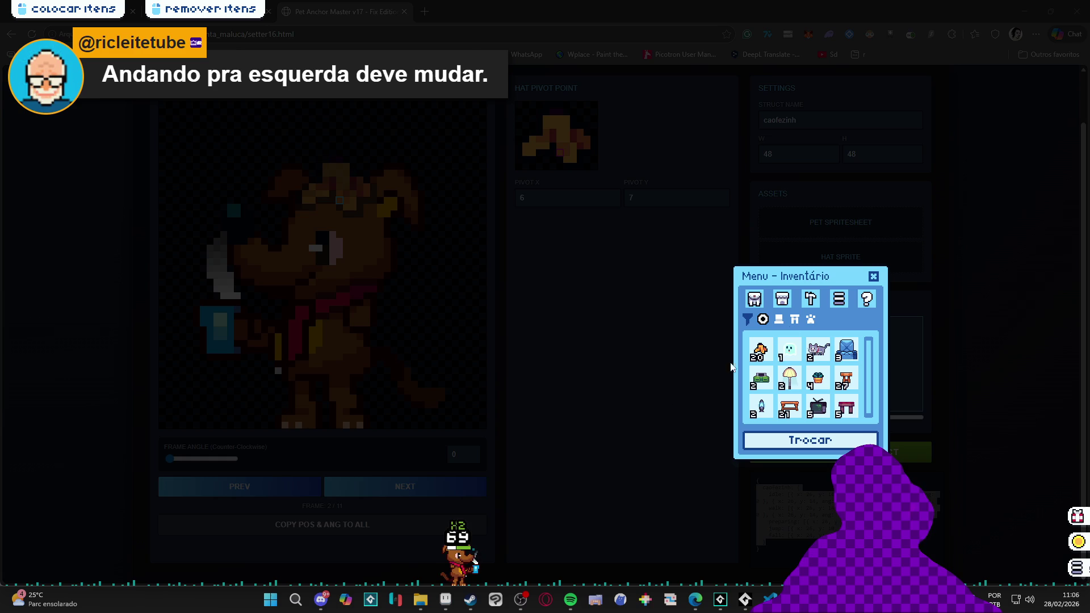
# Place a lamp from the inventory on the desktop floor, then close the Desktop Friend app
pyautogui.click(793, 382)
pyautogui.click(169, 407)
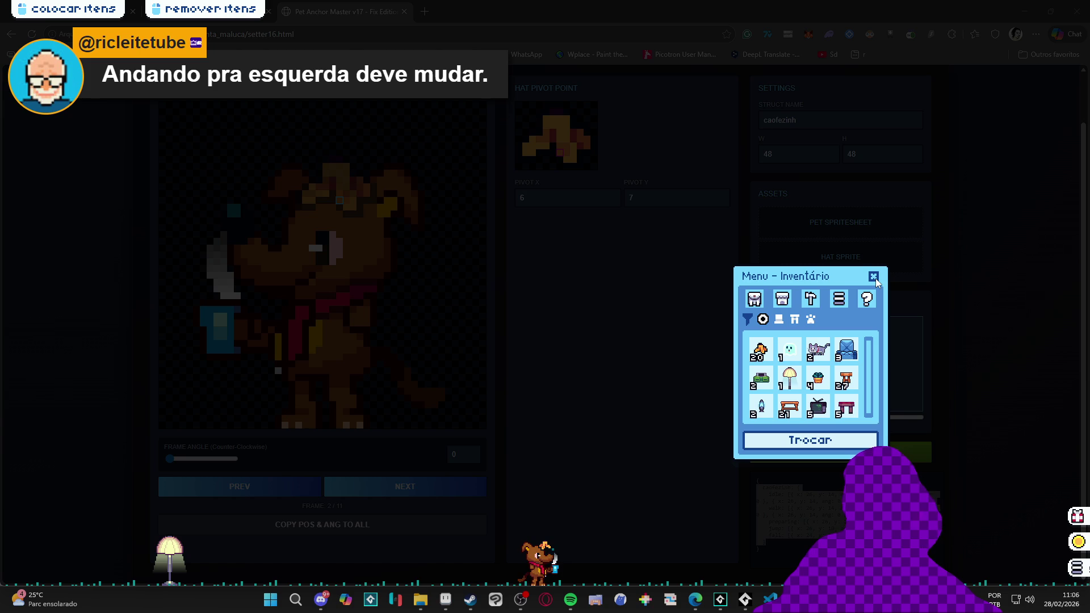
pyautogui.click(875, 278)
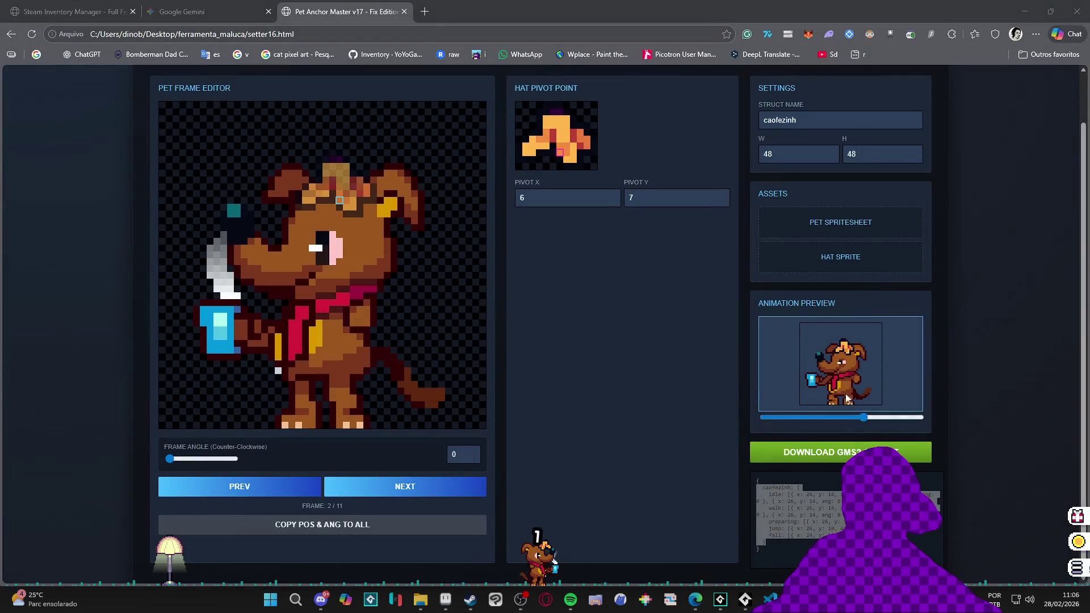
pyautogui.rightClick(744, 599)
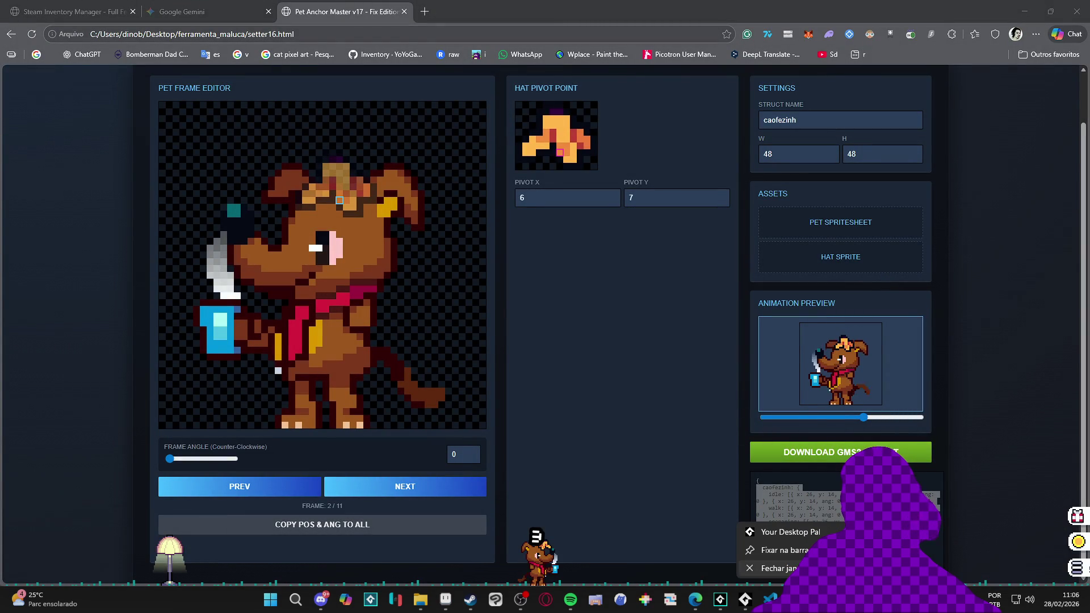
pyautogui.click(778, 568)
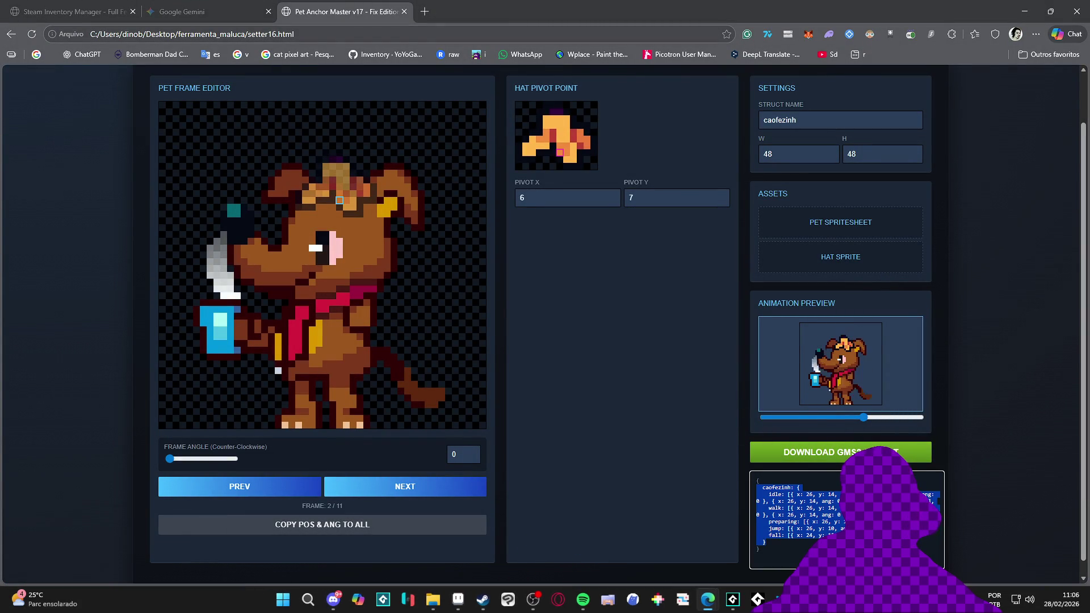
# Paste the caofezinh anchor data over the caofezinho metadata block, then undo the paste
pyautogui.click(757, 599)
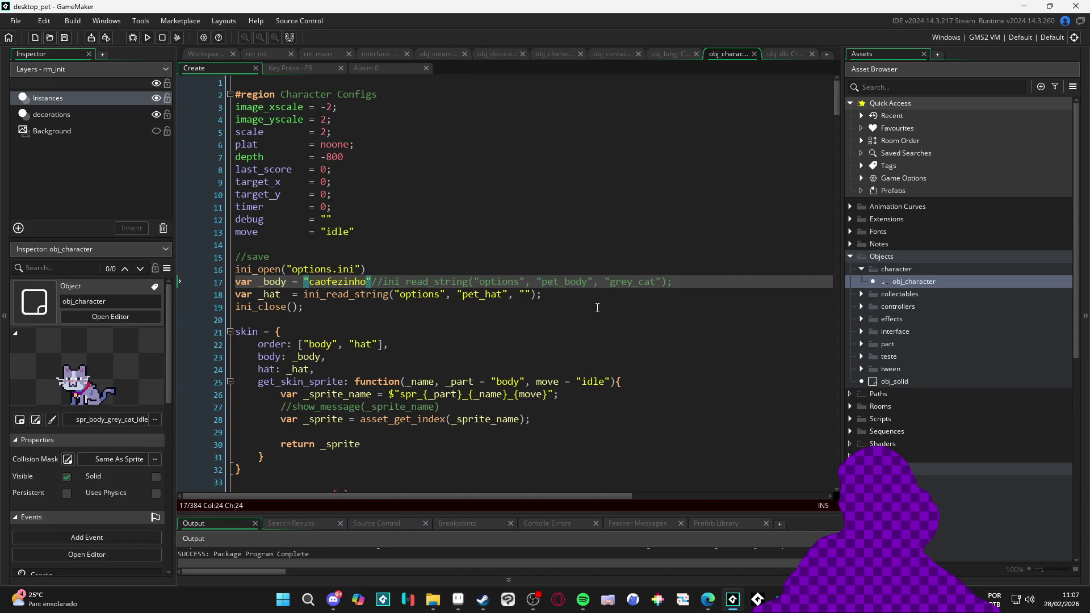
pyautogui.click(556, 308)
pyautogui.moveTo(834, 118); pyautogui.dragTo(850, 415)
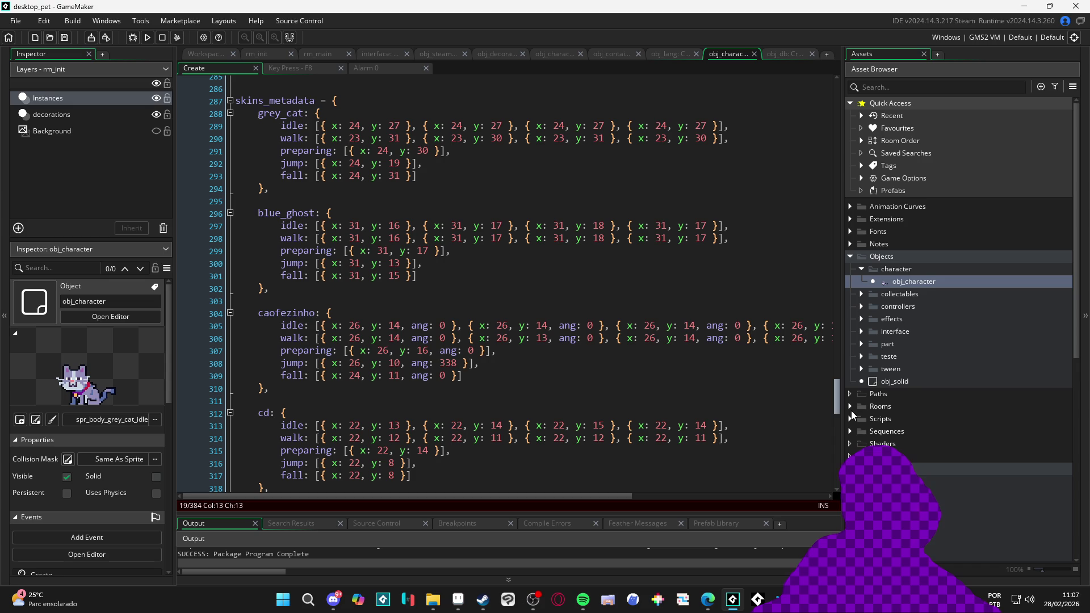
pyautogui.moveTo(269, 381); pyautogui.dragTo(217, 316)
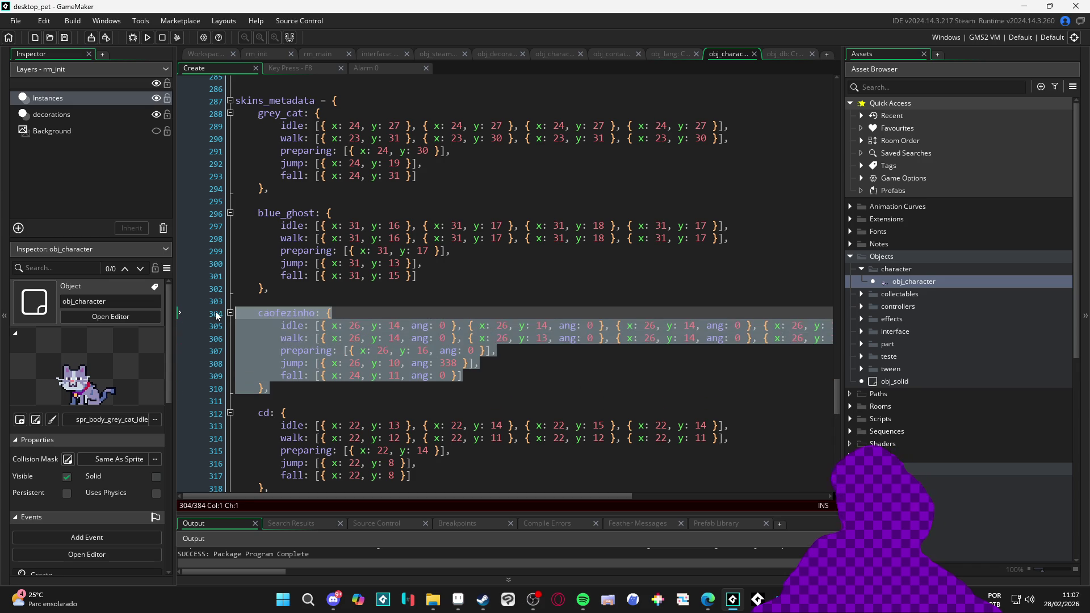
pyautogui.click(478, 326)
pyautogui.moveTo(348, 402); pyautogui.dragTo(244, 313)
pyautogui.hotkey('ctrl', 'v')
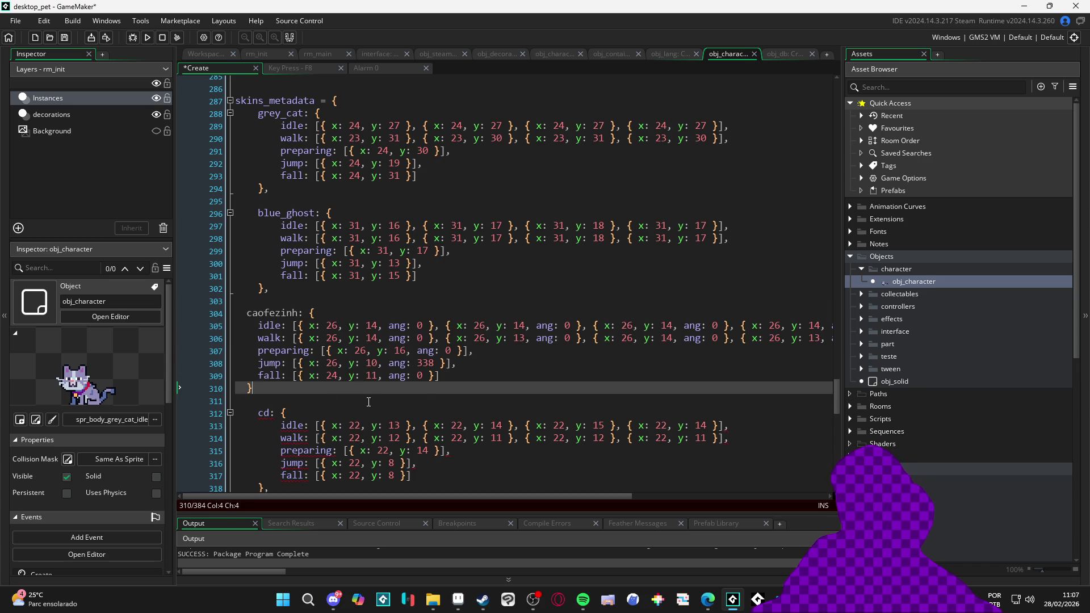
pyautogui.hotkey('ctrl', 'z')
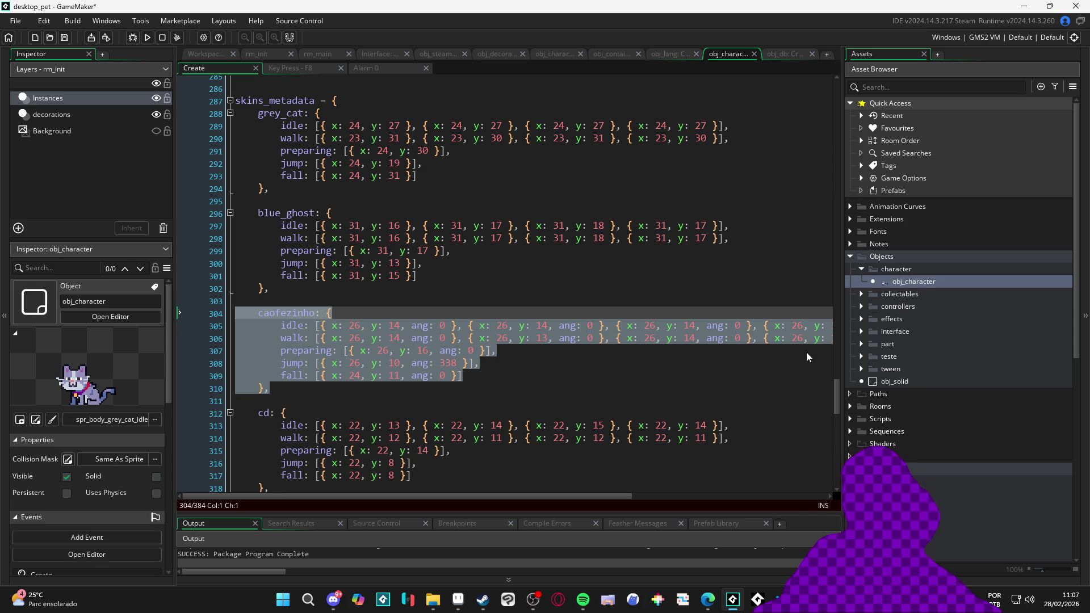
# Scroll up to draw_character and place the caret on the body-drawing line
pyautogui.moveTo(836, 390); pyautogui.dragTo(843, 120)
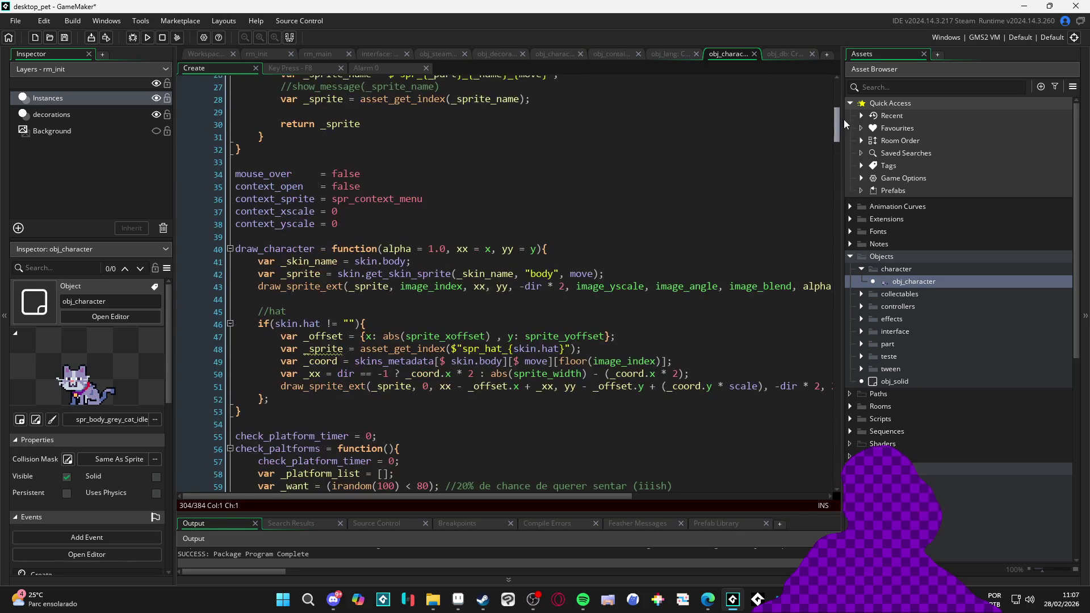
pyautogui.click(406, 286)
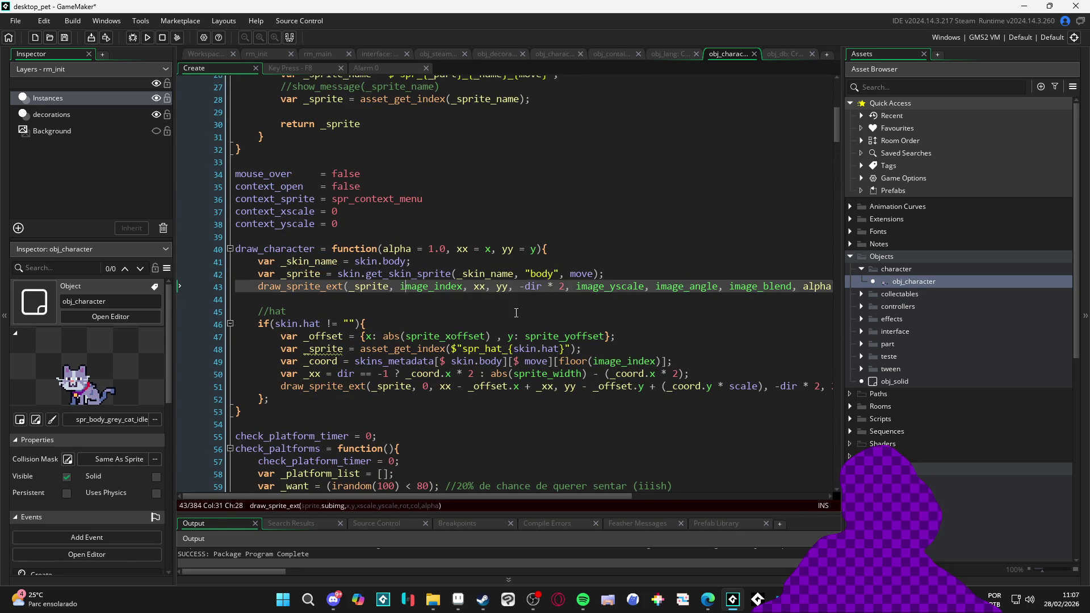
pyautogui.moveTo(479, 497)
pyautogui.mouseDown()
pyautogui.moveTo(526, 510)
pyautogui.moveTo(509, 508)
pyautogui.moveTo(636, 504)
pyautogui.moveTo(459, 499)
pyautogui.mouseUp()
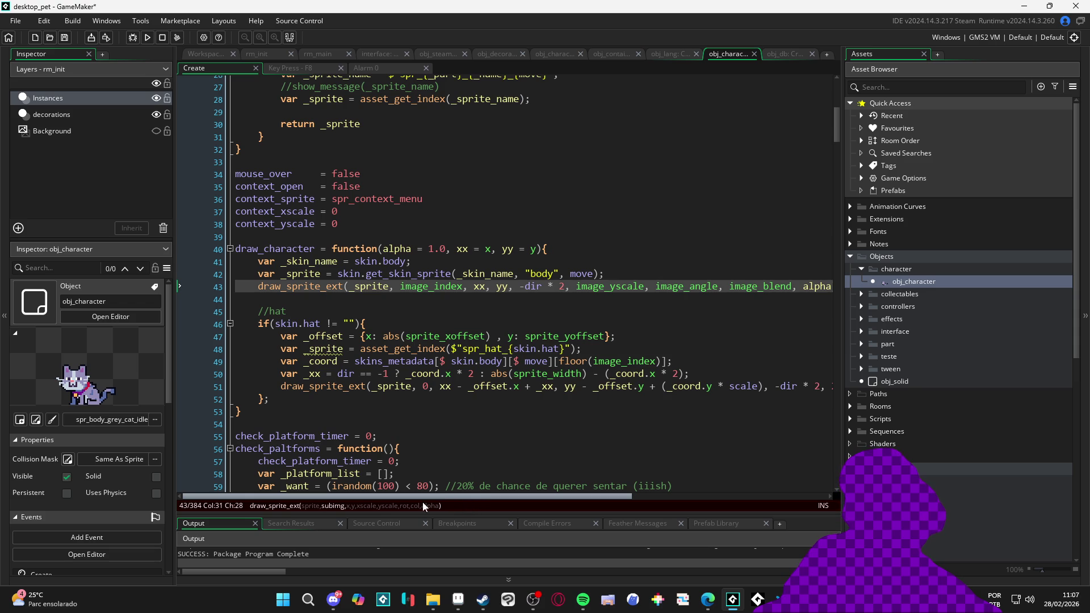
pyautogui.moveTo(454, 502)
pyautogui.mouseDown()
pyautogui.moveTo(529, 502)
pyautogui.moveTo(474, 509)
pyautogui.moveTo(488, 511)
pyautogui.mouseUp()
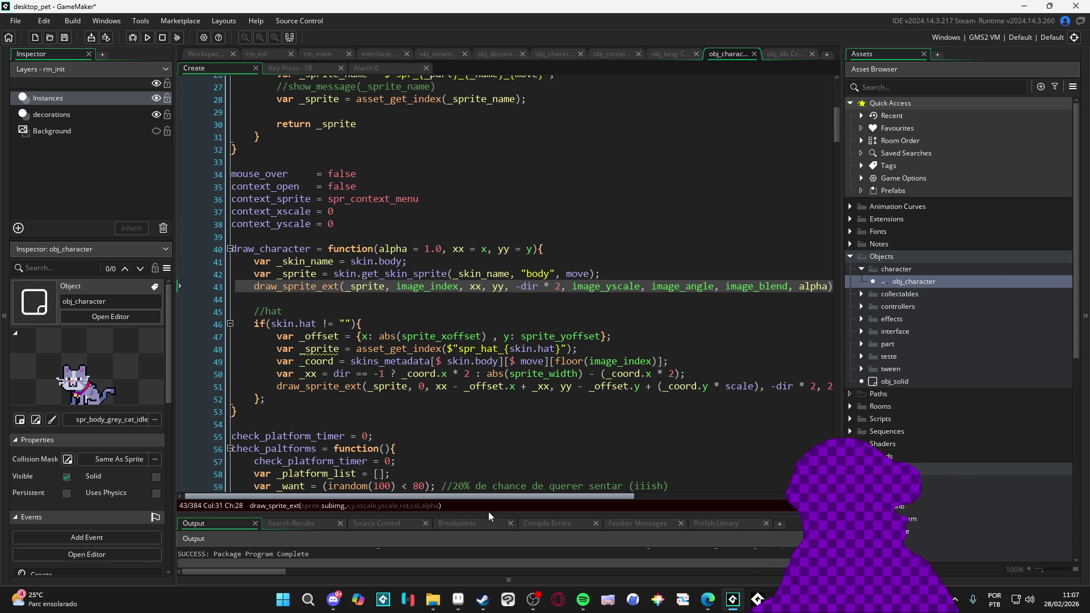
pyautogui.moveTo(511, 496); pyautogui.dragTo(707, 497)
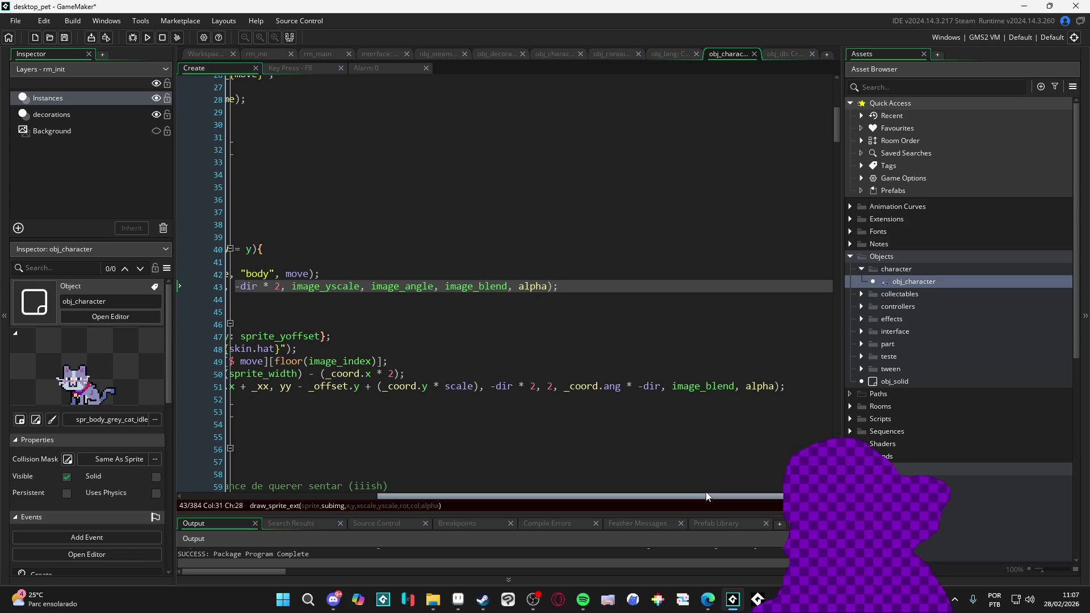
pyautogui.moveTo(704, 497); pyautogui.dragTo(492, 479)
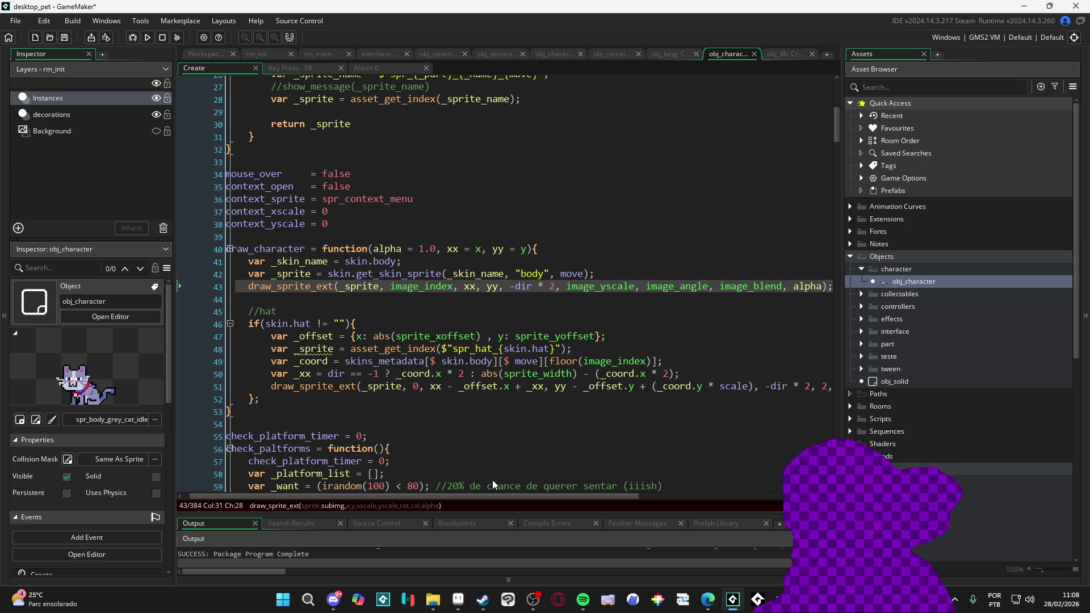
pyautogui.click(963, 85)
# Filter assets by 'caof' and inspect the fall, jump, preparing and walk caofezinho body sprites
pyautogui.write('caof')
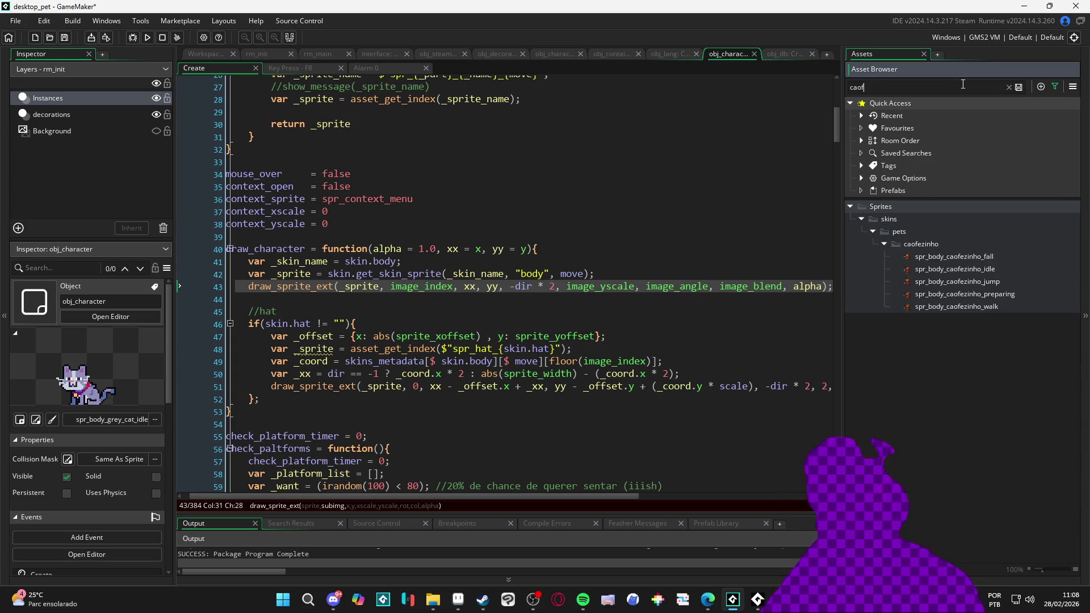
pyautogui.doubleClick(924, 256)
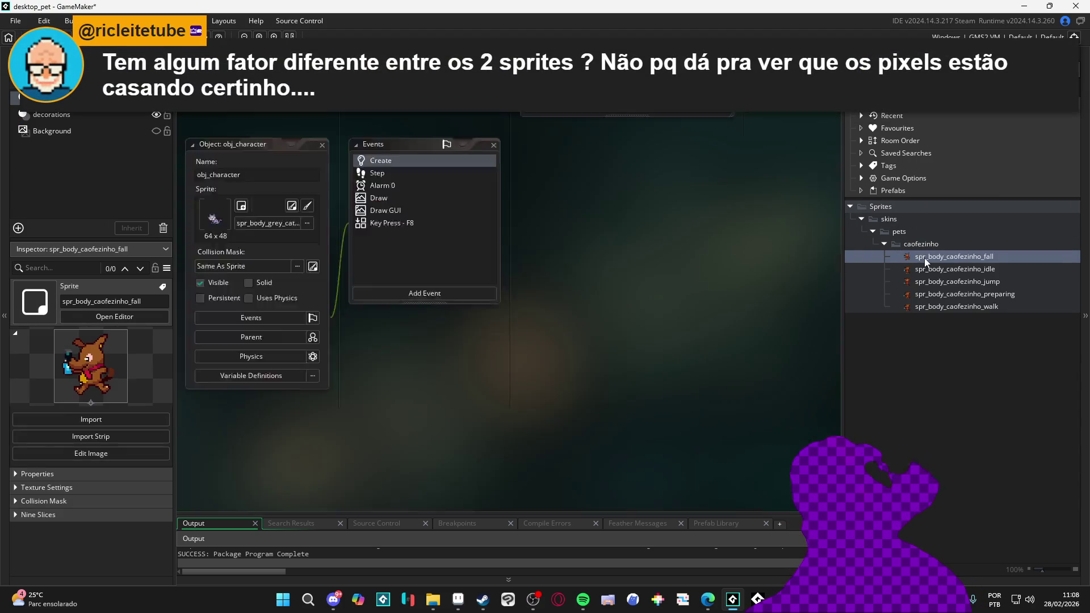
pyautogui.doubleClick(912, 282)
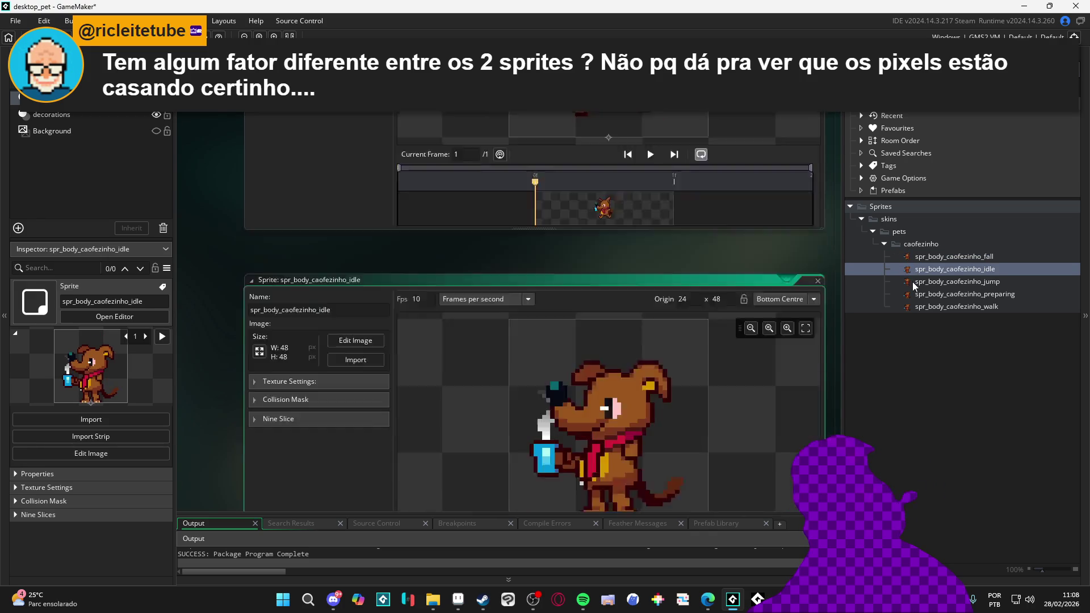
pyautogui.doubleClick(917, 294)
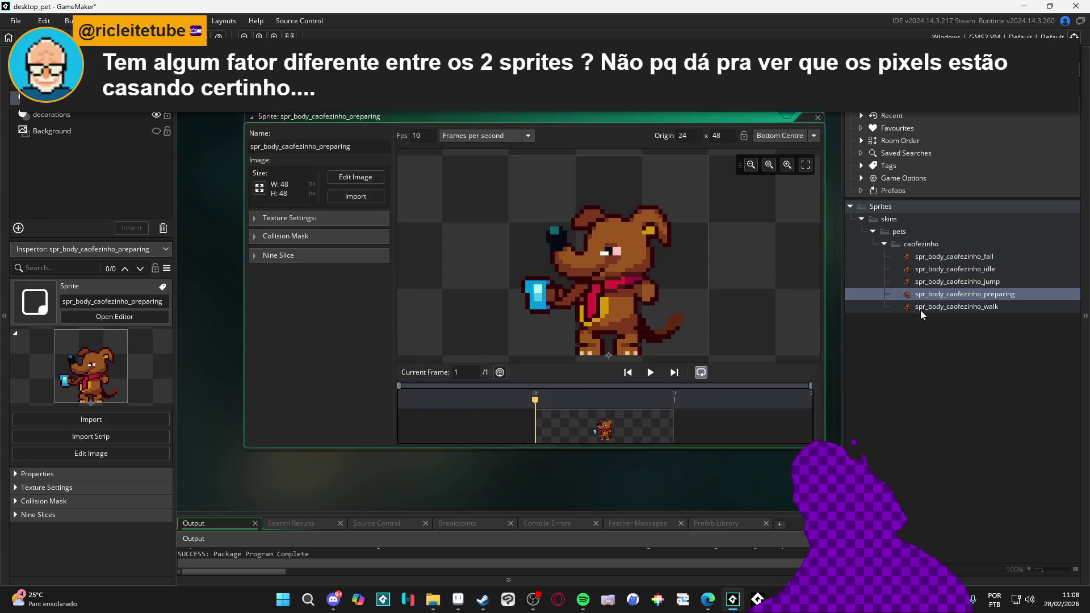
pyautogui.doubleClick(920, 308)
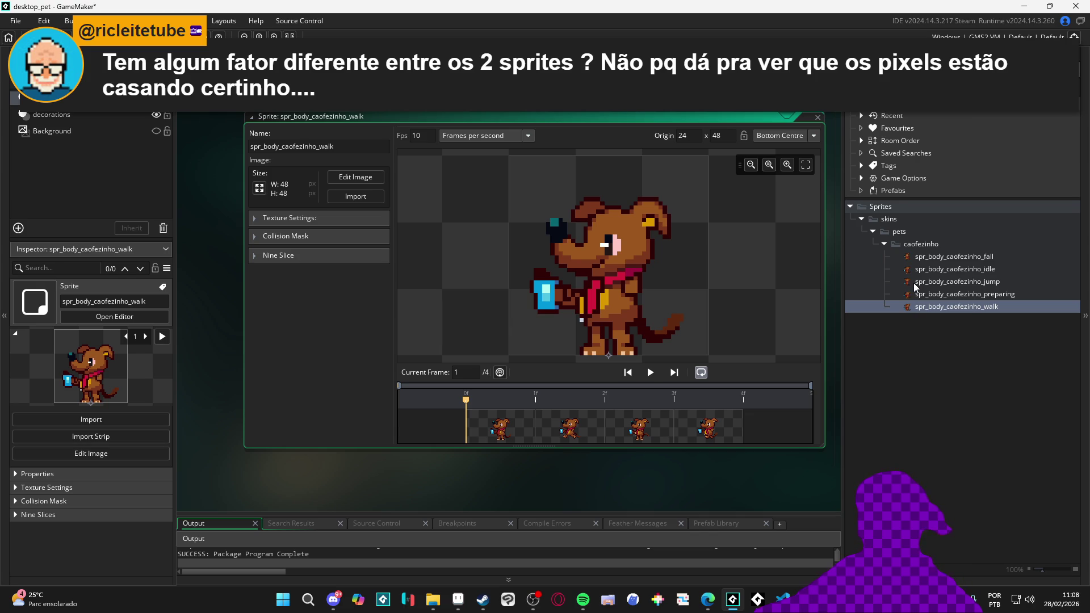
pyautogui.click(817, 117)
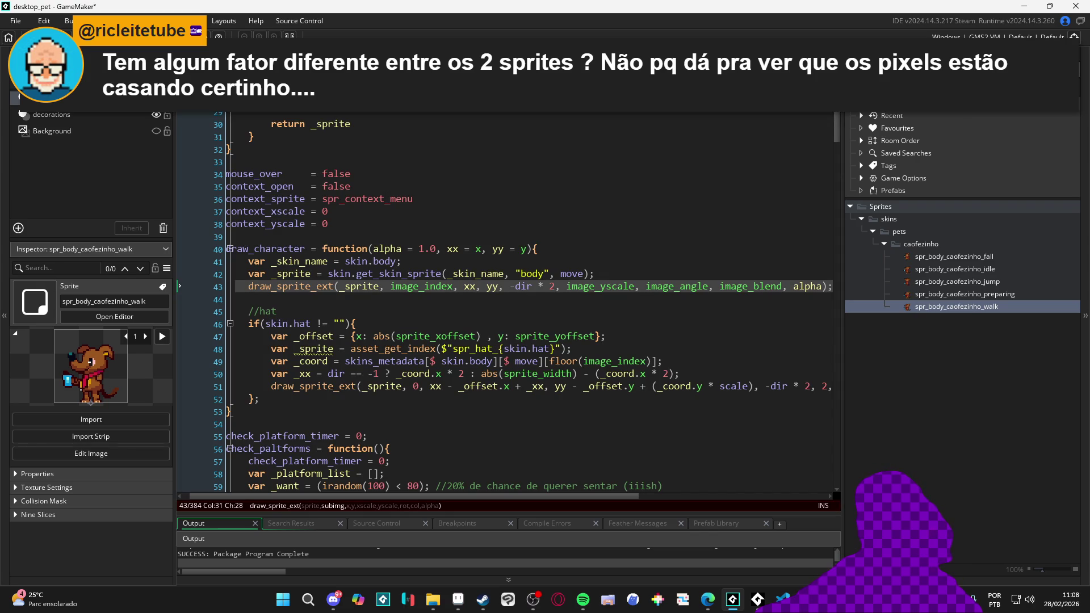
# Run the game with F5, place another lamp from the inventory, then close the running pet
pyautogui.click(634, 249)
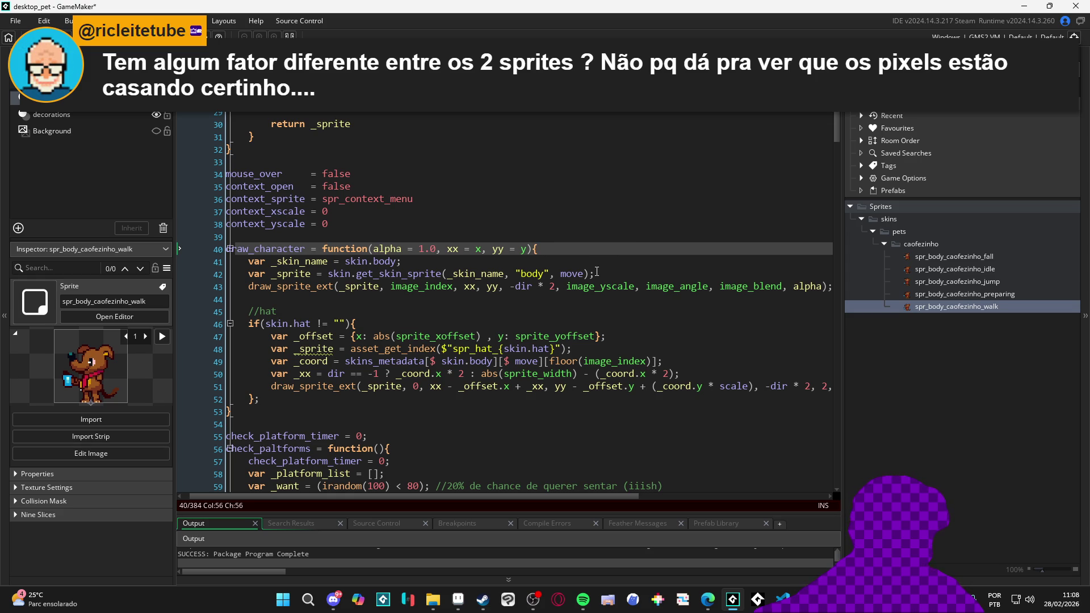
pyautogui.press('F5')
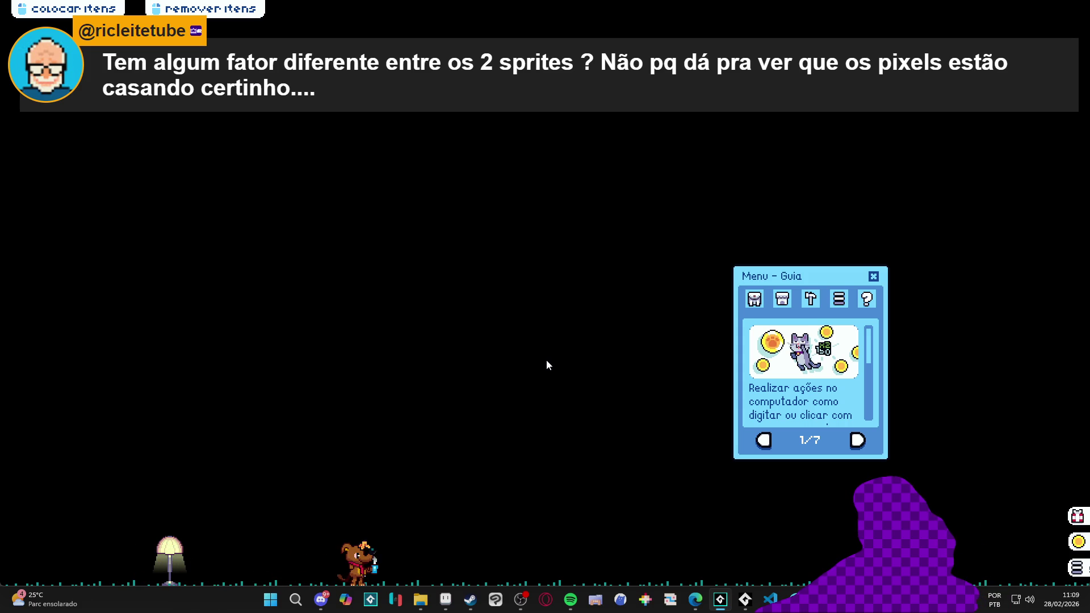
pyautogui.click(754, 298)
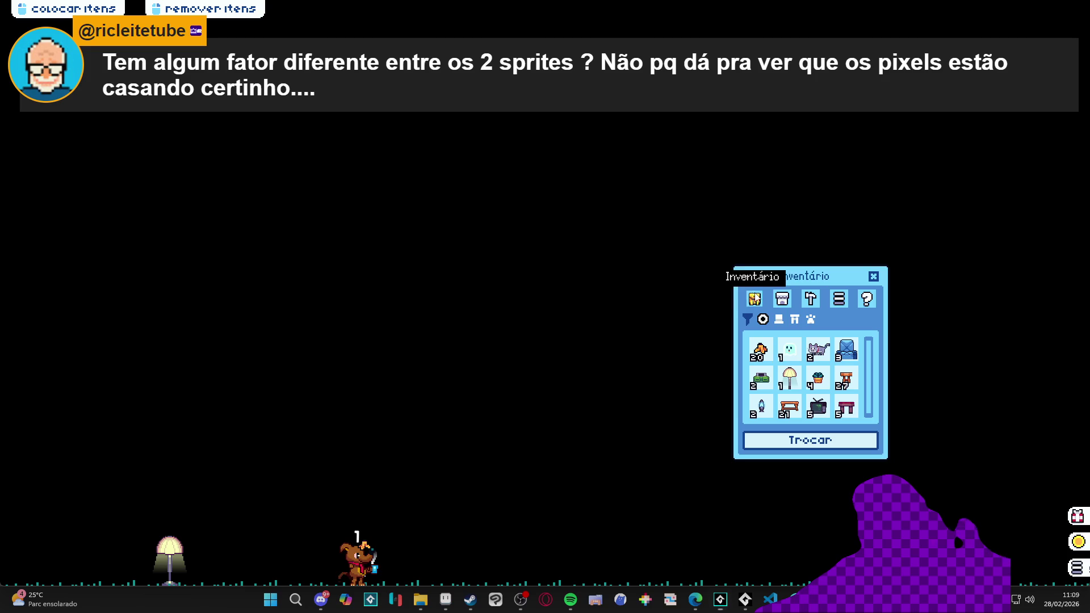
pyautogui.click(802, 379)
pyautogui.click(104, 443)
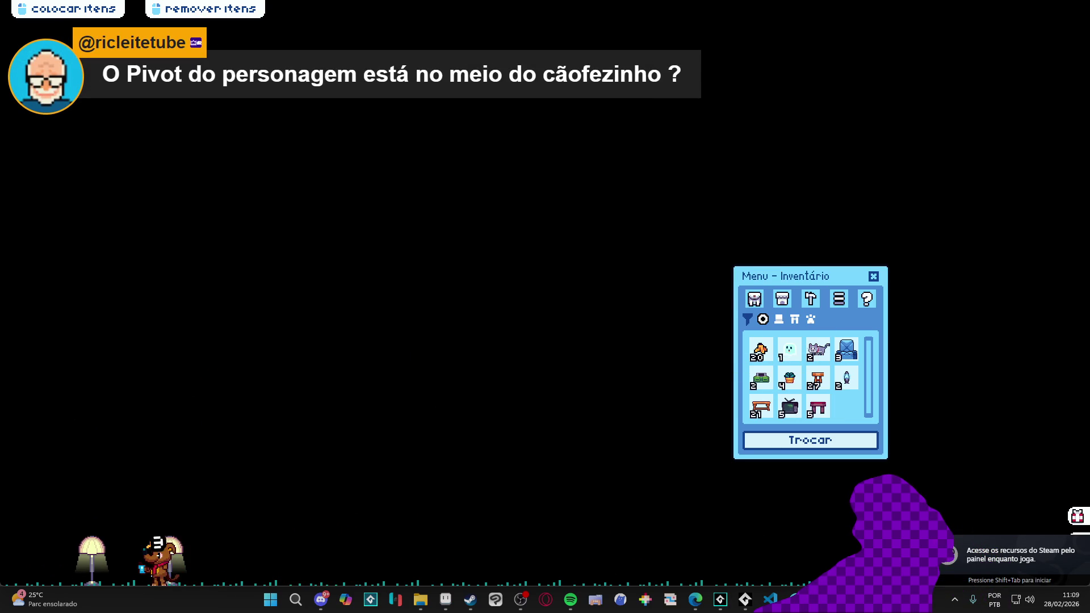
pyautogui.rightClick(745, 599)
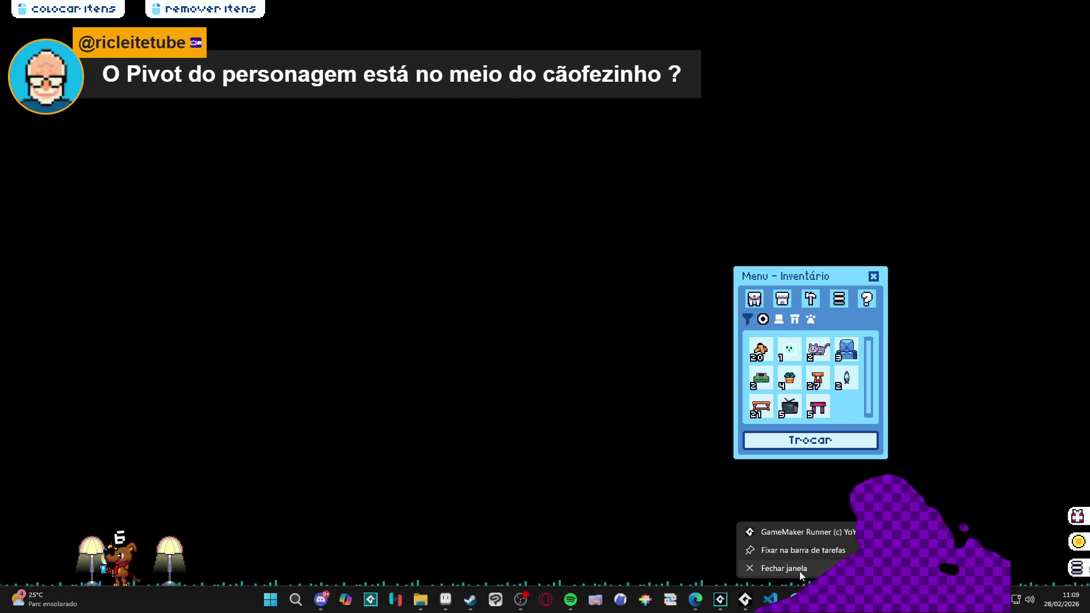
pyautogui.click(799, 571)
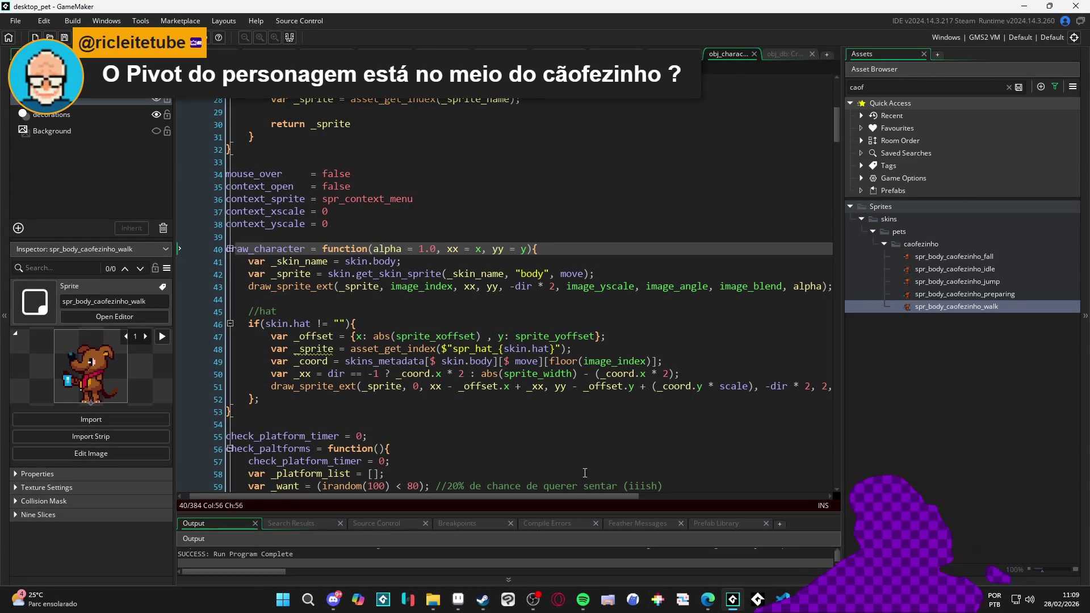
# Filter the Asset Browser by 'tob' and open the spr_body_toby_fall sprite
pyautogui.moveTo(442, 602)
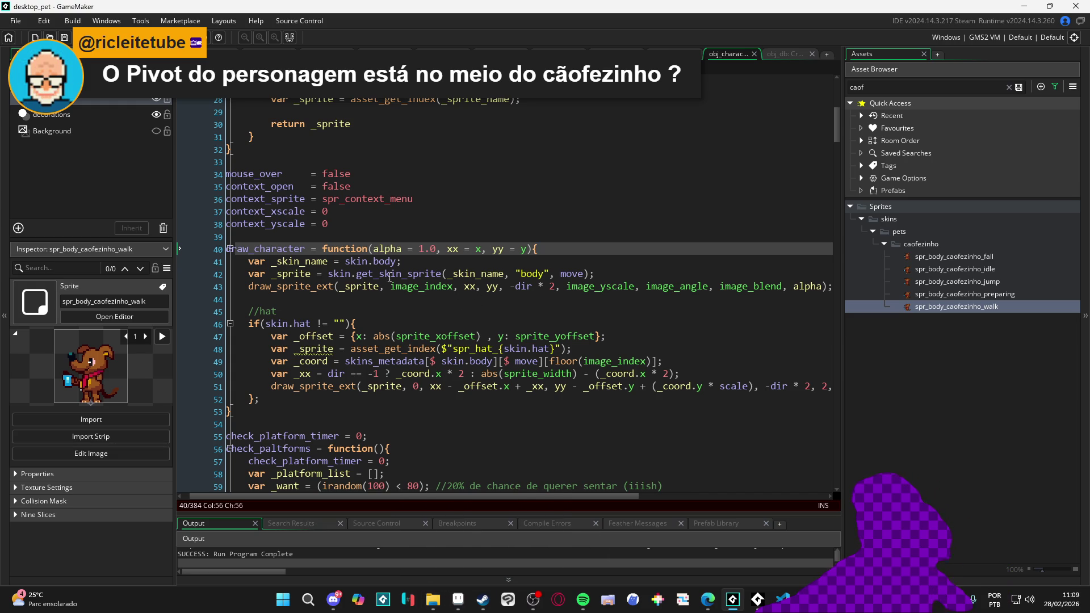
pyautogui.scroll(3, 545, 239)
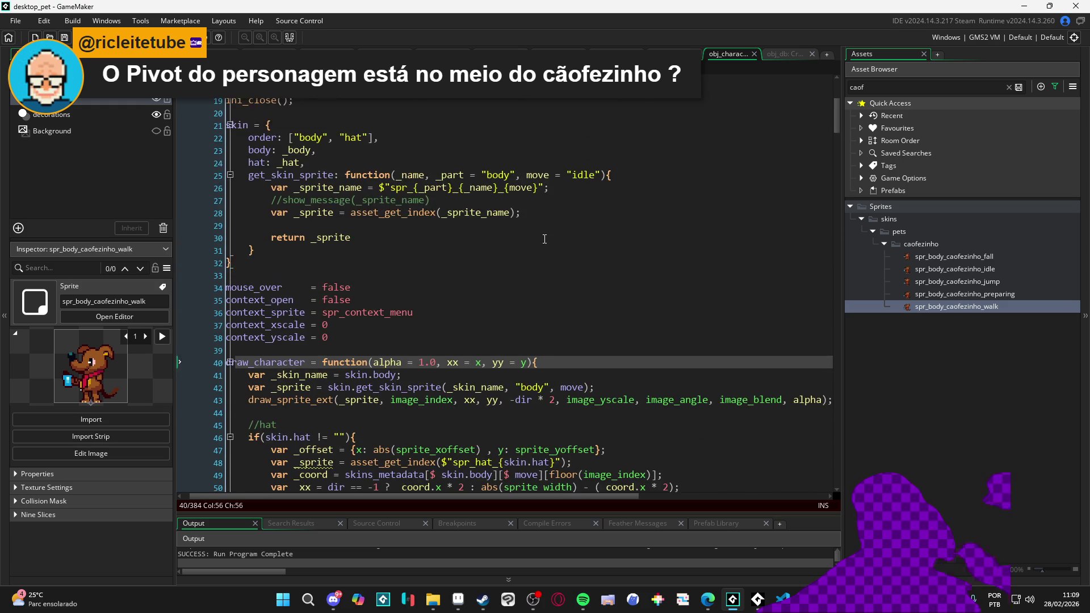
pyautogui.scroll(5, 544, 239)
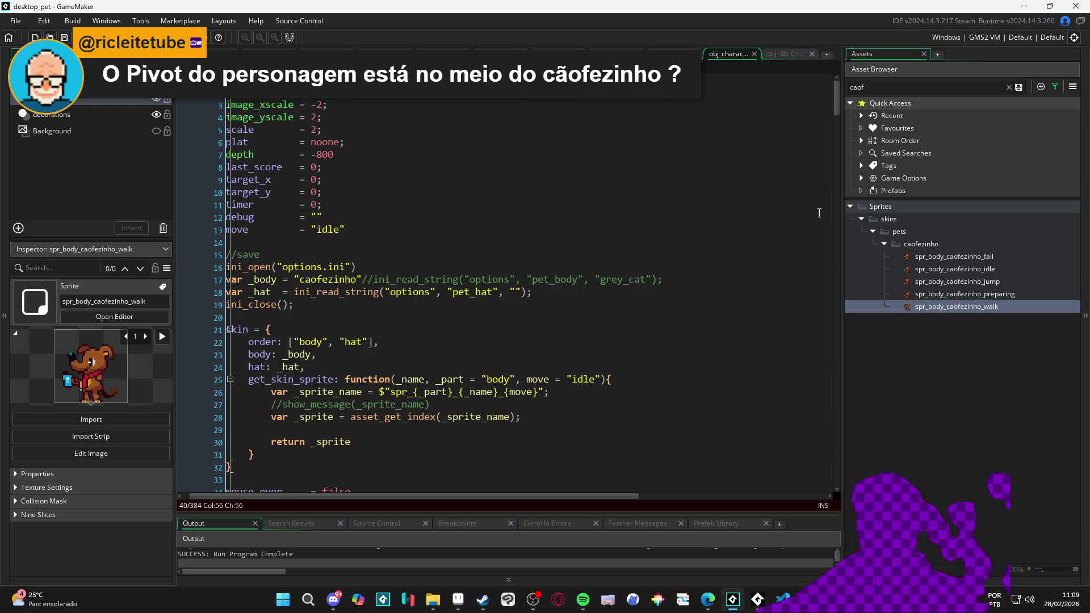
pyautogui.click(883, 93)
pyautogui.press('BackSpace')
pyautogui.press('BackSpace')
pyautogui.press('BackSpace')
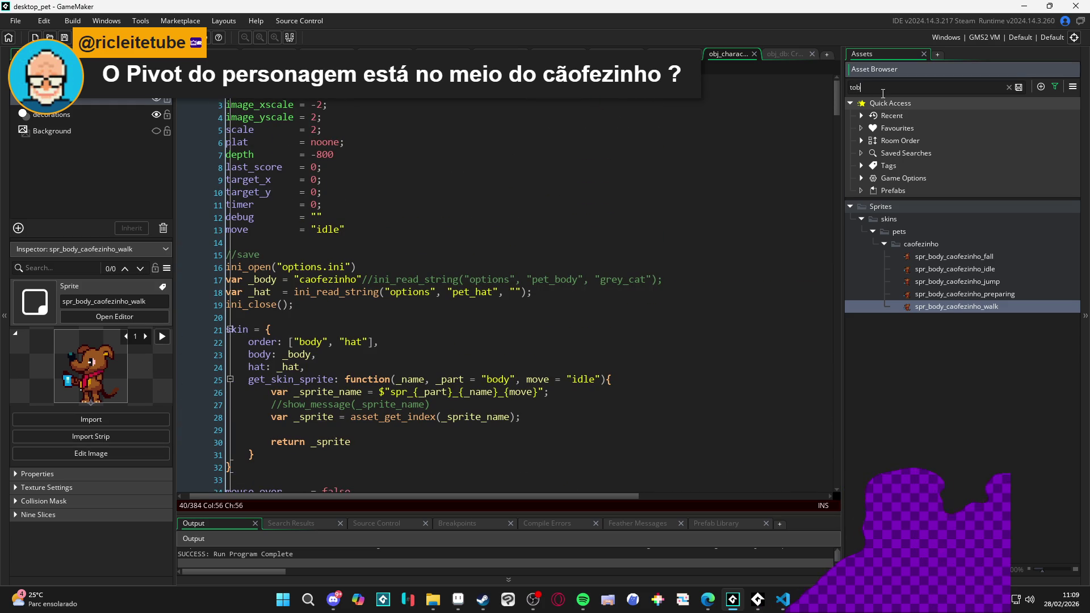
pyautogui.write('tob')
pyautogui.doubleClick(965, 256)
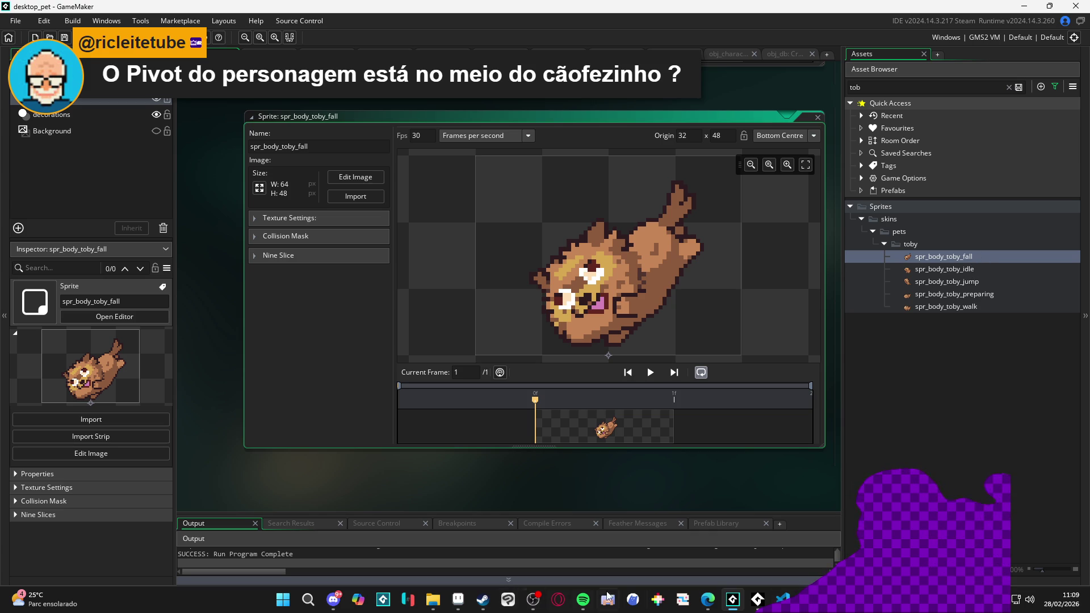
# Glance at Pet Anchor Master in Edge, then minimize the browser to return to GameMaker
pyautogui.moveTo(708, 600)
pyautogui.click(783, 539)
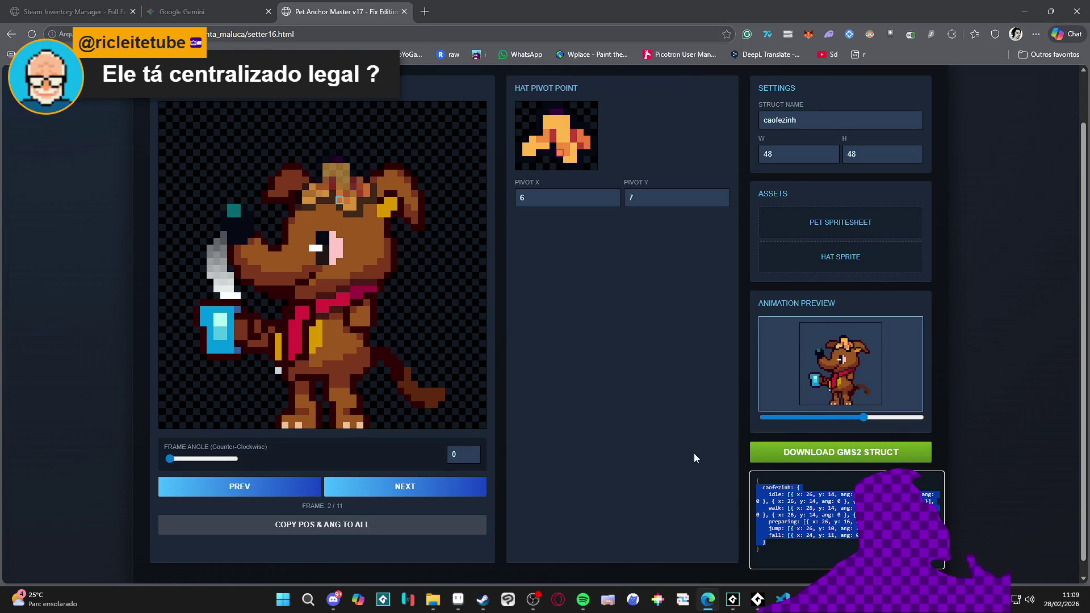
pyautogui.click(1025, 11)
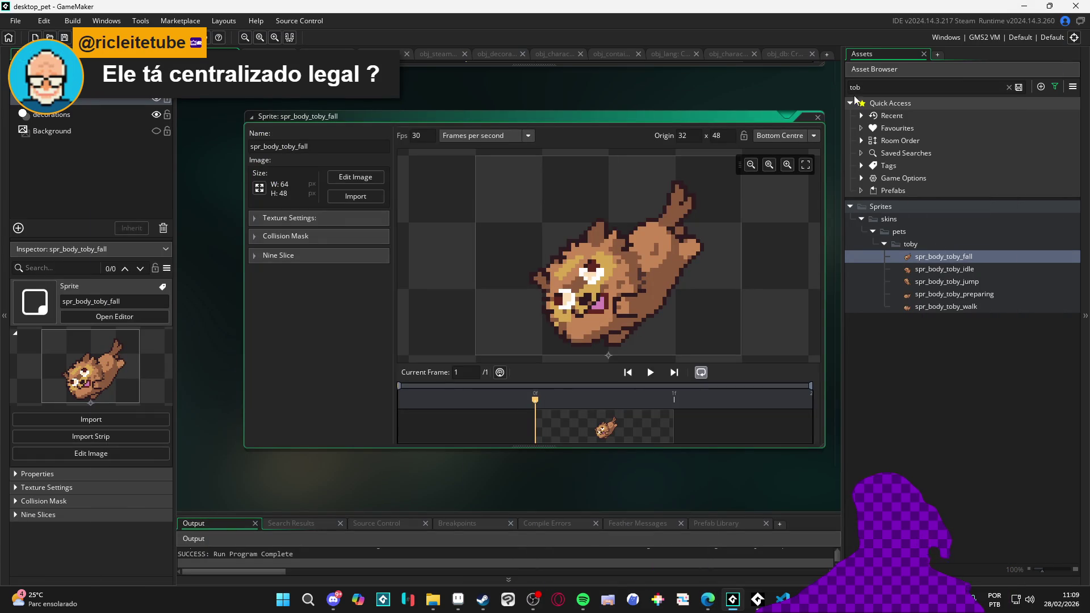
# Look over the item database code
pyautogui.click(772, 54)
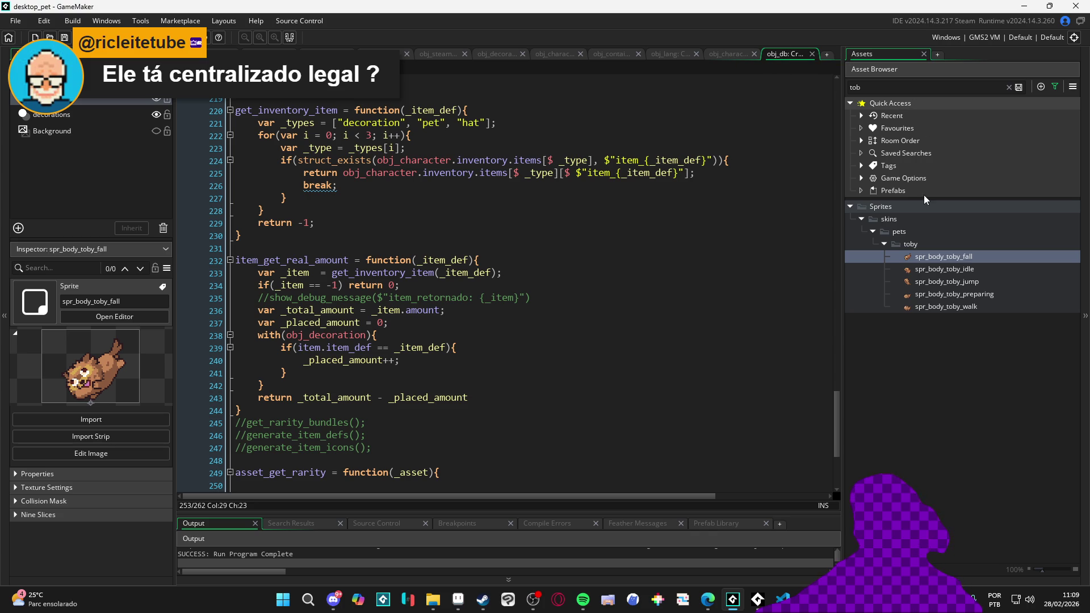
pyautogui.scroll(10, 834, 284)
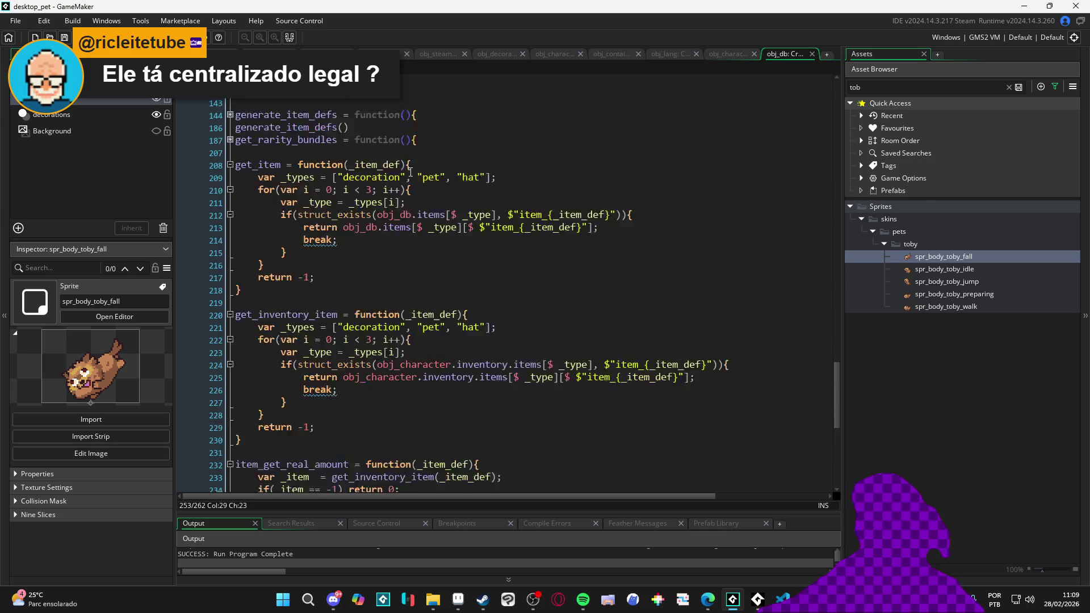
pyautogui.moveTo(835, 397)
pyautogui.mouseDown()
pyautogui.moveTo(822, 64)
pyautogui.moveTo(832, 270)
pyautogui.moveTo(832, 244)
pyautogui.mouseUp()
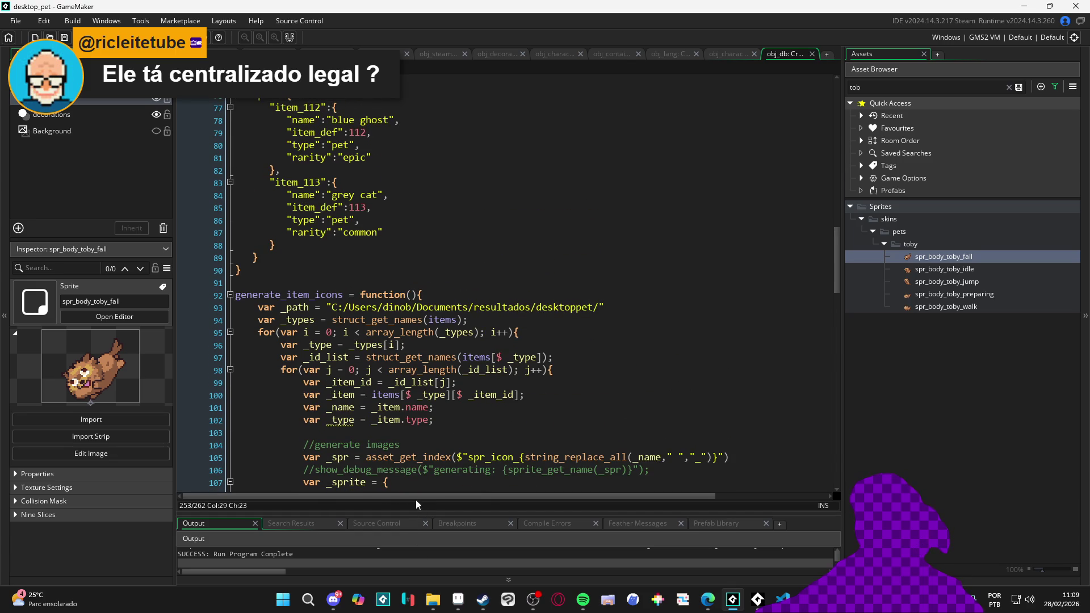
pyautogui.scroll(18, 422, 457)
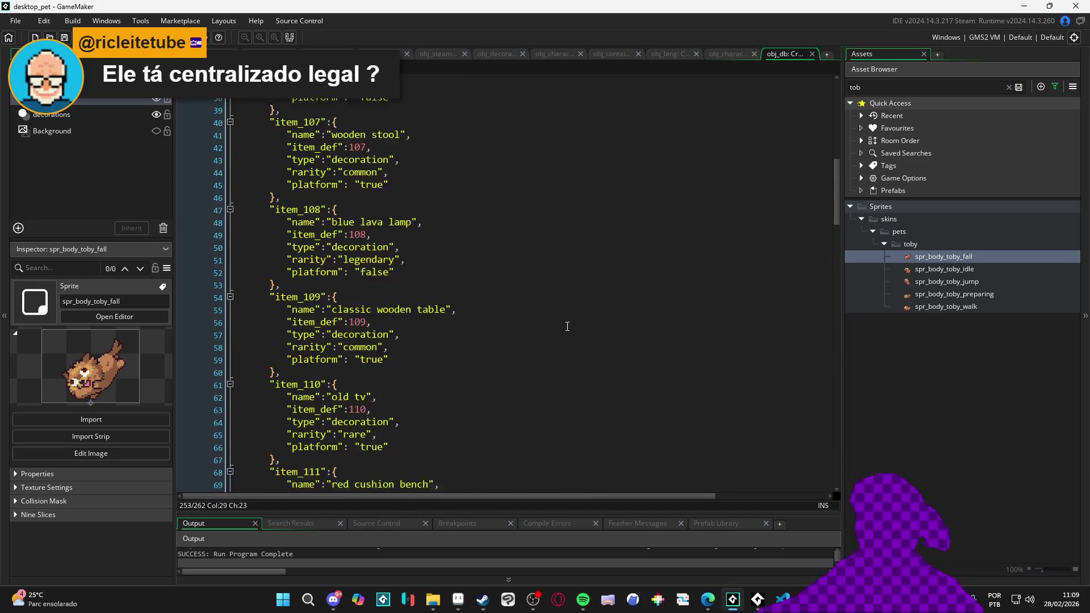
pyautogui.moveTo(838, 181); pyautogui.dragTo(835, 83)
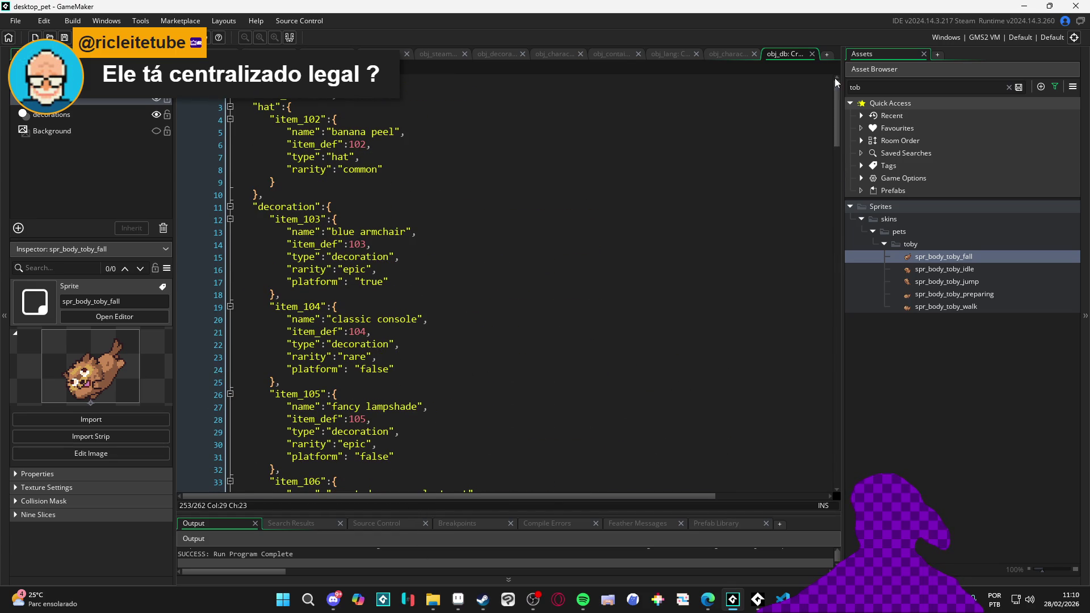
# Replace caofezinho with toby on line 17 of obj_character's Create code
pyautogui.click(729, 54)
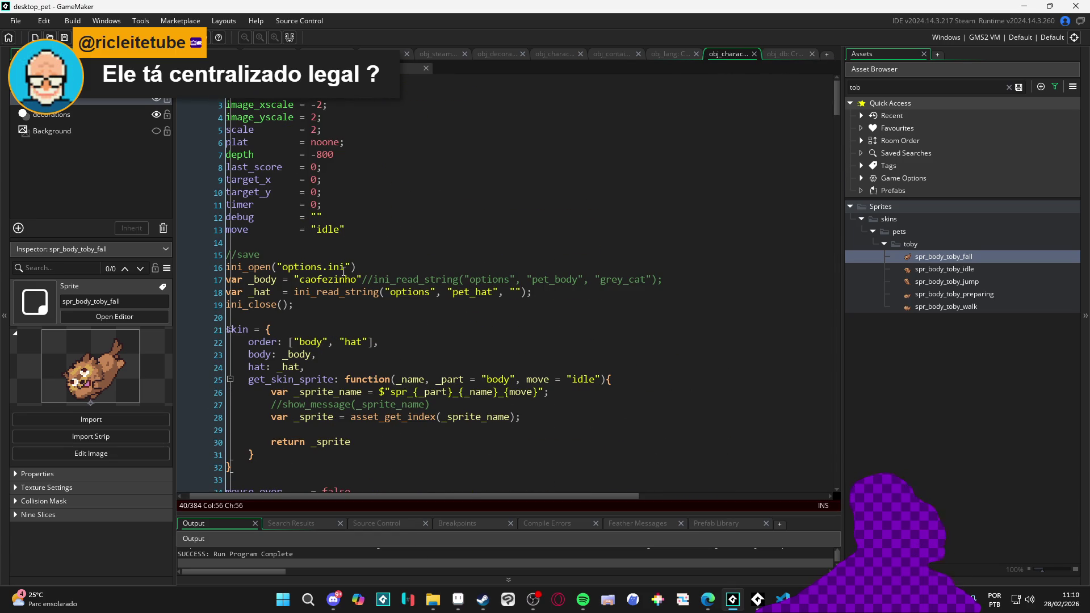
pyautogui.doubleClick(331, 280)
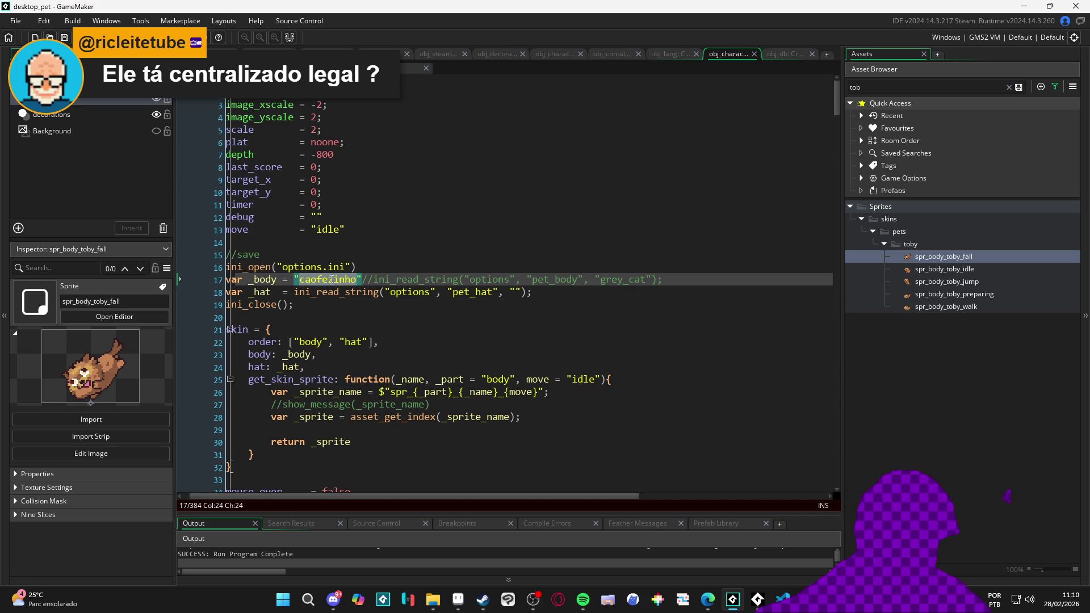
pyautogui.write('toby')
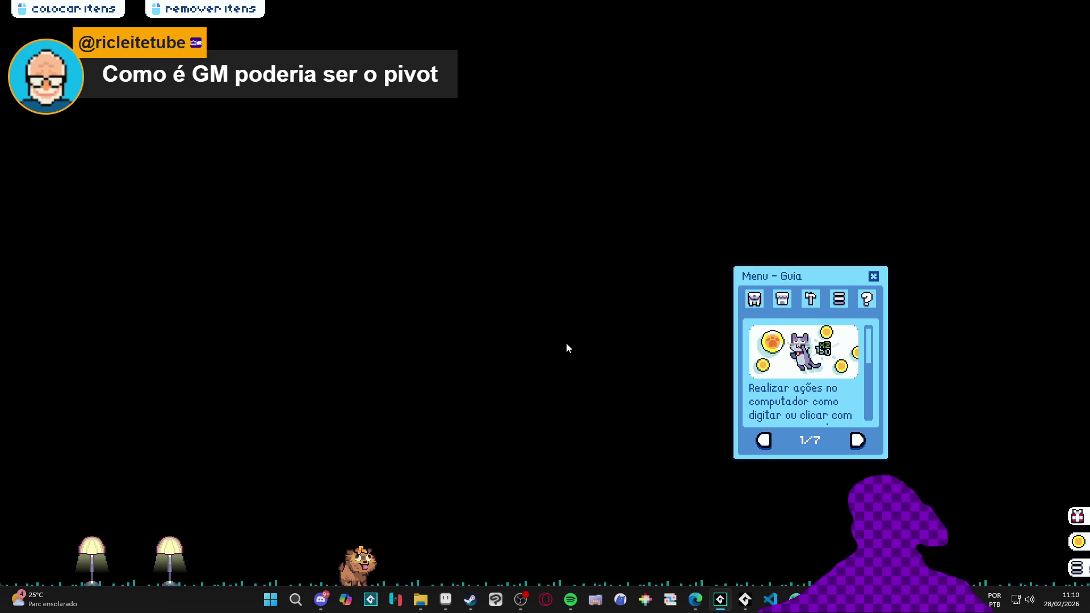
# In the running toby pet, place a plant pot from Inventário near the lamps, then close the game
pyautogui.rightClick(745, 599)
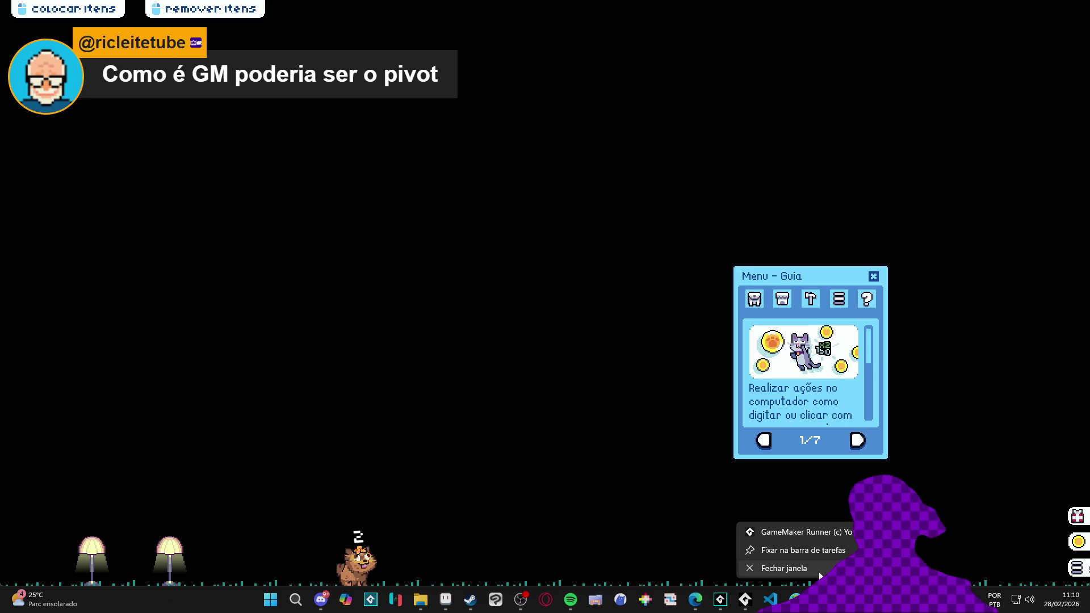
pyautogui.click(755, 299)
pyautogui.moveTo(789, 379); pyautogui.dragTo(200, 476)
pyautogui.click(873, 277)
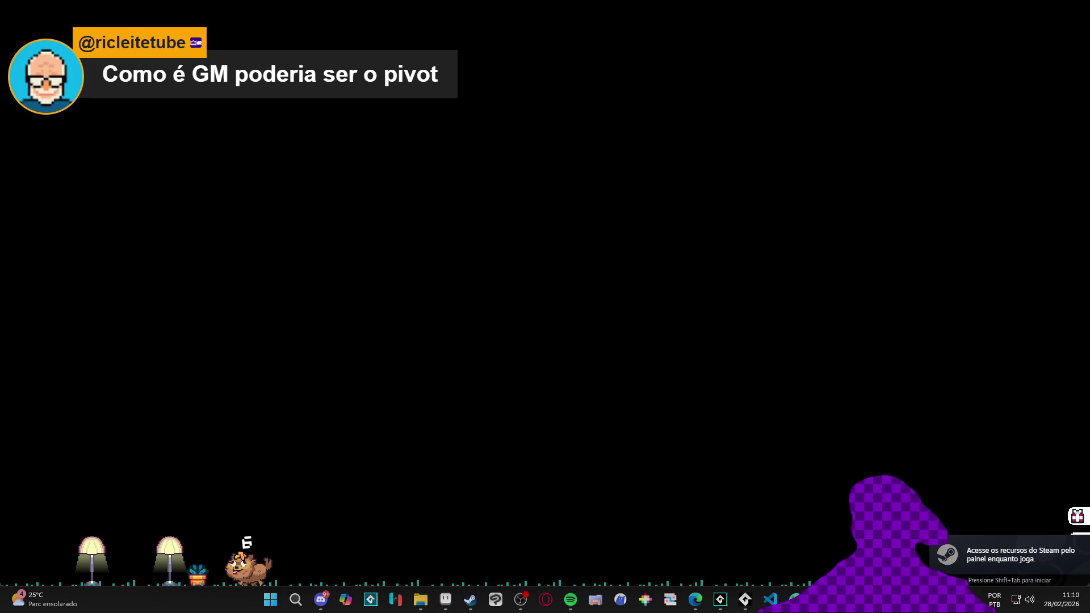
pyautogui.rightClick(794, 600)
pyautogui.click(819, 568)
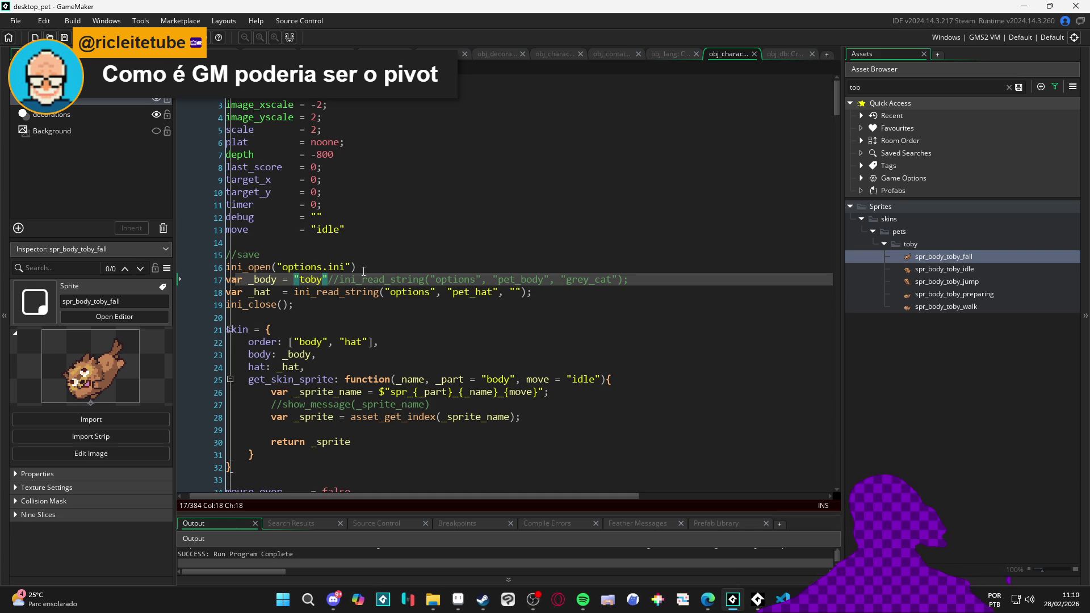
# Change the body name on line 17 from toby back to caofezinho
pyautogui.doubleClick(311, 280)
pyautogui.write('caofez')
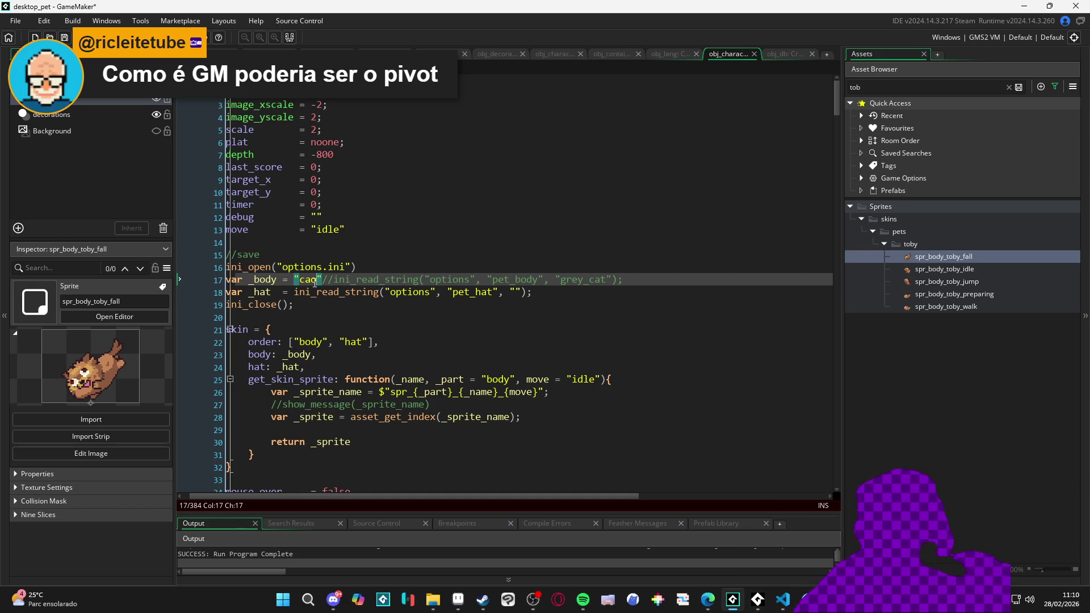
pyautogui.write('inho')
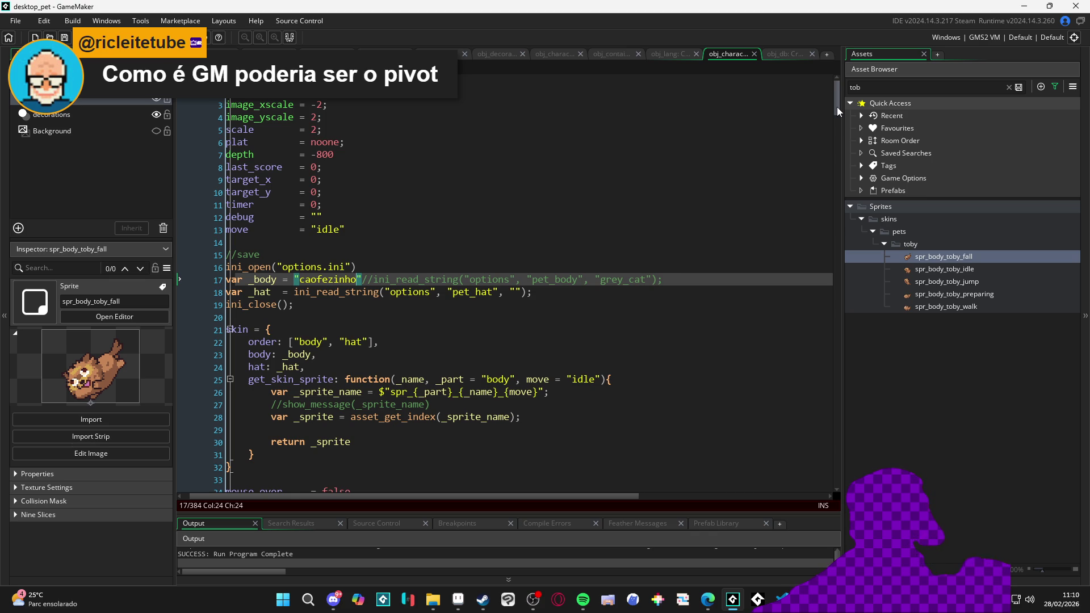
pyautogui.moveTo(837, 106)
pyautogui.mouseDown()
pyautogui.moveTo(836, 97)
pyautogui.moveTo(837, 183)
pyautogui.mouseUp()
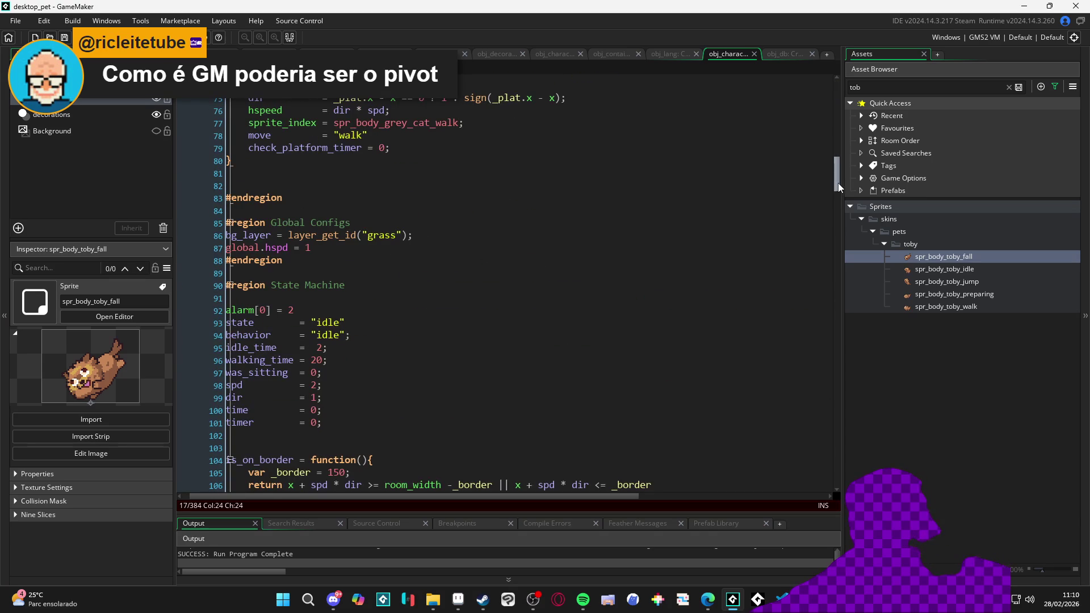
# Find 'caofe' assets, open spr_body_caofezinho_idle, and confirm its Bottom Centre origin
pyautogui.doubleClick(898, 88)
pyautogui.write('caofe')
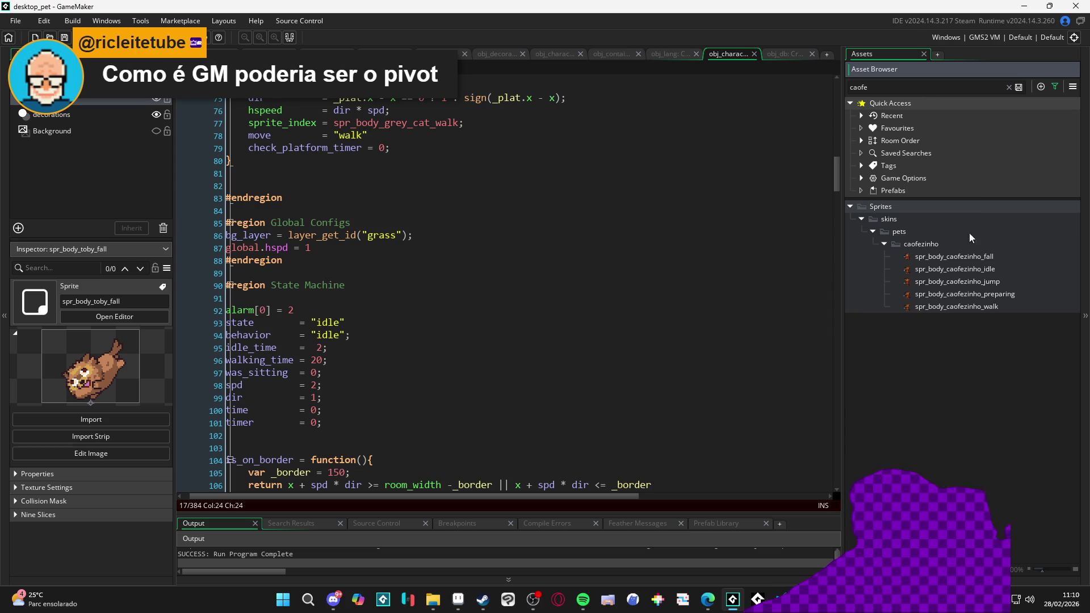
pyautogui.doubleClick(961, 268)
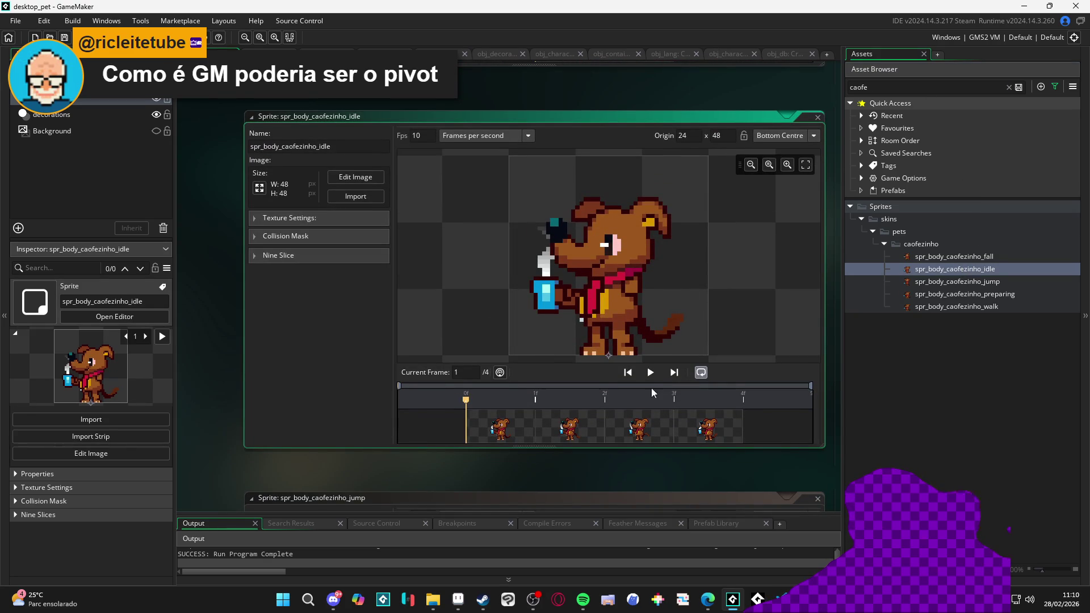
pyautogui.click(801, 136)
pyautogui.click(783, 232)
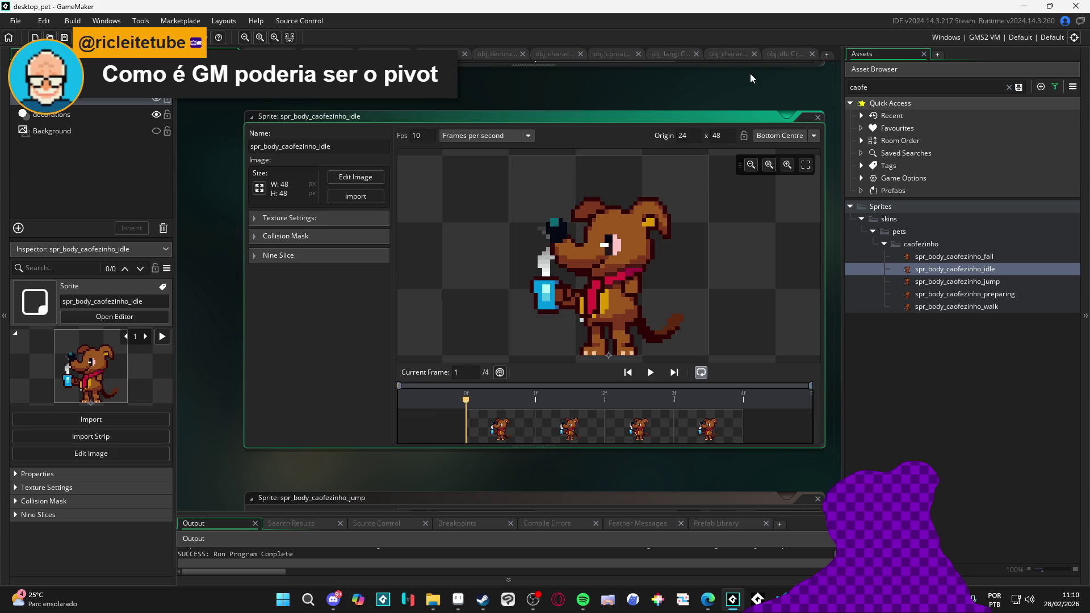
pyautogui.click(727, 55)
pyautogui.scroll(2, 839, 179)
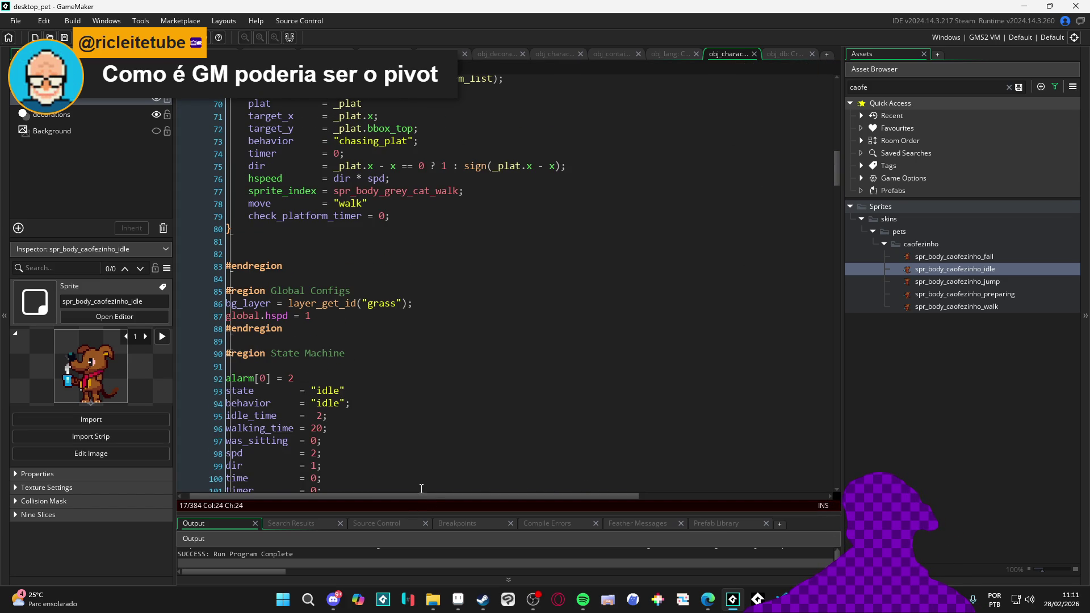
# Search the Create code for 'draw' to reach draw_character on line 40, then switch to Aseprite
pyautogui.scroll(-4, 557, 215)
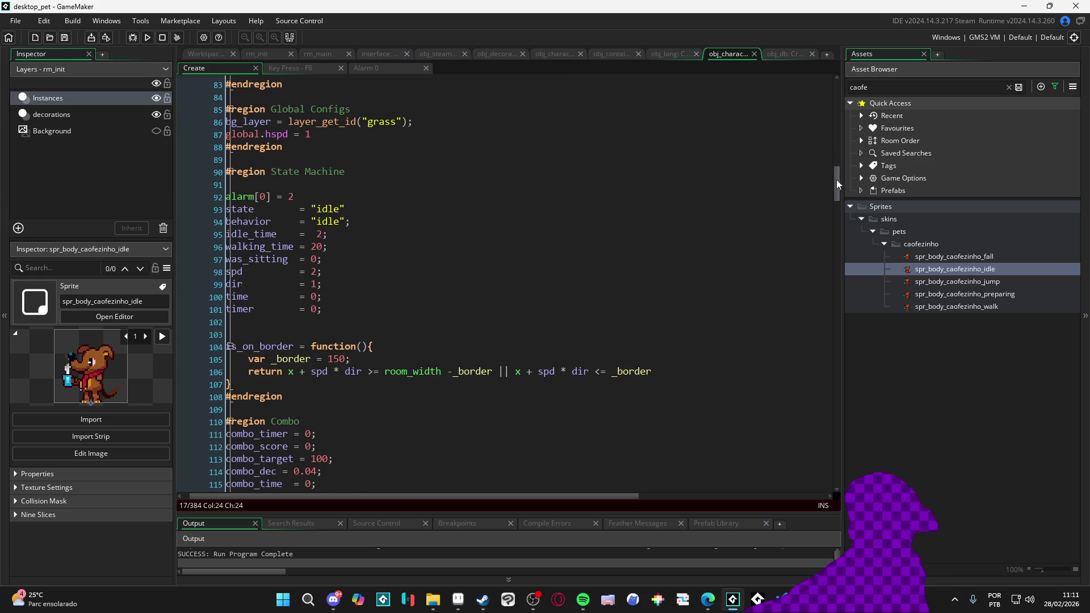
pyautogui.scroll(-6, 580, 369)
pyautogui.hscroll(-1, 319, 497)
pyautogui.scroll(-12, 484, 305)
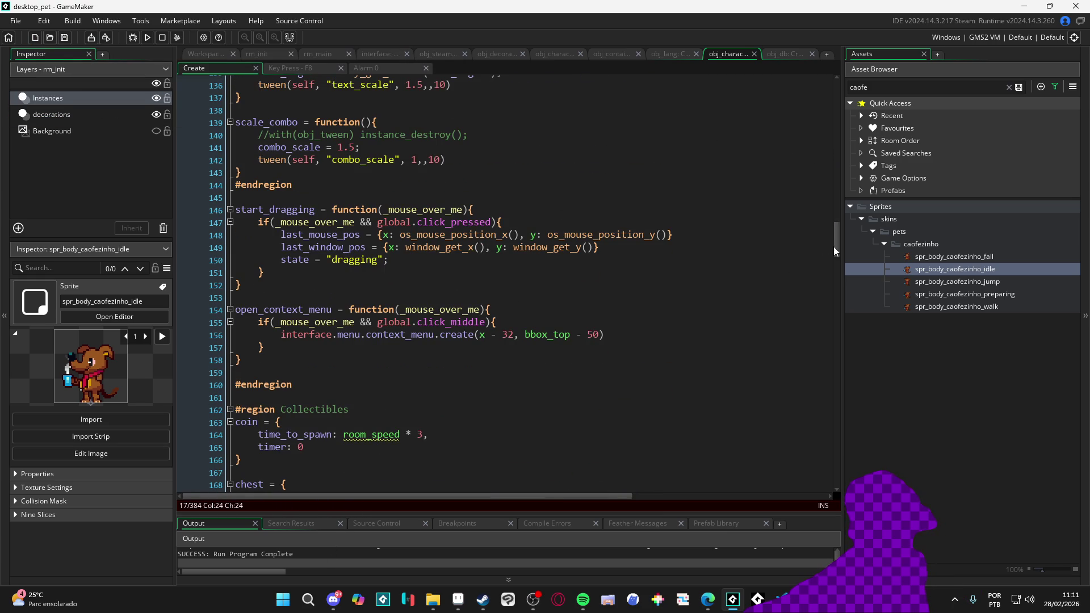
pyautogui.moveTo(833, 232)
pyautogui.mouseDown()
pyautogui.moveTo(849, 388)
pyautogui.moveTo(826, 272)
pyautogui.mouseUp()
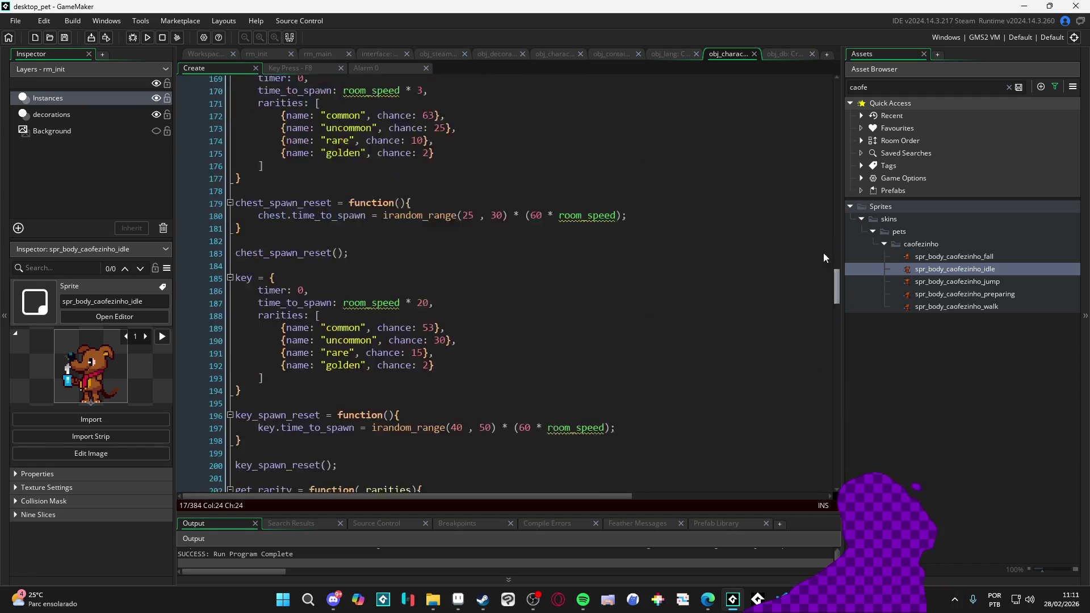
pyautogui.hotkey('ctrl', 'f')
pyautogui.write('draw')
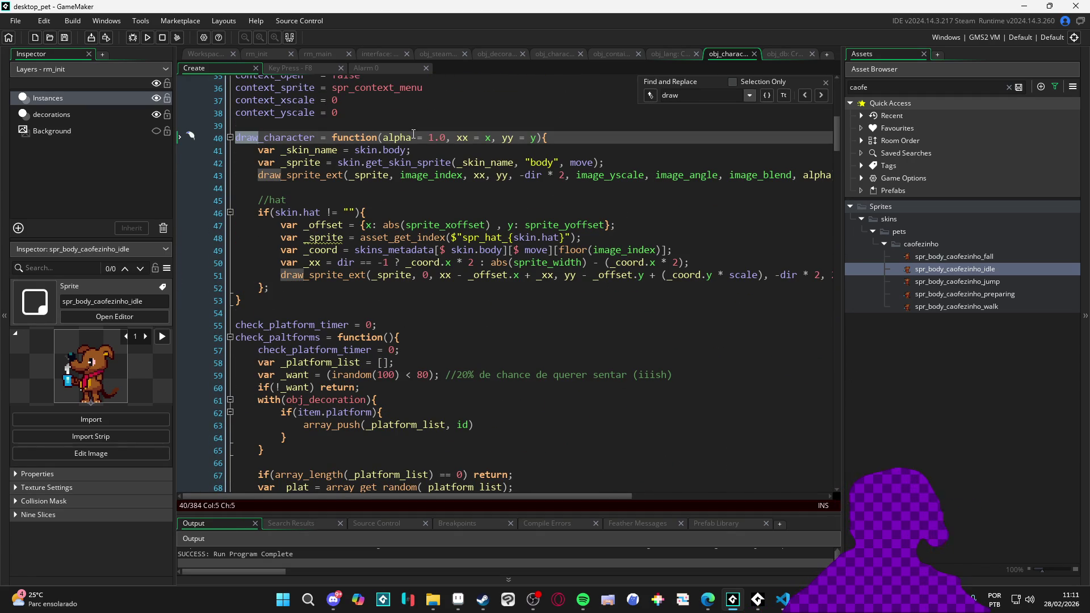
pyautogui.click(825, 82)
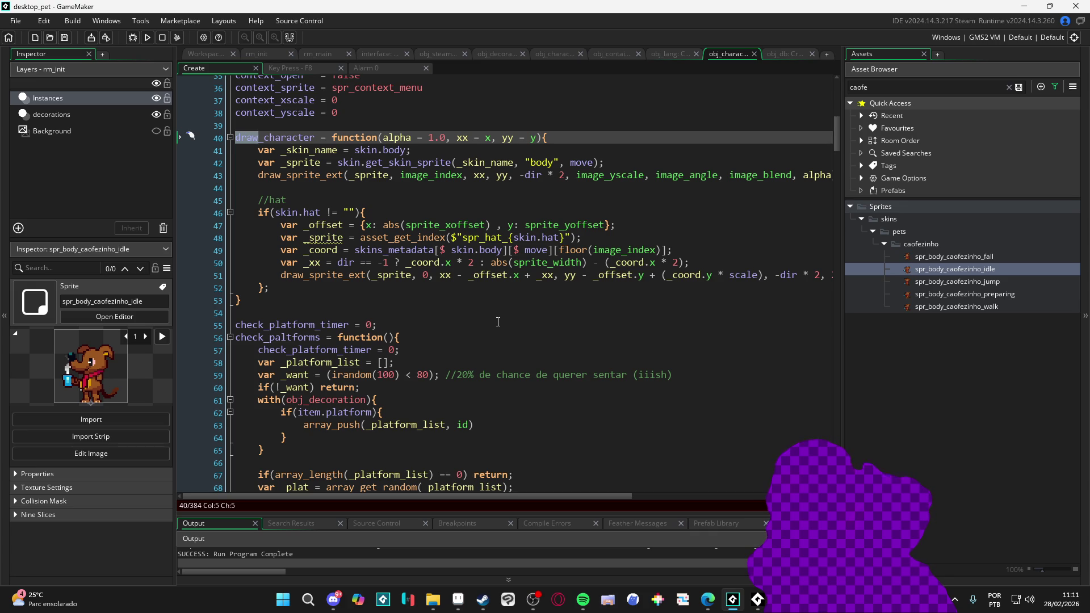
pyautogui.moveTo(443, 604)
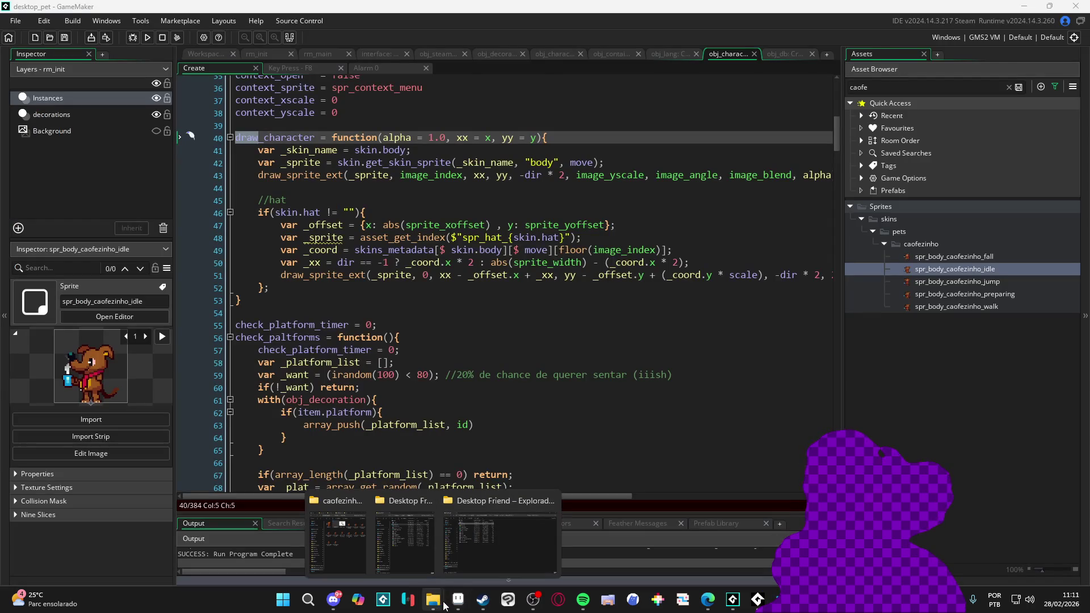
pyautogui.click(457, 600)
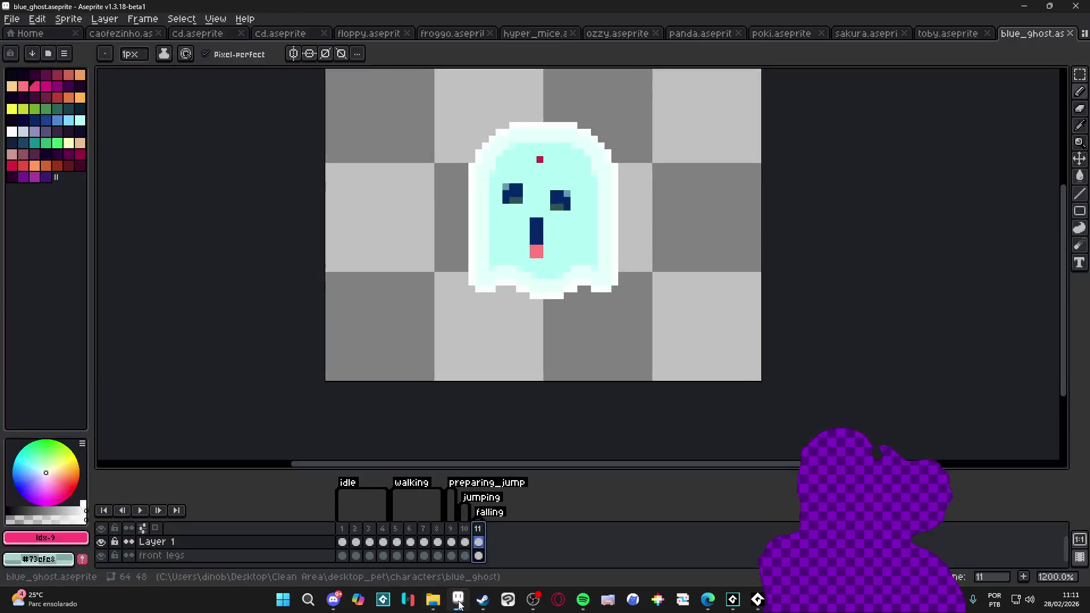
# Close every sprite file except caofezinho and toby, from blue_ghost through both cd files
pyautogui.click(1067, 34)
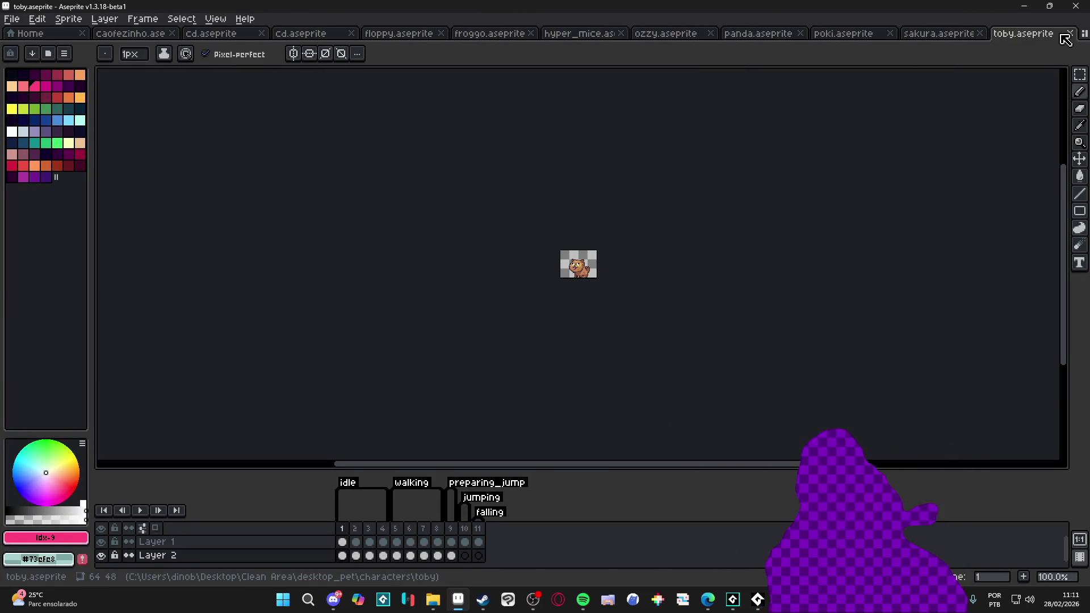
pyautogui.click(1068, 33)
pyautogui.click(991, 34)
pyautogui.click(900, 33)
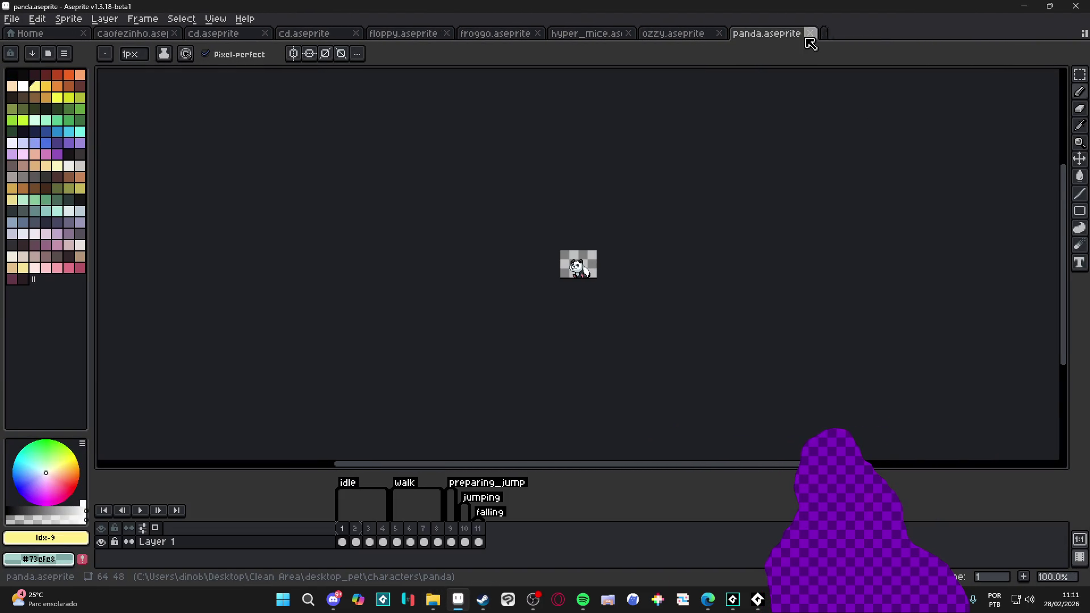
pyautogui.click(810, 34)
pyautogui.click(718, 33)
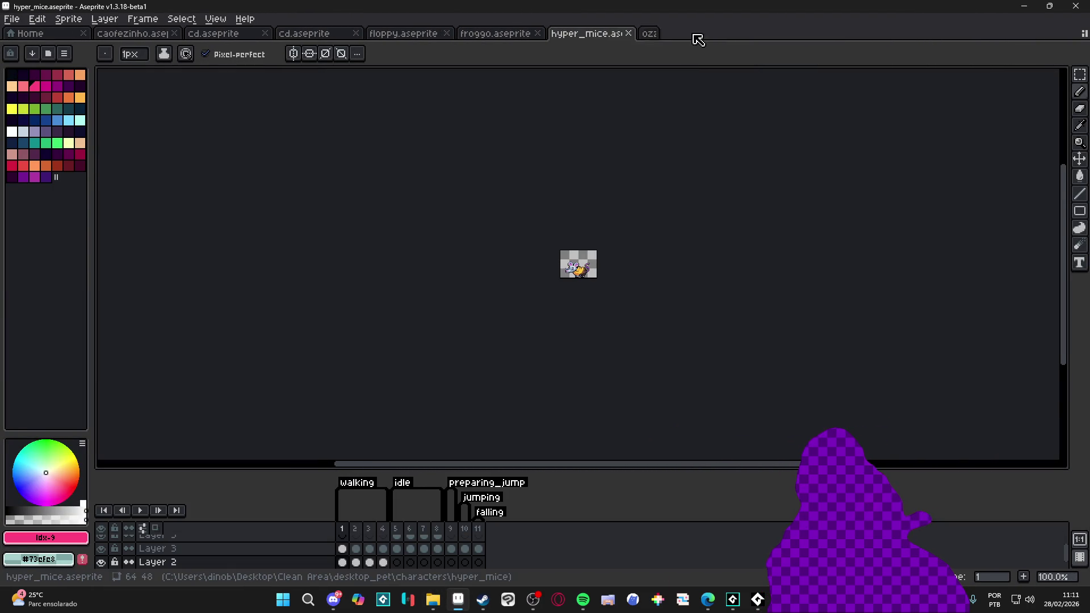
pyautogui.click(628, 34)
pyautogui.click(537, 33)
pyautogui.click(447, 34)
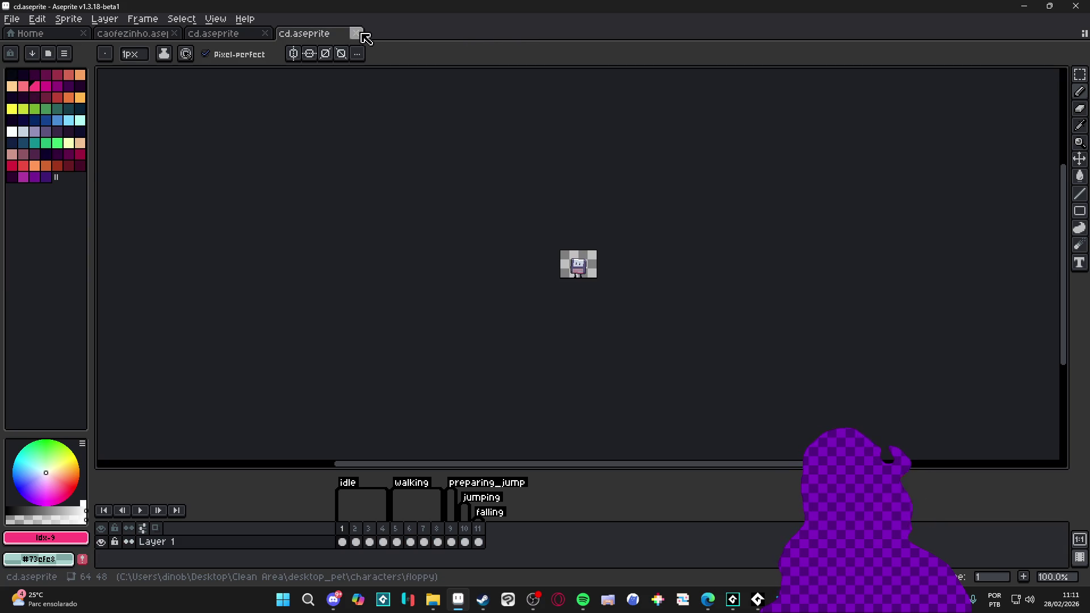
pyautogui.click(356, 34)
pyautogui.click(264, 34)
# Step through early and later frames of the idle animation
pyautogui.scroll(3, 578, 264)
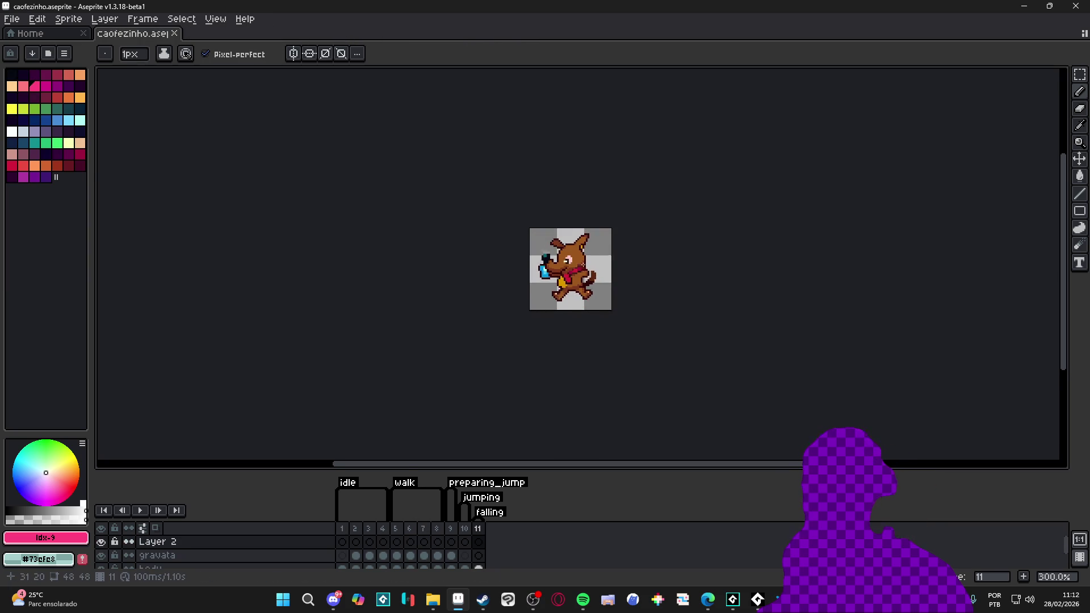
pyautogui.hscroll(3, 578, 340)
pyautogui.click(357, 534)
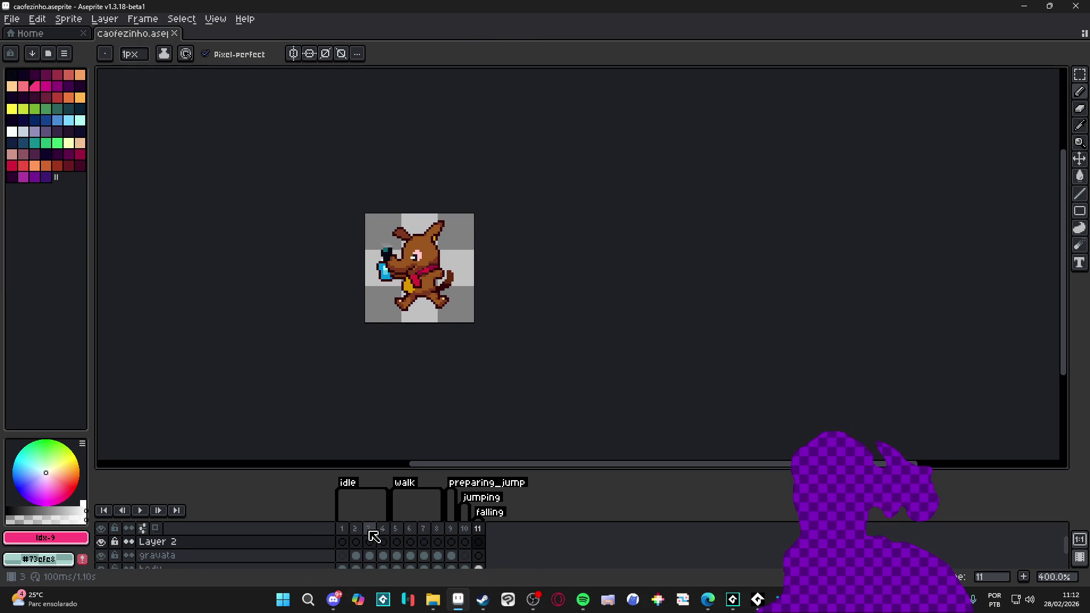
pyautogui.click(463, 529)
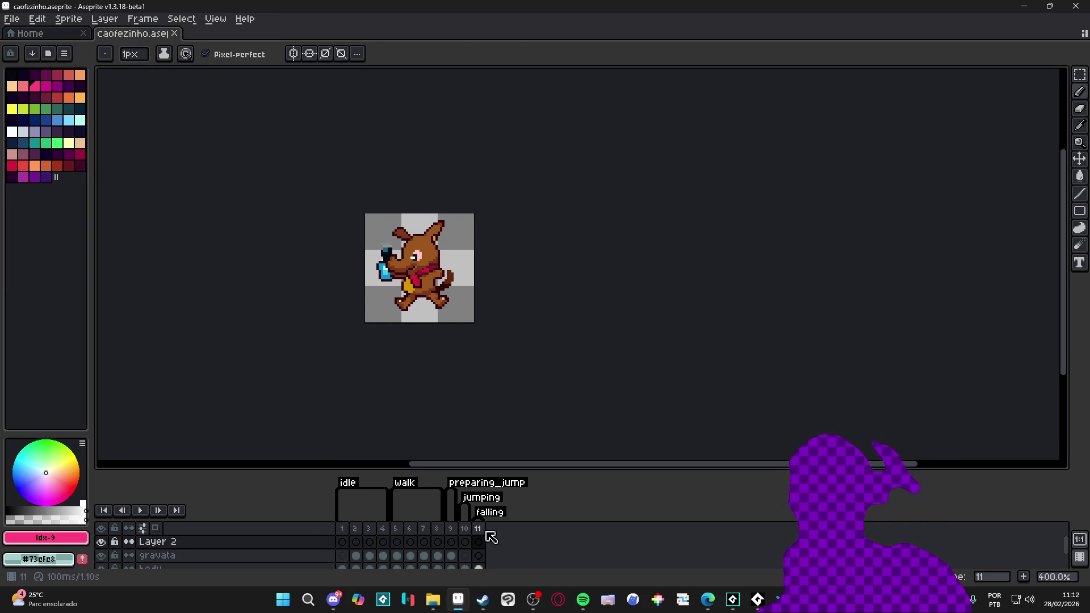
pyautogui.moveTo(433, 599)
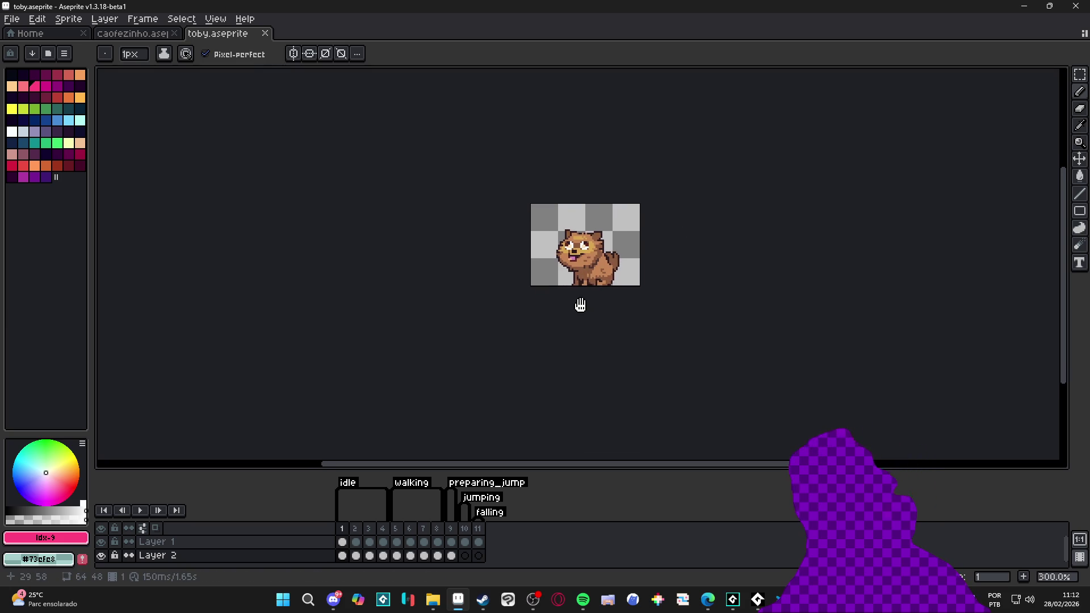
# Flip repeatedly between the caofezinho and toby sprites to compare sizes, then minimize Aseprite
pyautogui.click(161, 36)
pyautogui.click(202, 38)
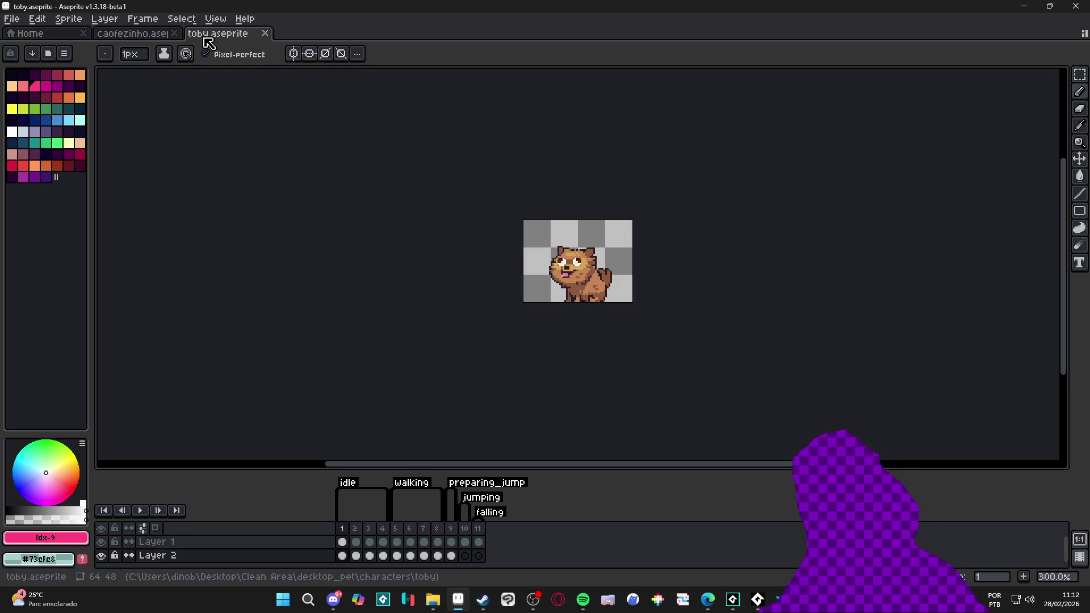
pyautogui.click(153, 34)
pyautogui.click(220, 38)
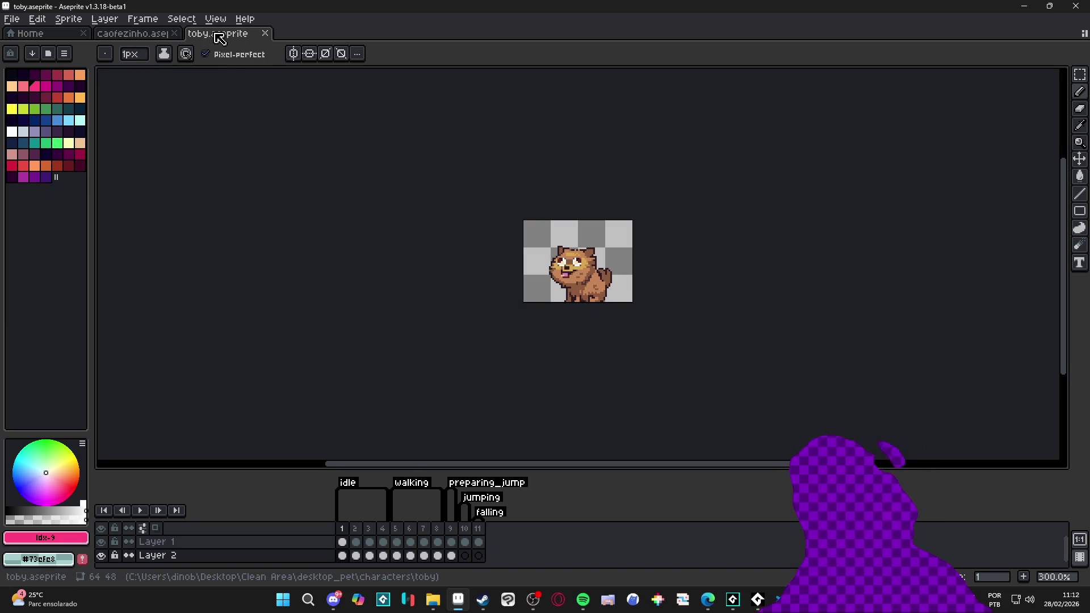
pyautogui.click(152, 35)
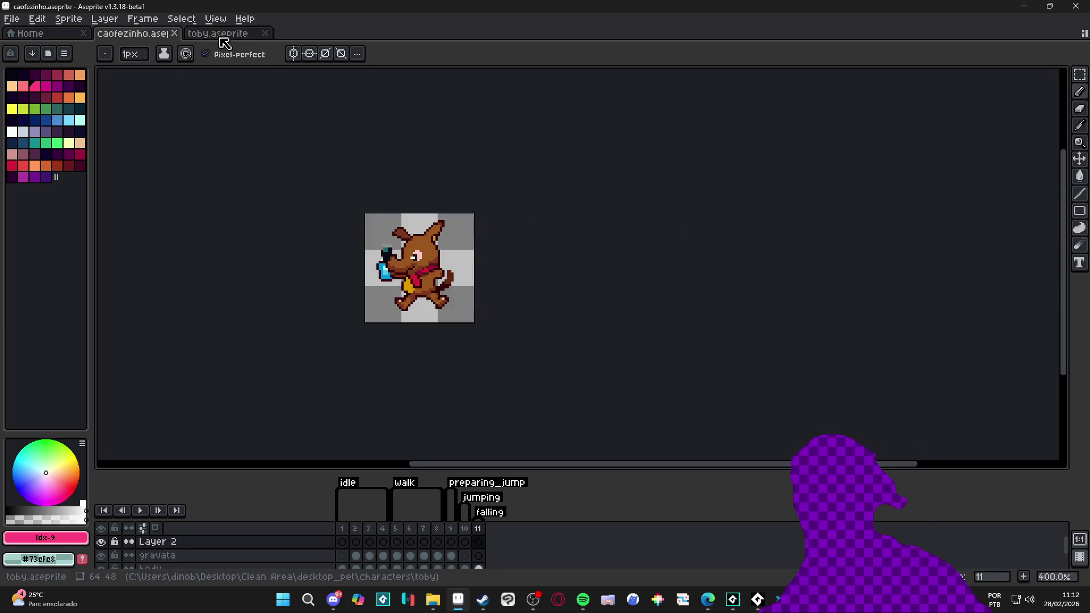
pyautogui.click(226, 40)
pyautogui.click(145, 37)
pyautogui.click(225, 35)
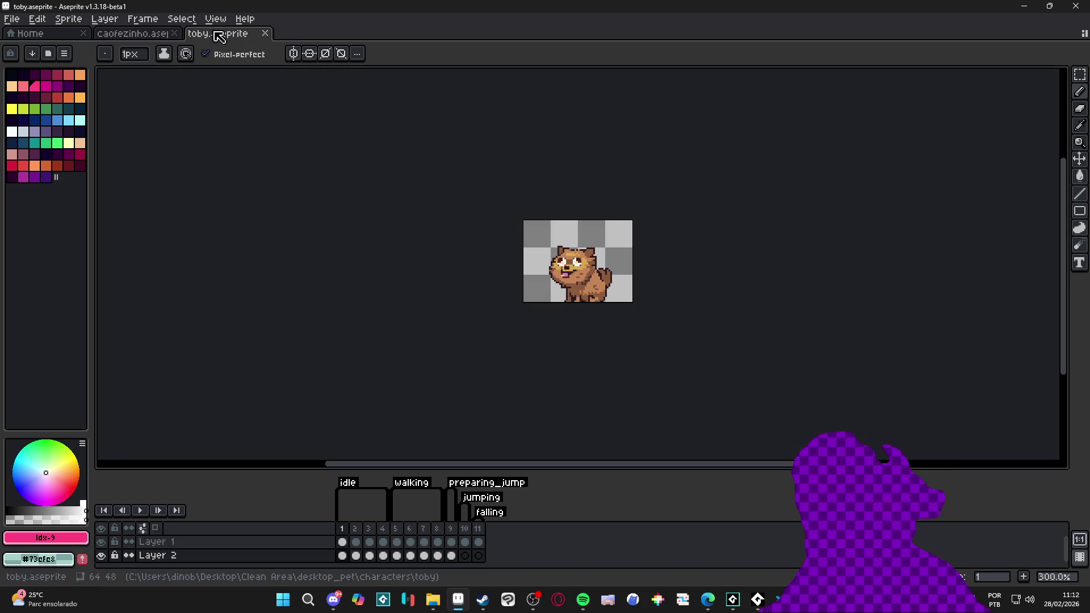
pyautogui.click(1028, 6)
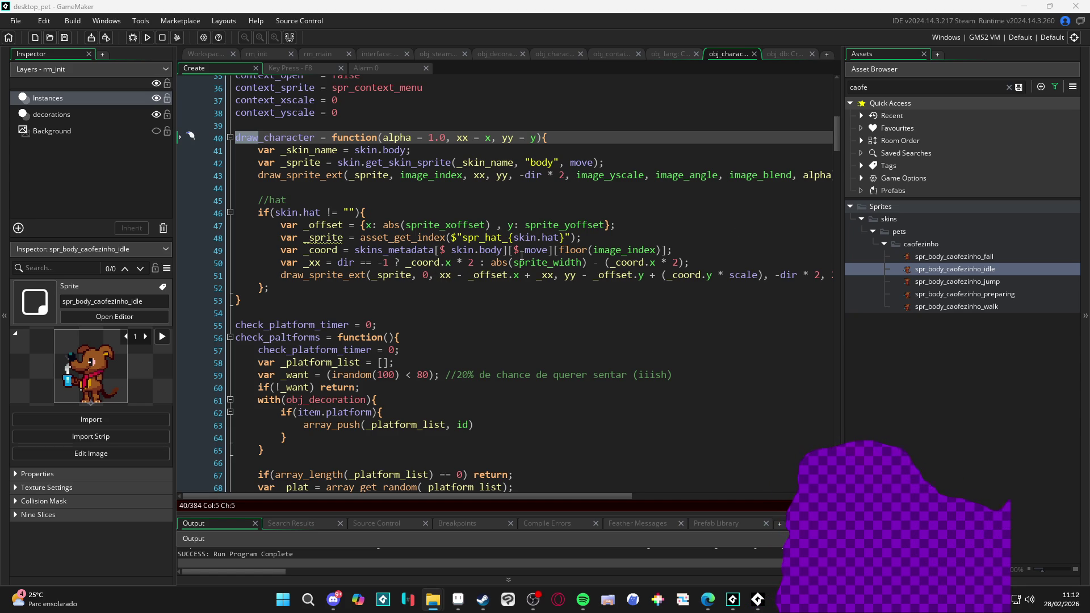
# Search assets for 'tob' and preview spr_body_toby_preparing
pyautogui.doubleClick(896, 90)
pyautogui.write('tob')
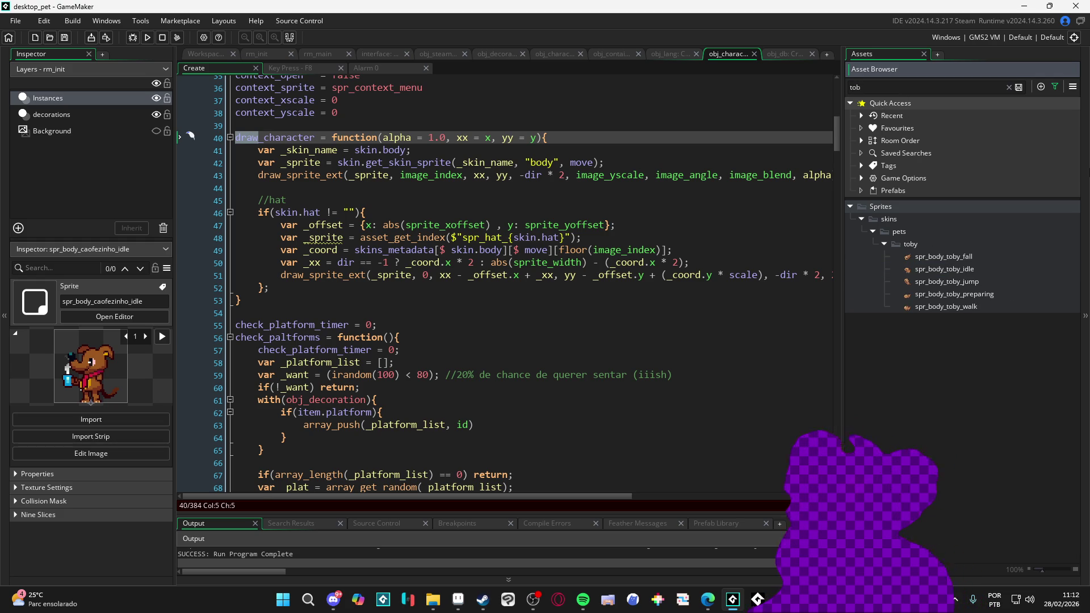
pyautogui.click(948, 295)
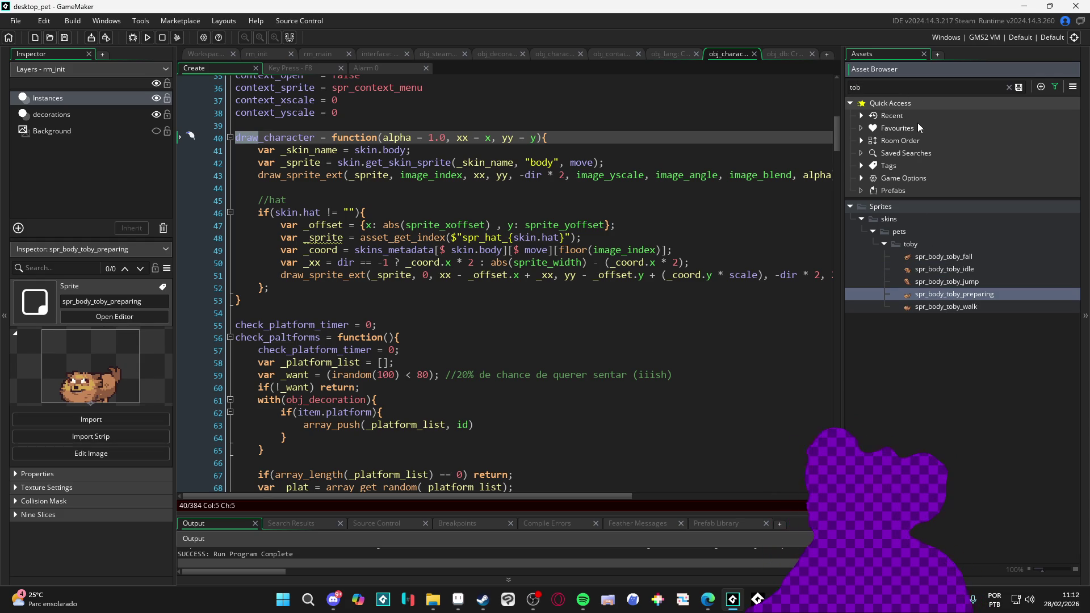
# Change the asset search to 'caof' and show spr_body_caofezinho_fall in the Inspector
pyautogui.click(876, 87)
pyautogui.write('y')
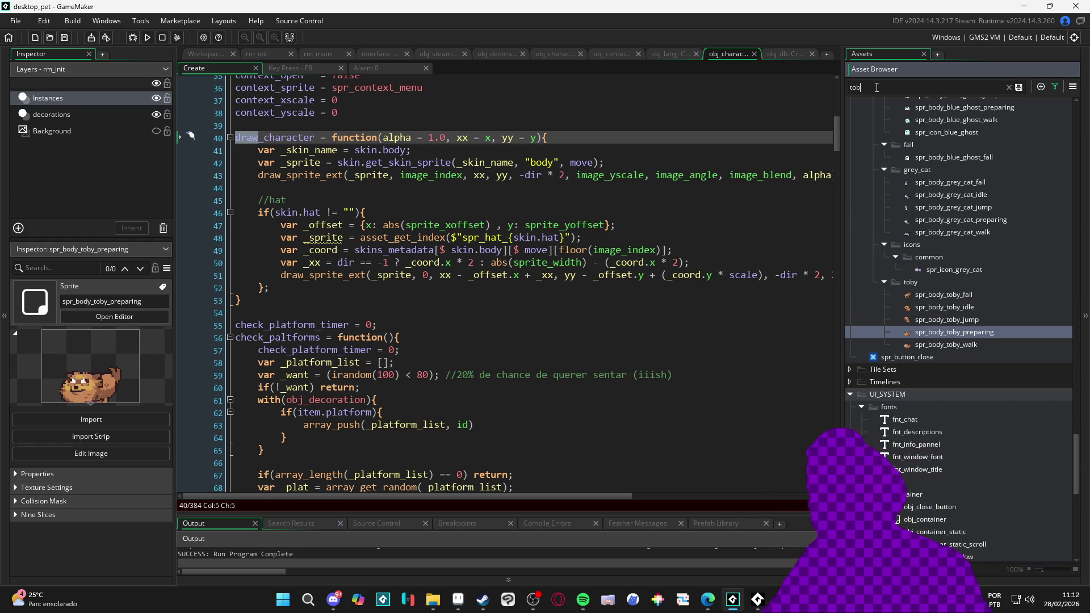
pyautogui.hotkey('ctrl', 'a')
pyautogui.write('caof')
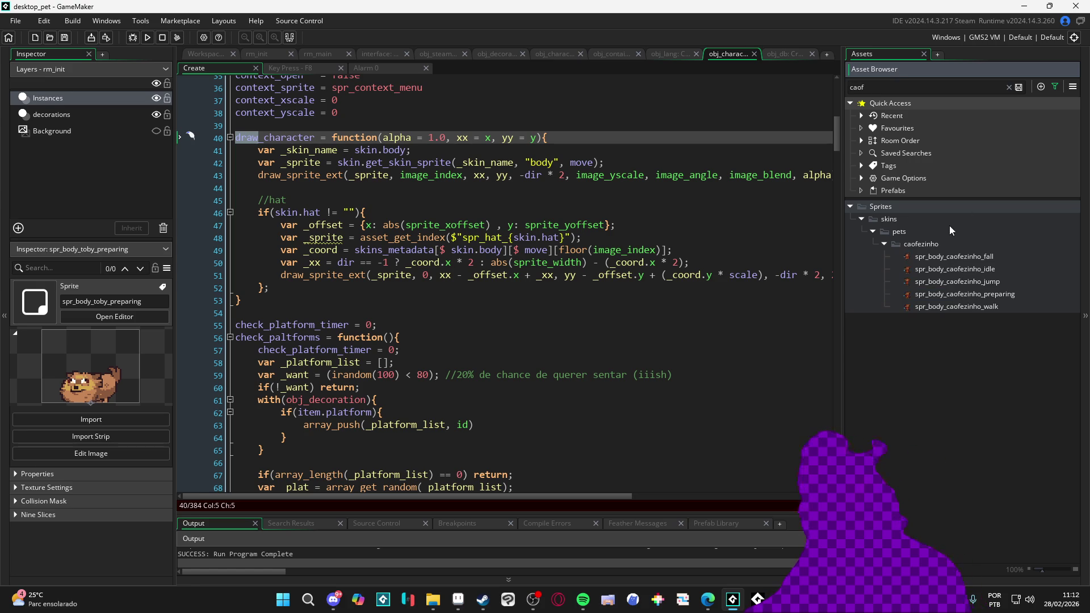
pyautogui.click(931, 253)
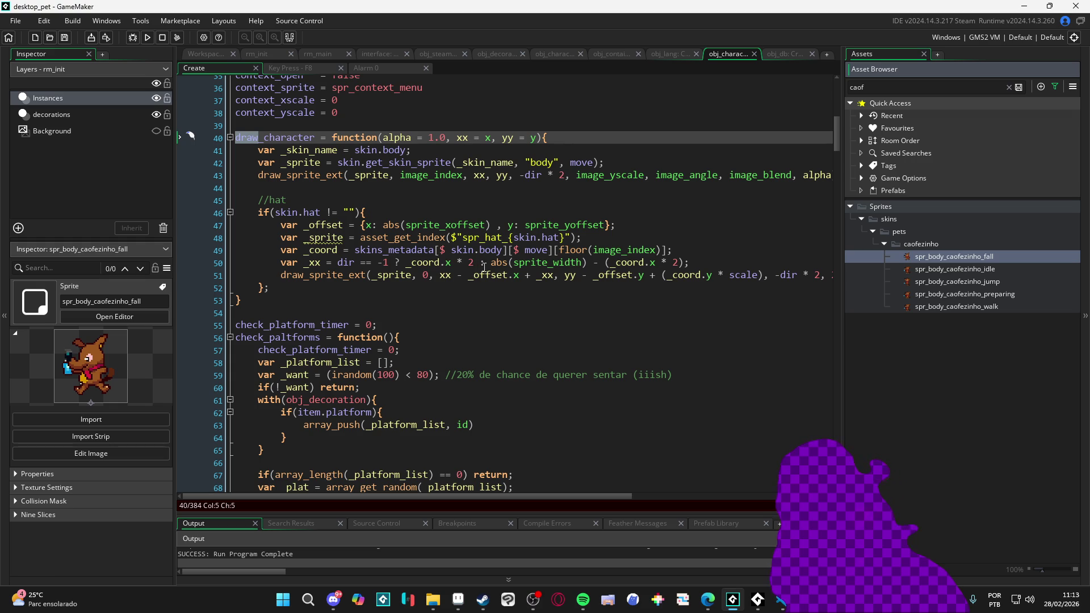
pyautogui.moveTo(542, 261)
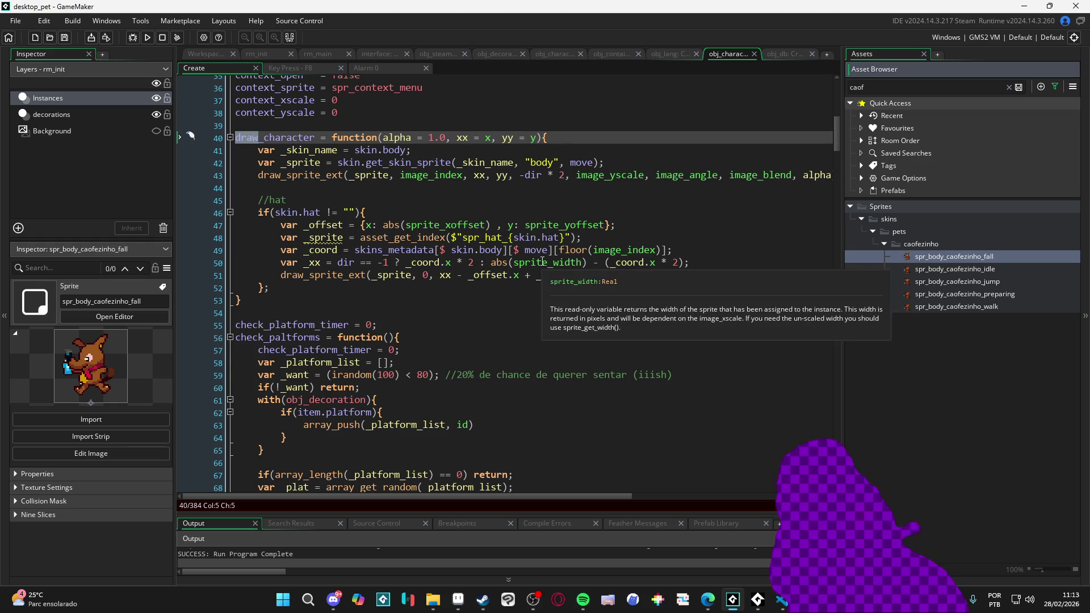
pyautogui.moveTo(633, 275)
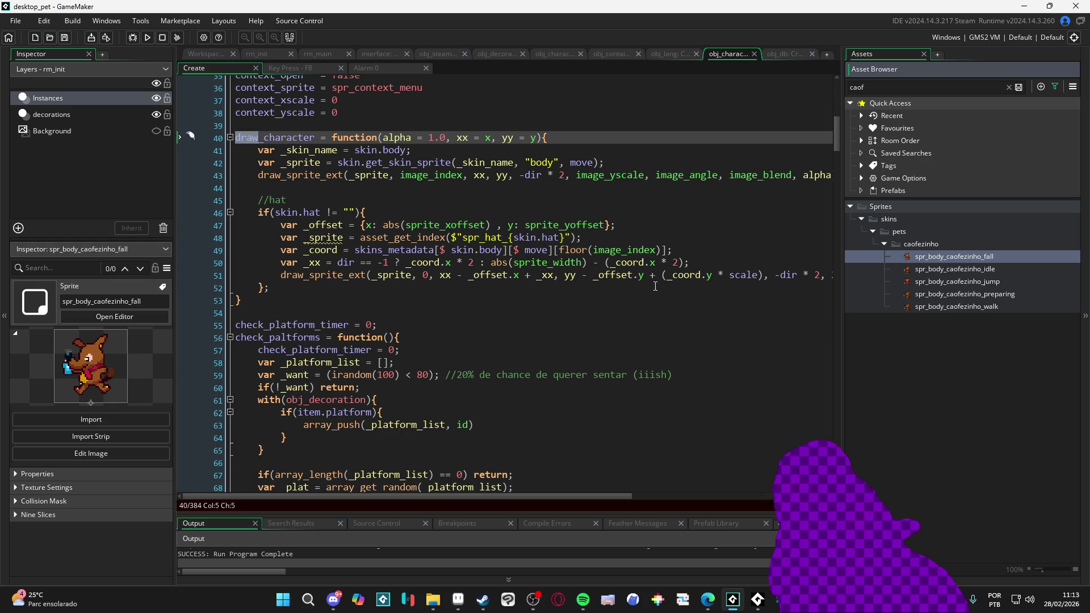
pyautogui.click(278, 263)
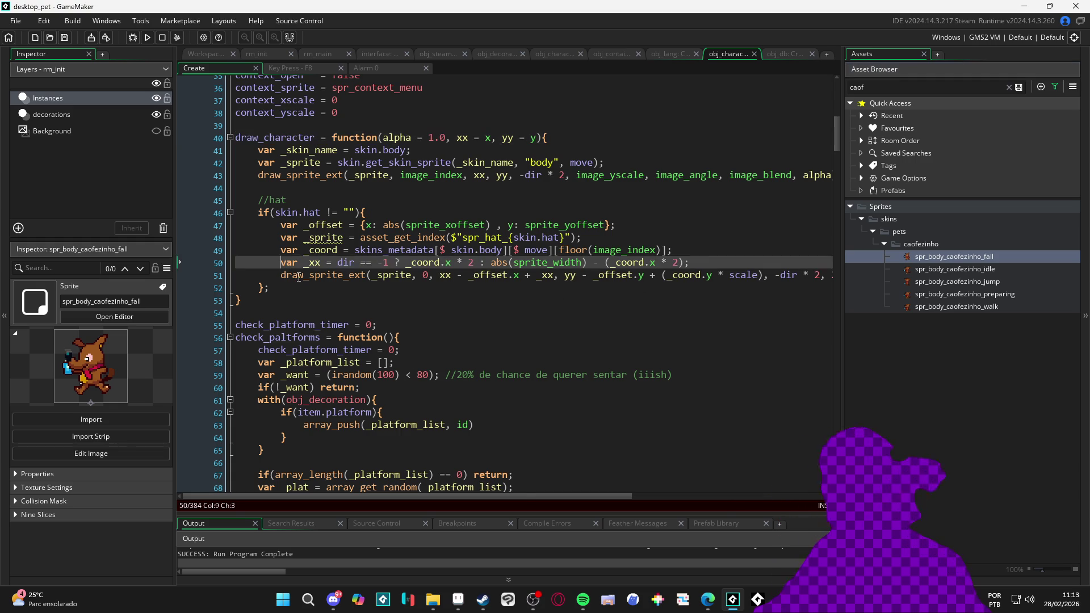
# Duplicate and comment out the _xx offset line, select its expression, then undo both edits
pyautogui.hotkey('ctrl', 'd')
pyautogui.hotkey('ctrl', 'k')
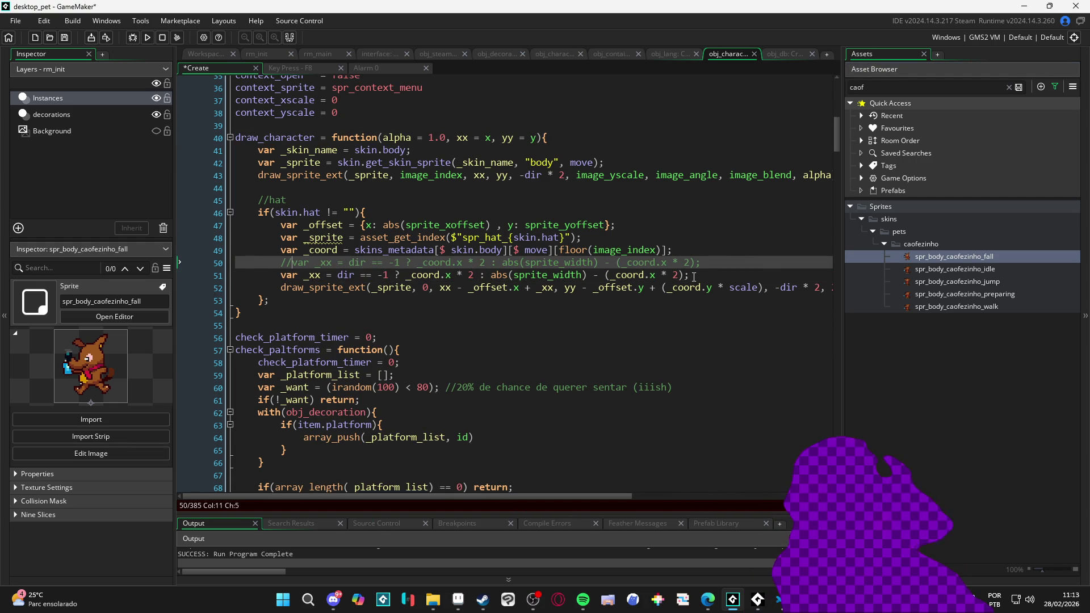
pyautogui.moveTo(693, 277)
pyautogui.mouseDown()
pyautogui.moveTo(373, 289)
pyautogui.moveTo(337, 276)
pyautogui.mouseUp()
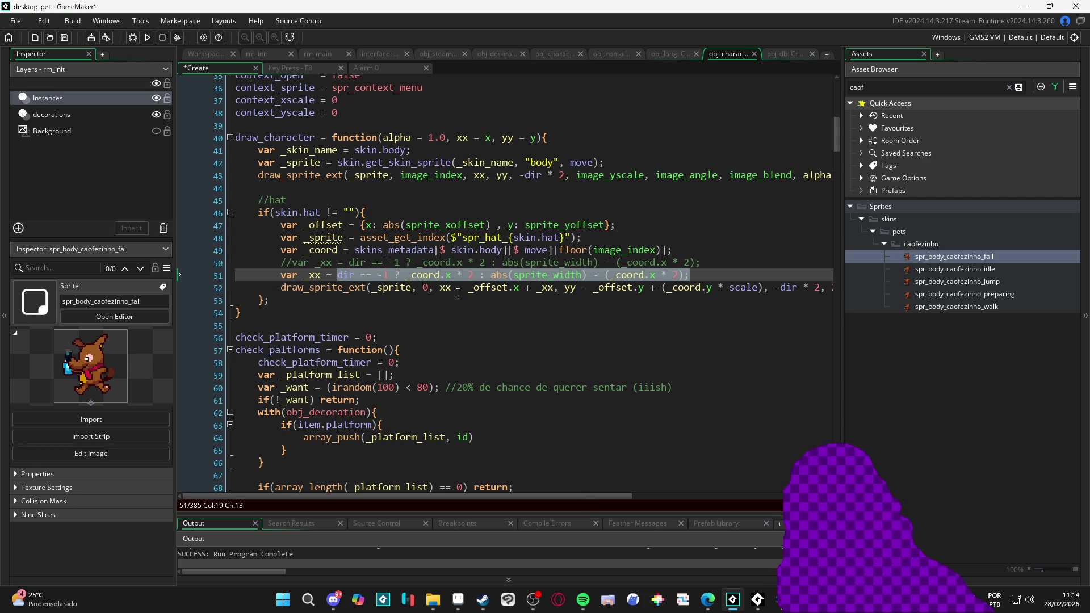
pyautogui.hotkey('ctrl', 'z')
pyautogui.hotkey('ctrl', 'z')
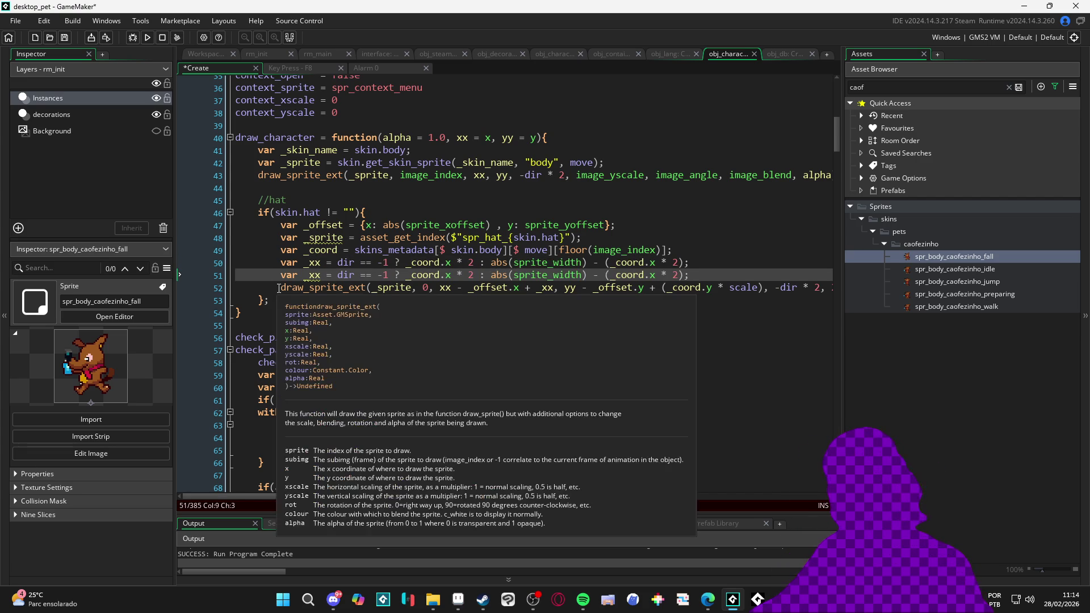
pyautogui.hotkey('ctrl', 'z')
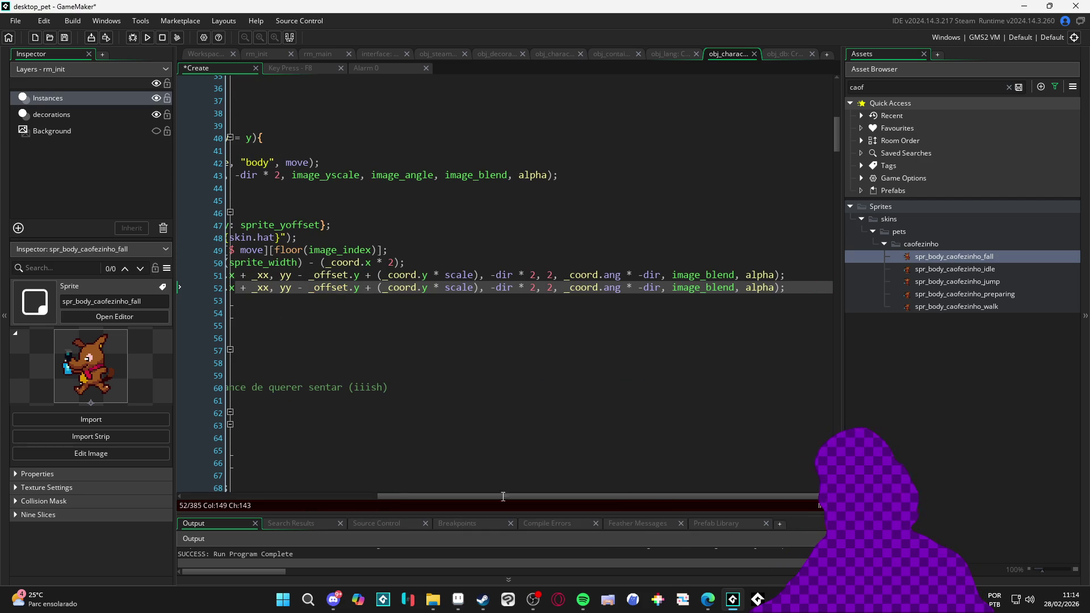
# Comment out the old hat draw line 51 with //
pyautogui.click(297, 497)
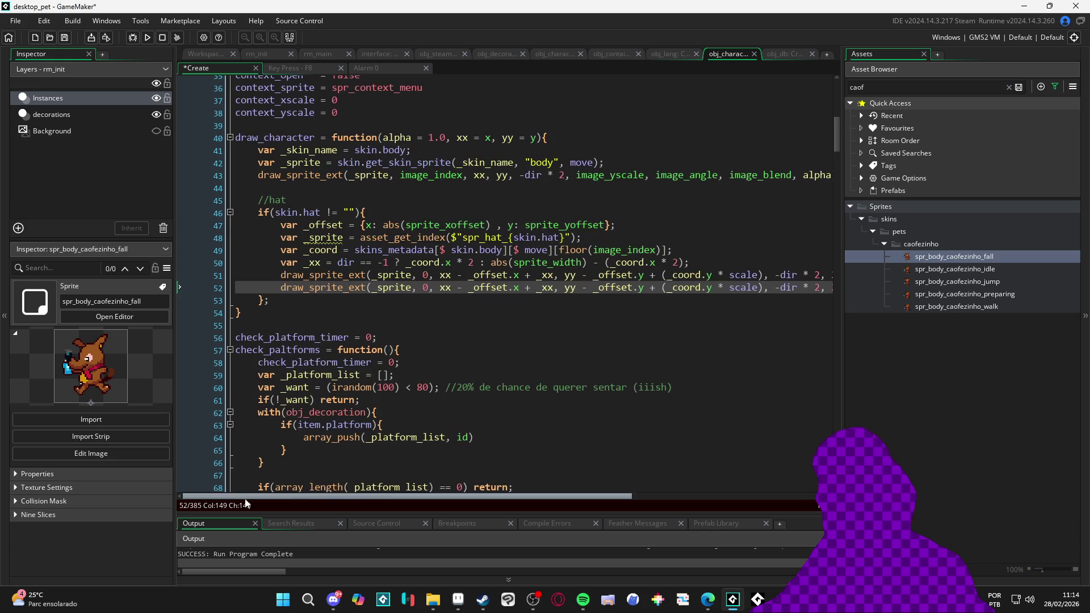
pyautogui.click(283, 275)
pyautogui.write('//')
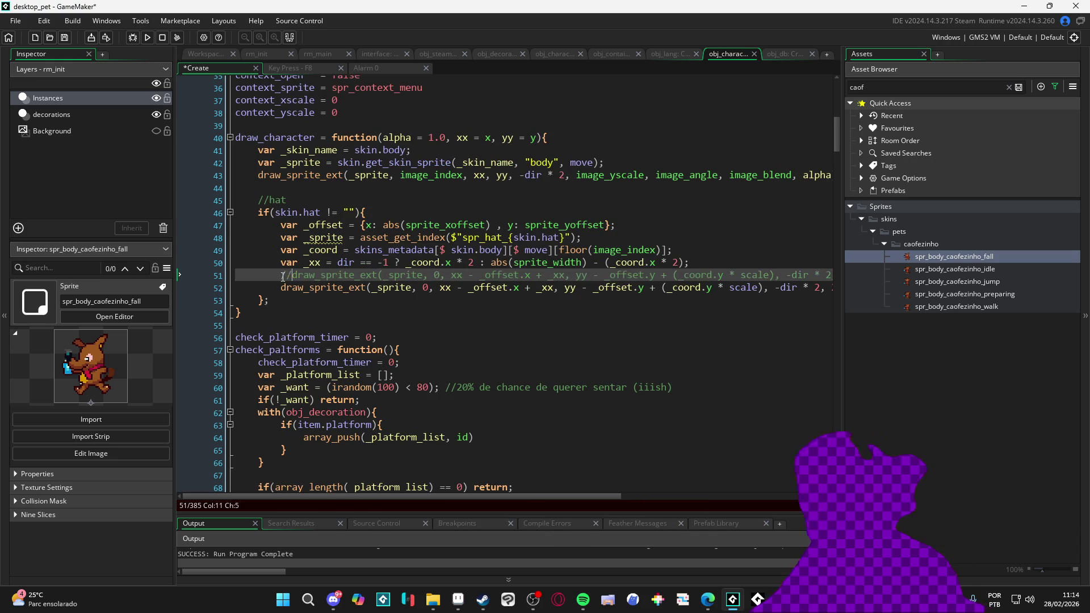
# Set the hat's x argument on line 52 to x - _coord.x + _offset.x and run with F5
pyautogui.click(406, 224)
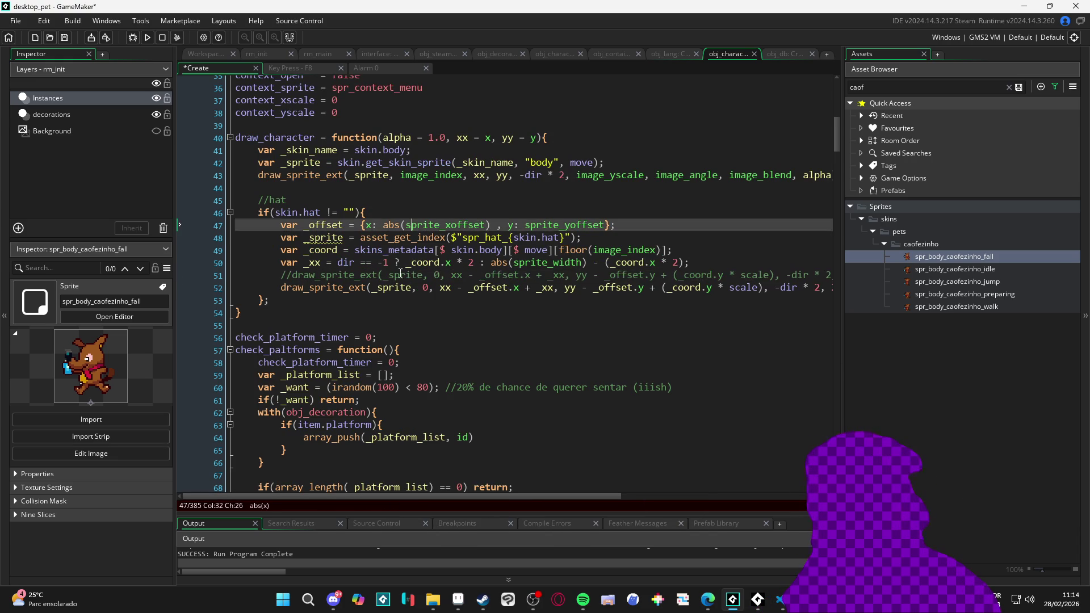
pyautogui.moveTo(439, 290); pyautogui.dragTo(586, 295)
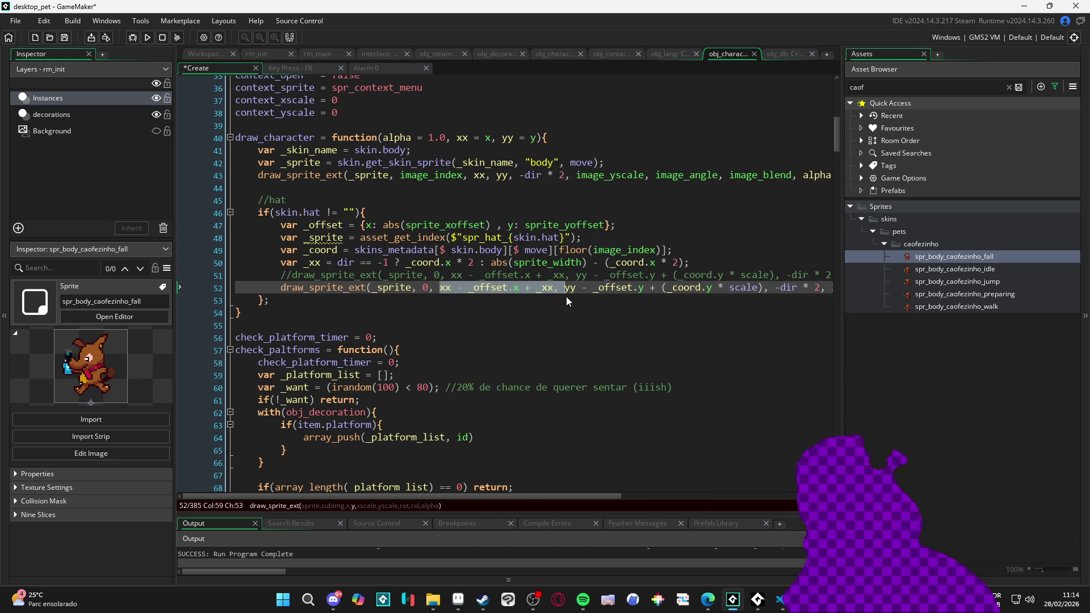
pyautogui.write('x')
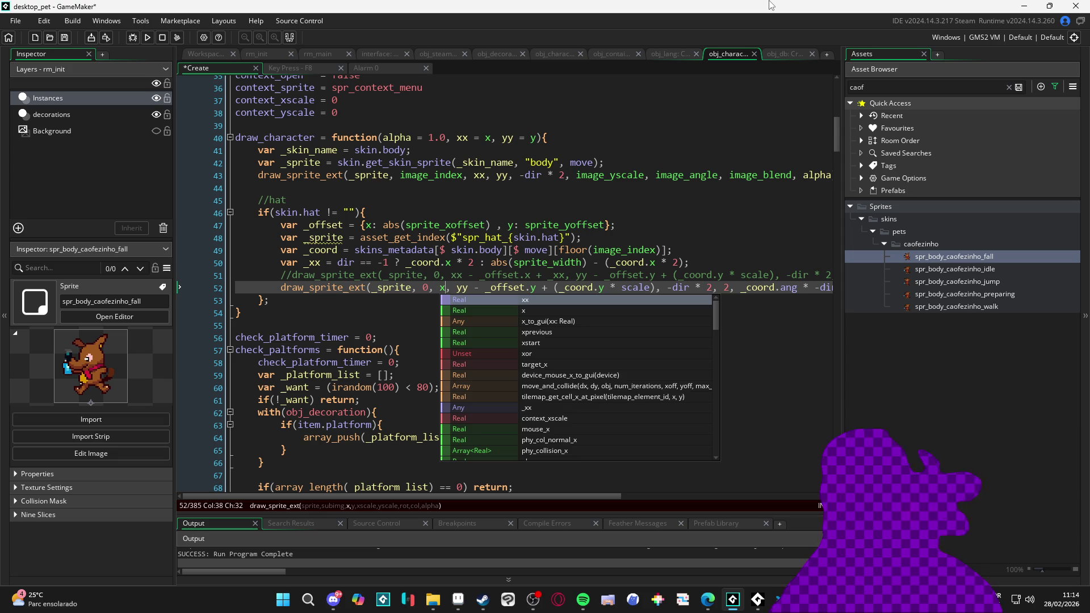
pyautogui.write(' - _coord.')
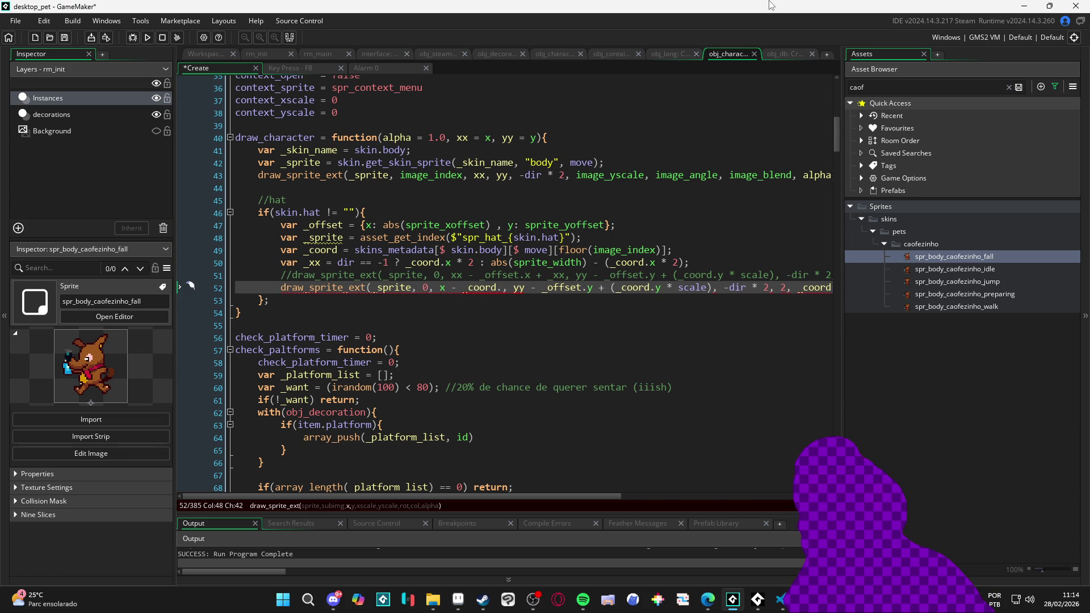
pyautogui.write('x')
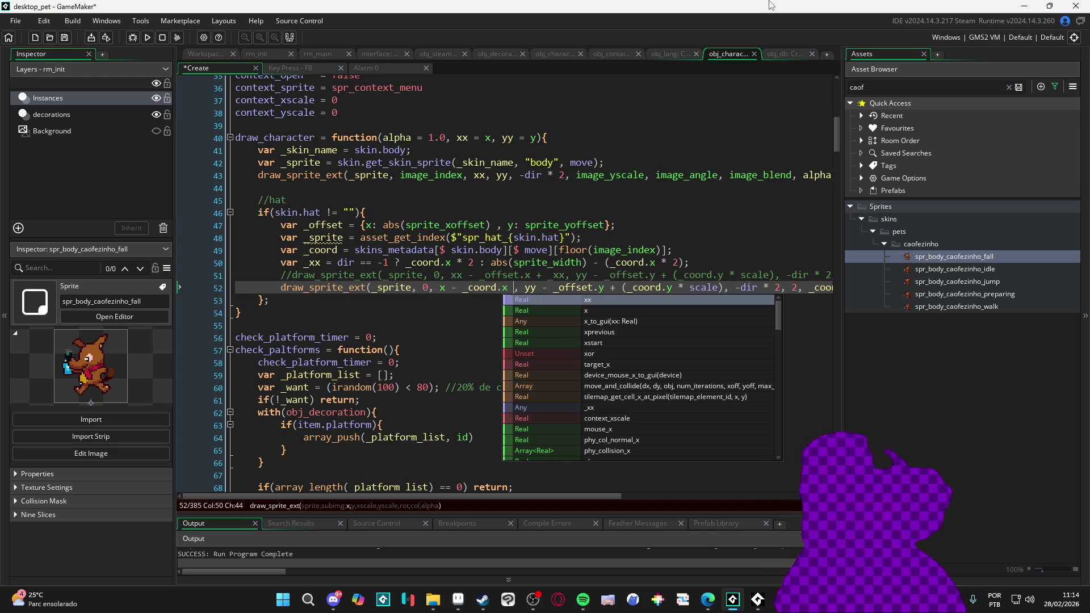
pyautogui.write('- _offset.x')
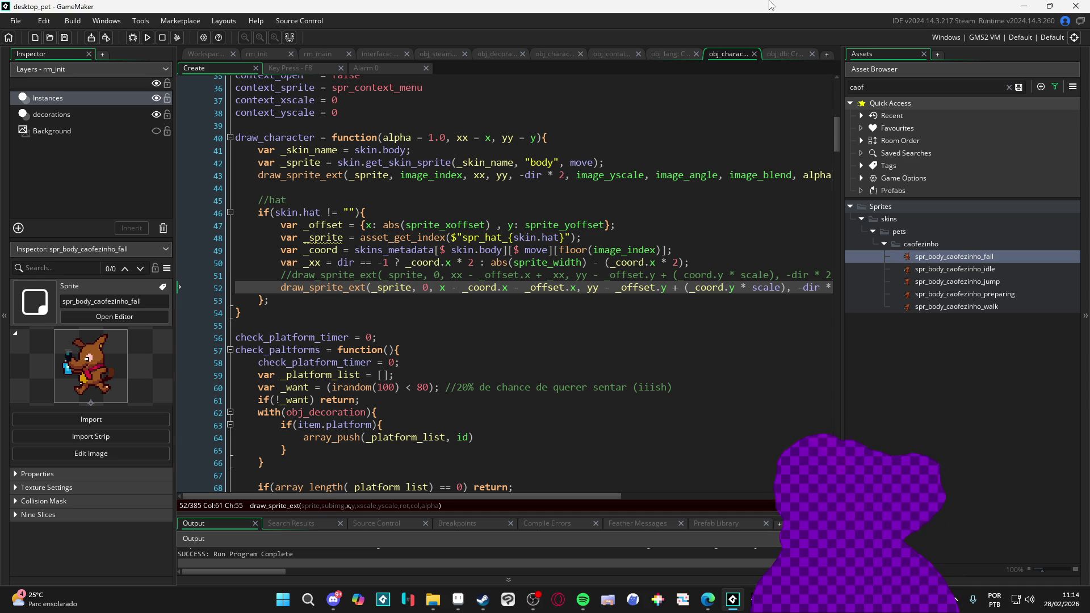
pyautogui.press('Left')
pyautogui.press('Left')
pyautogui.press('Left')
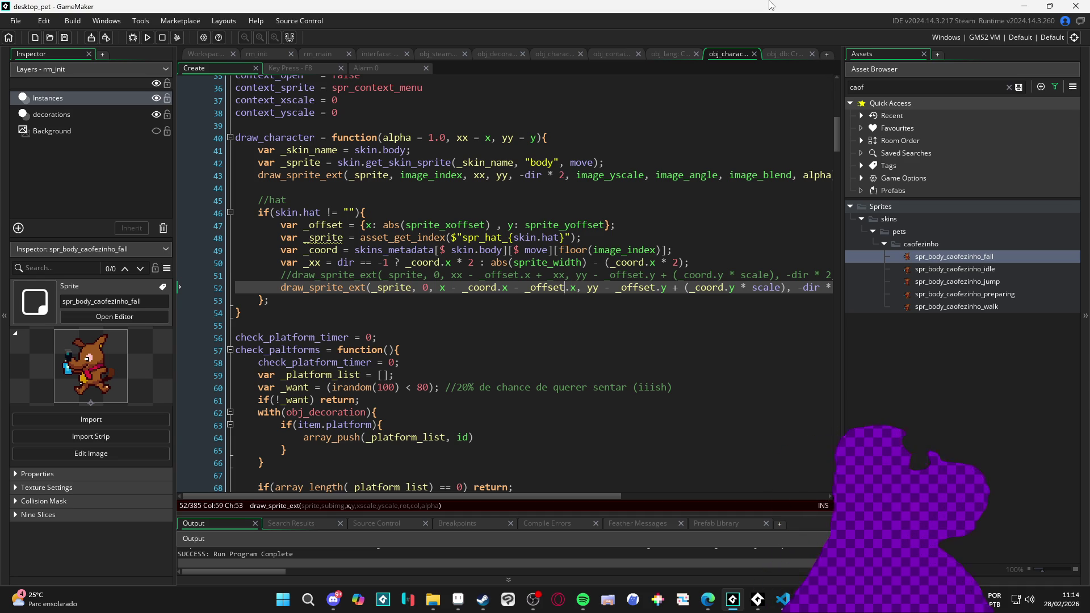
pyautogui.press('BackSpace')
pyautogui.write('+')
pyautogui.press('F5')
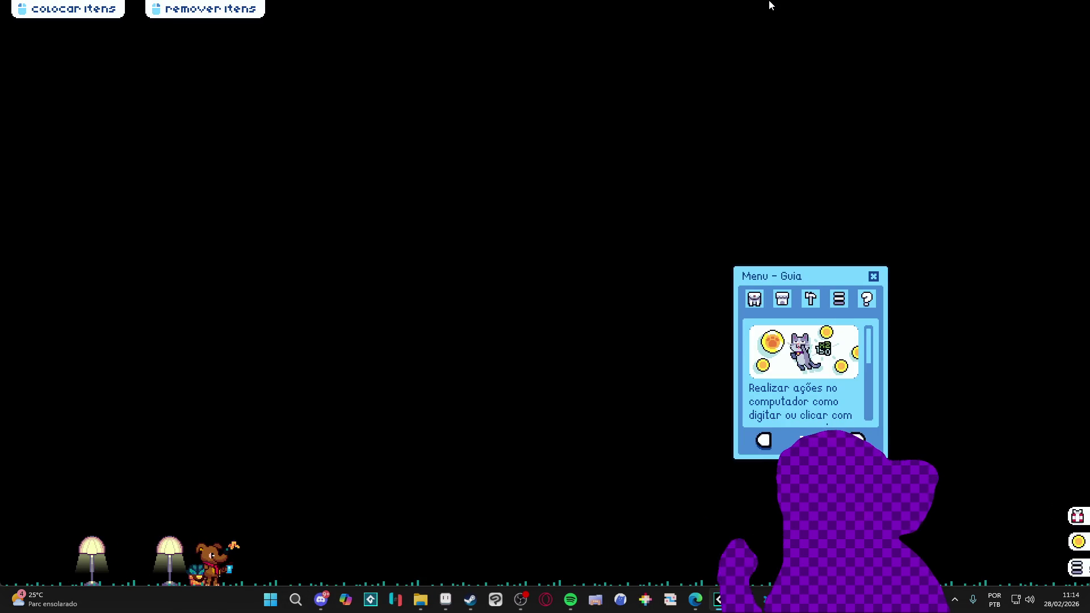
# Place the old TV from the inventory on the floor to check the hat, then close the game
pyautogui.click(753, 300)
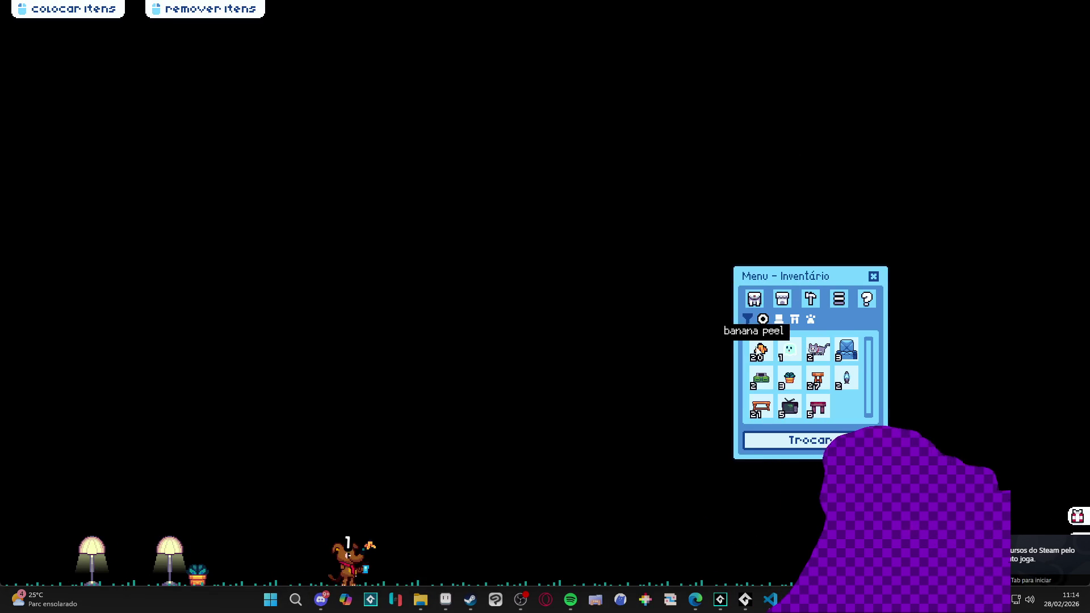
pyautogui.moveTo(779, 409)
pyautogui.mouseDown()
pyautogui.moveTo(180, 465)
pyautogui.moveTo(243, 445)
pyautogui.mouseUp()
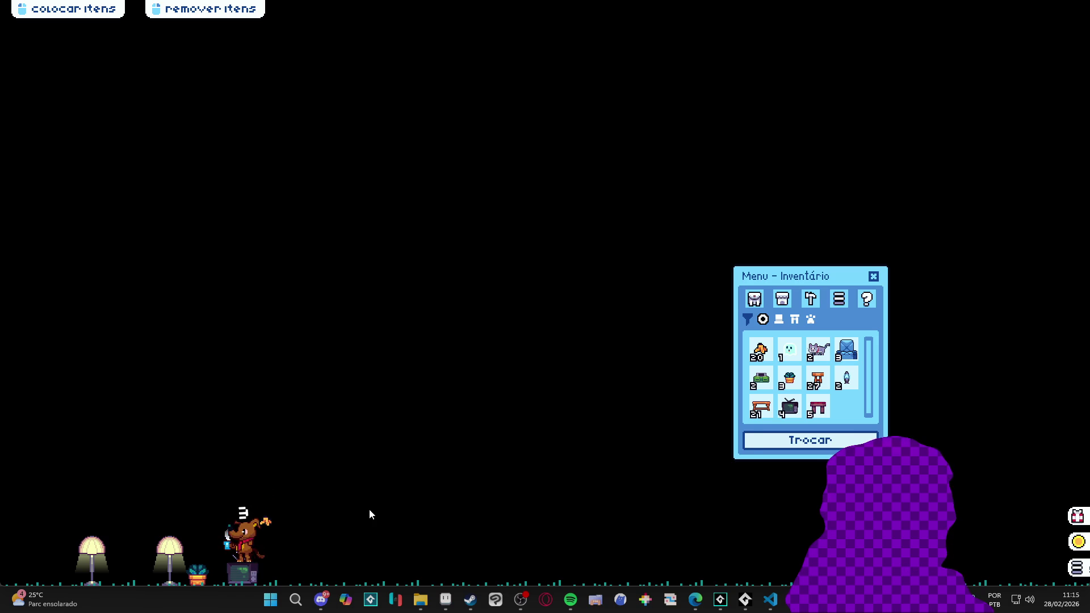
pyautogui.rightClick(745, 600)
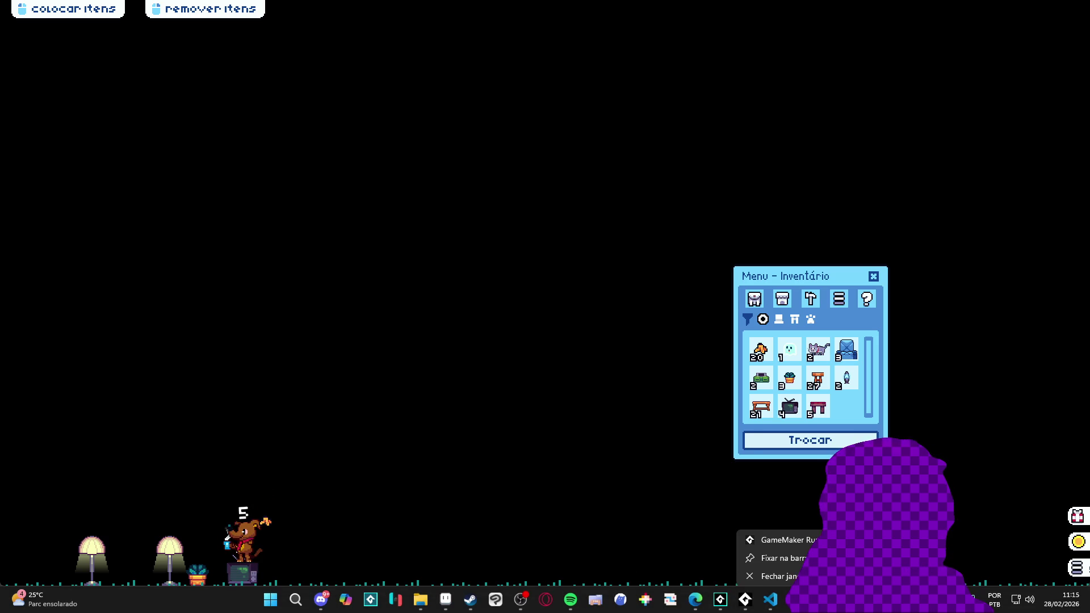
pyautogui.click(780, 568)
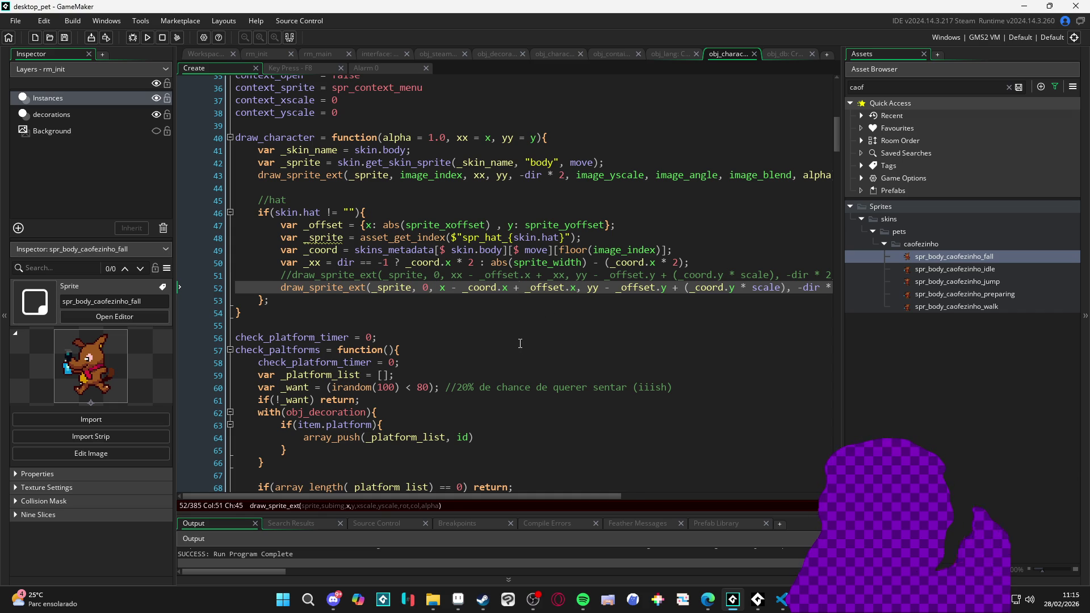
# Switch the minus before _coord.x on line 52 to a plus, test, and close the game
pyautogui.click(458, 287)
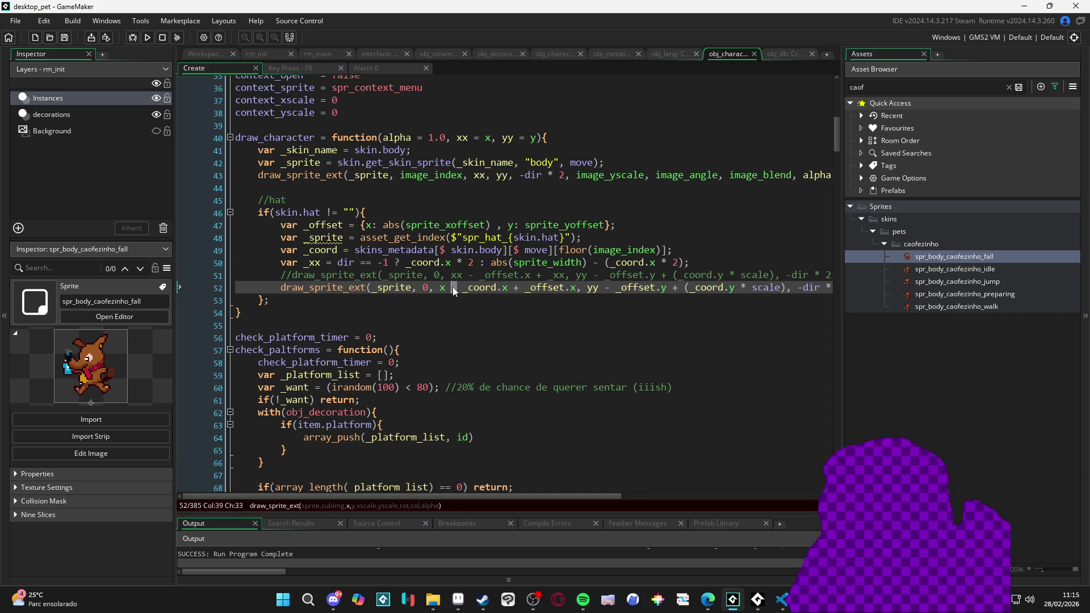
pyautogui.write('+')
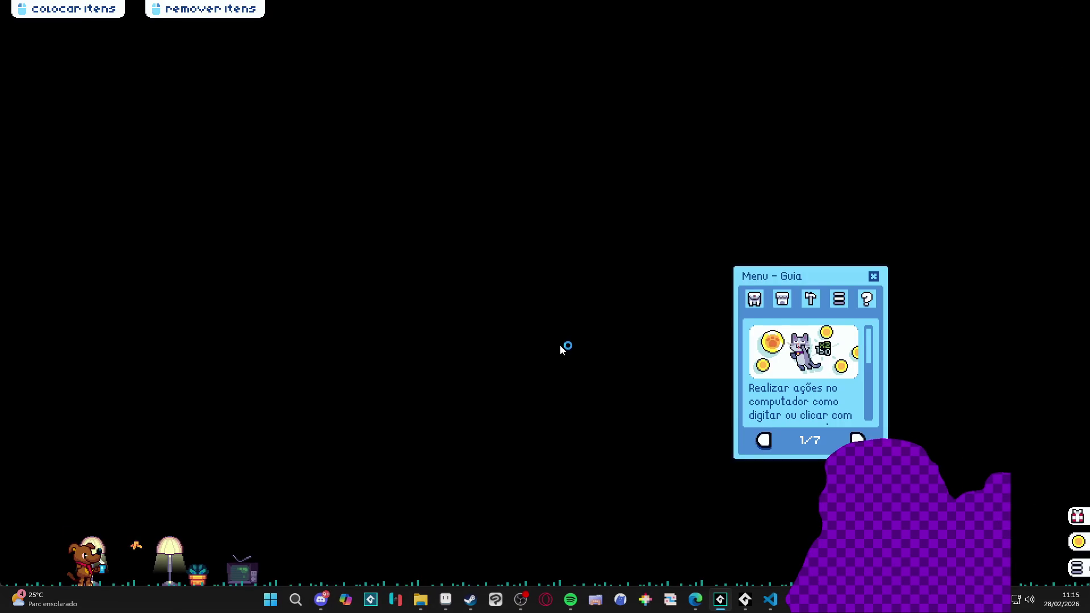
pyautogui.click(874, 276)
pyautogui.rightClick(795, 600)
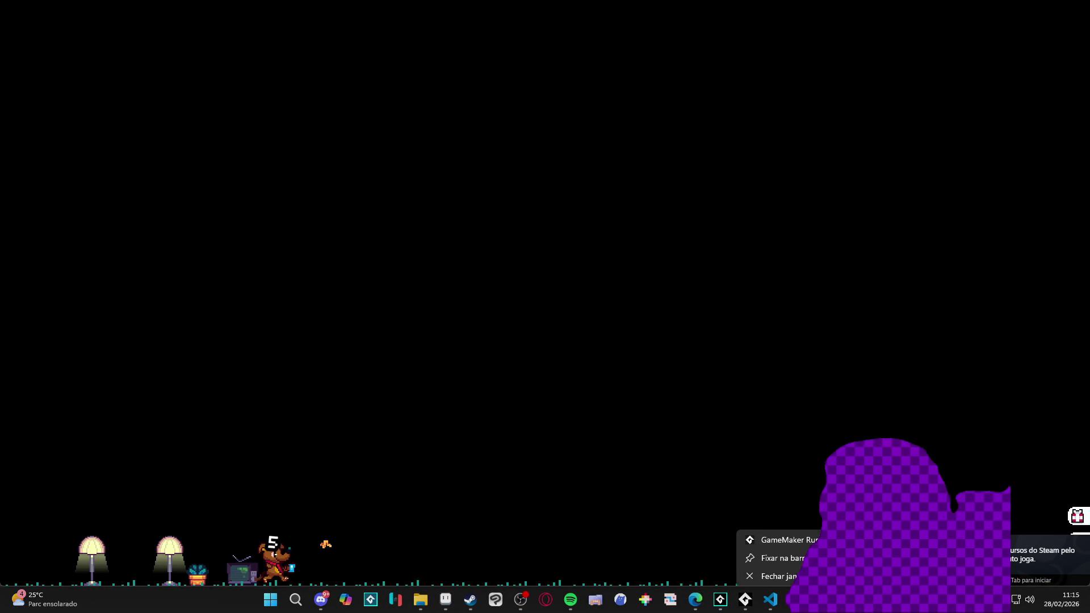
pyautogui.click(779, 570)
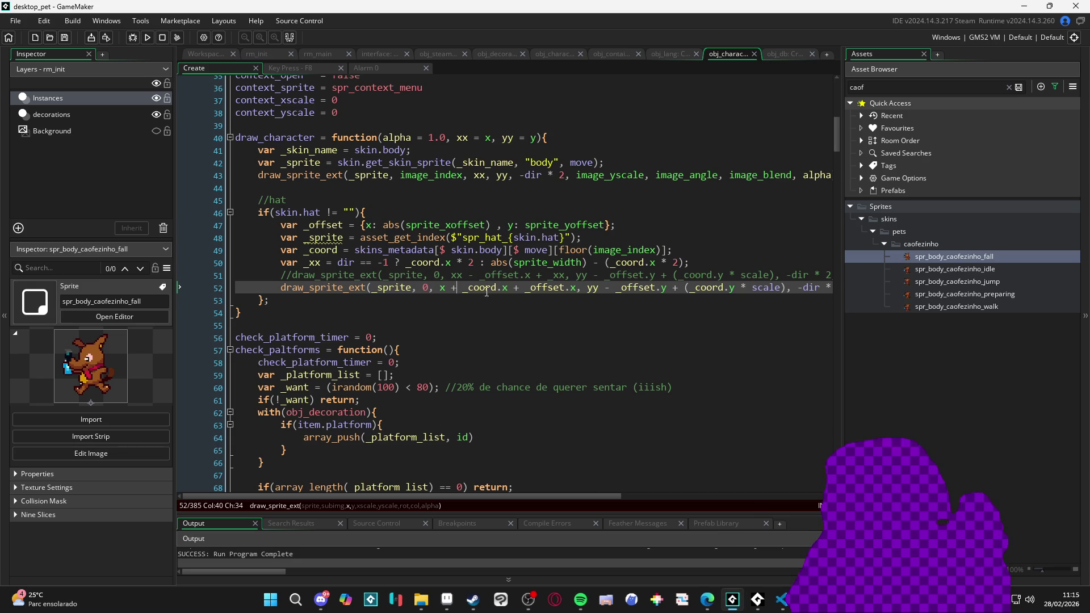
# Change the sign before _offset.x on line 52 to minus and run the pet with F5
pyautogui.click(514, 288)
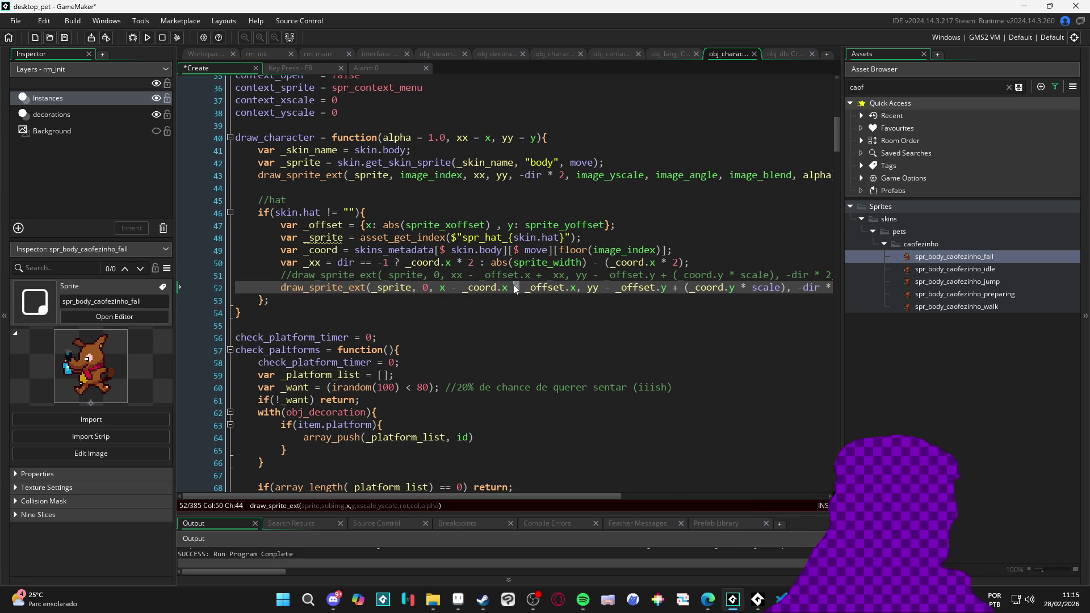
pyautogui.write('-')
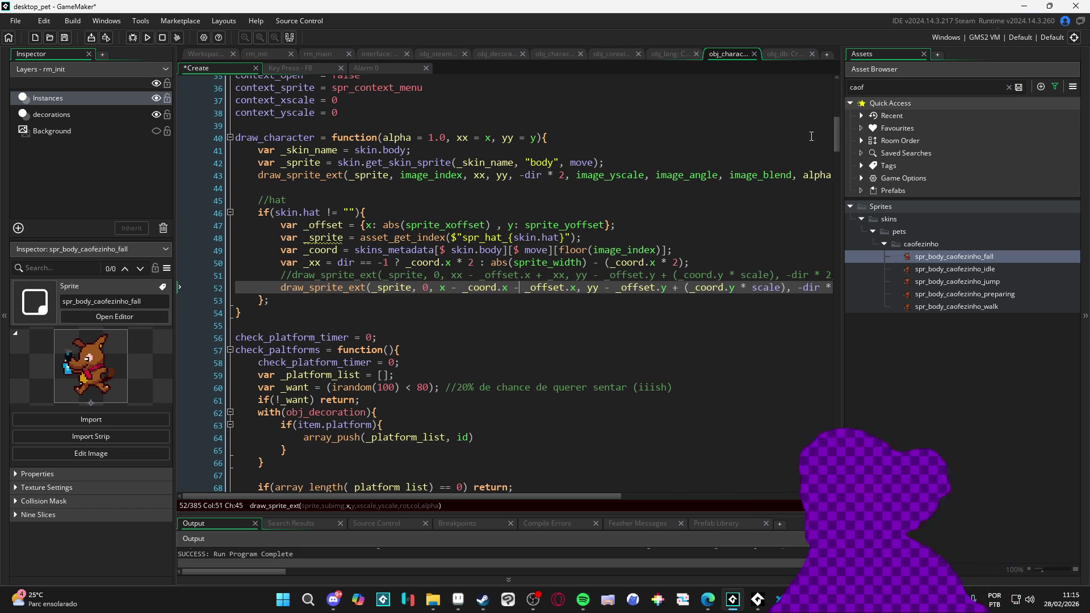
pyautogui.press('F5')
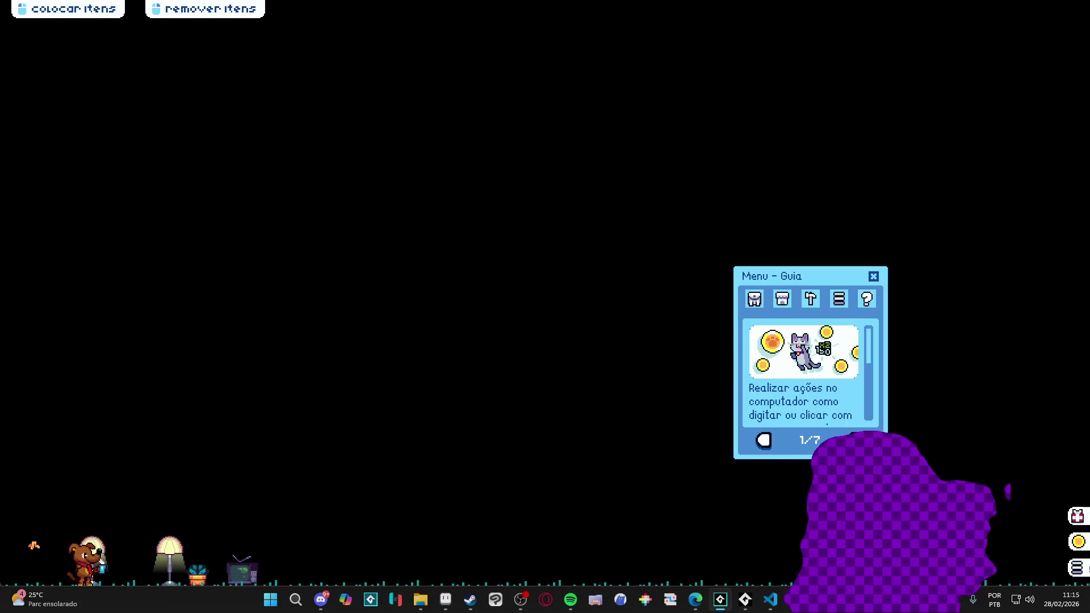
# Close the test run, then delete '_coord.x - _offset.x' from line 52
pyautogui.rightClick(745, 599)
pyautogui.click(780, 568)
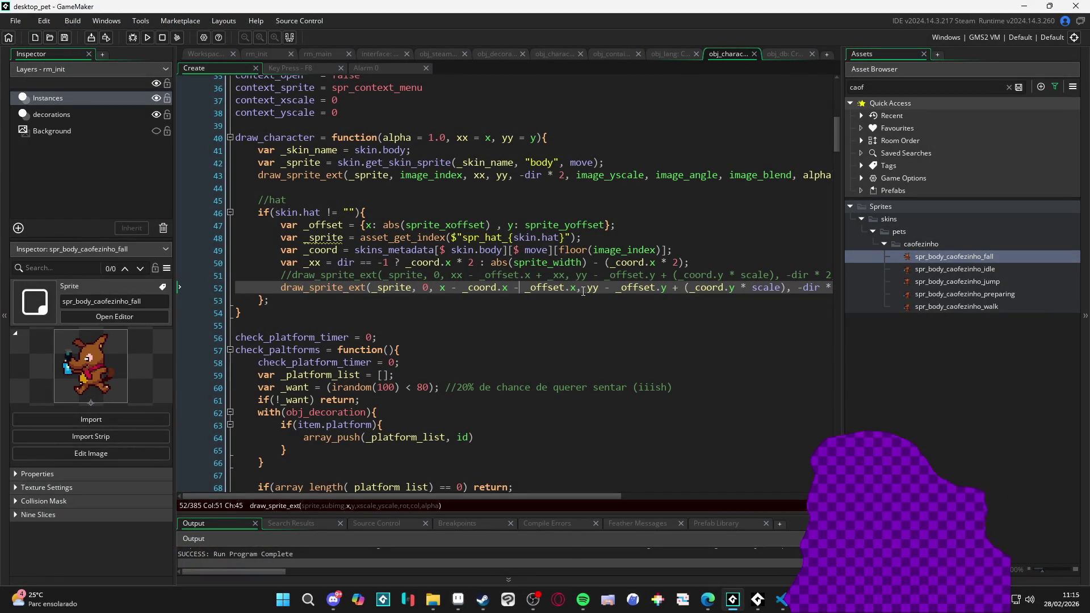
pyautogui.moveTo(539, 290); pyautogui.dragTo(454, 293)
pyautogui.press('BackSpace')
# Run the pet with the hat drawn at plain x, open and close Inventário, then close the game
pyautogui.press('F5')
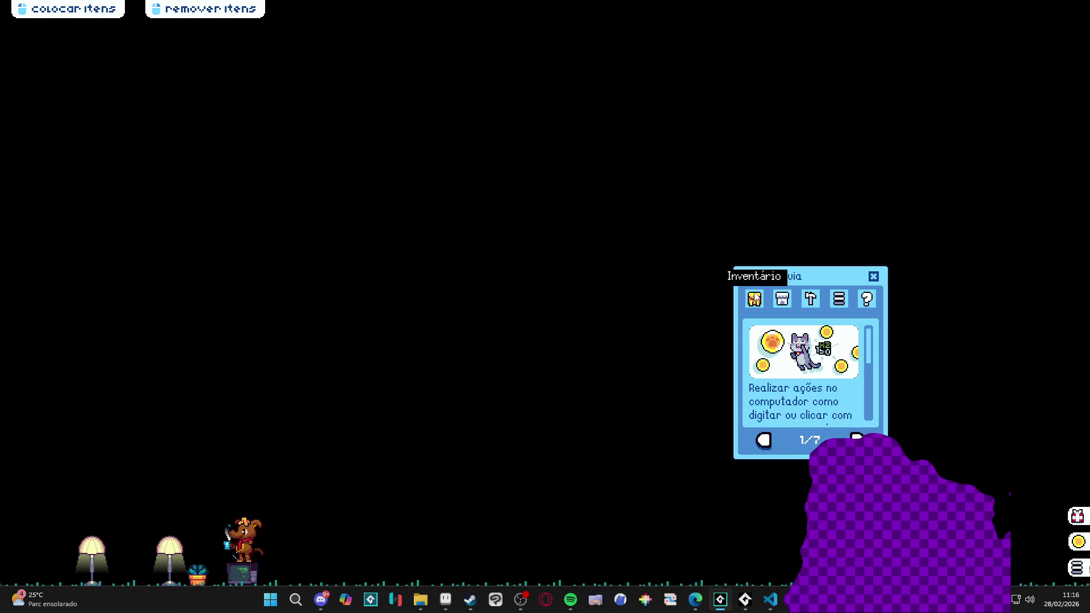
pyautogui.click(755, 297)
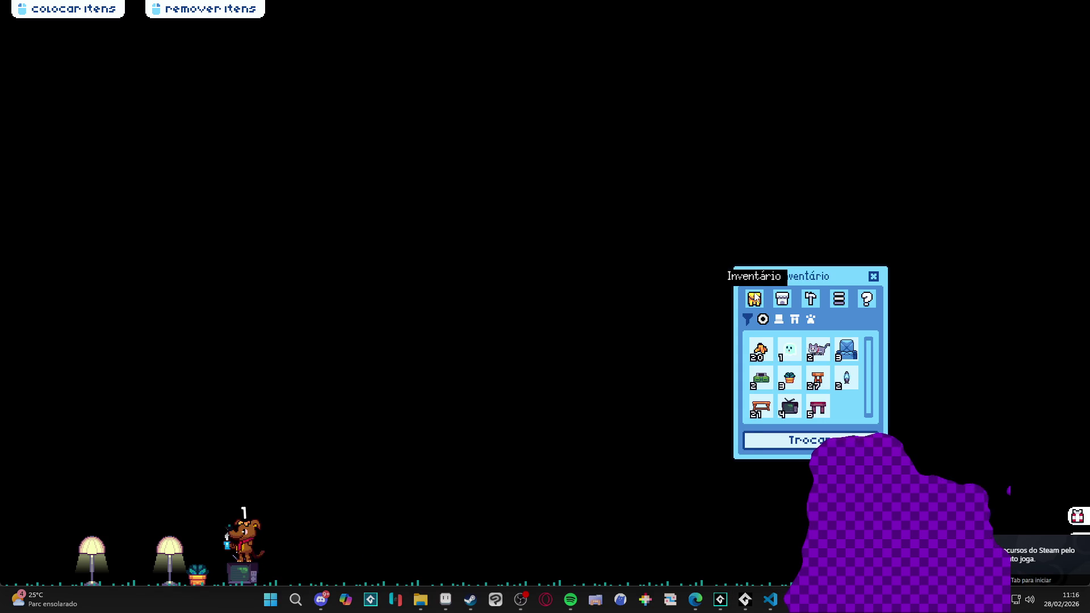
pyautogui.click(872, 276)
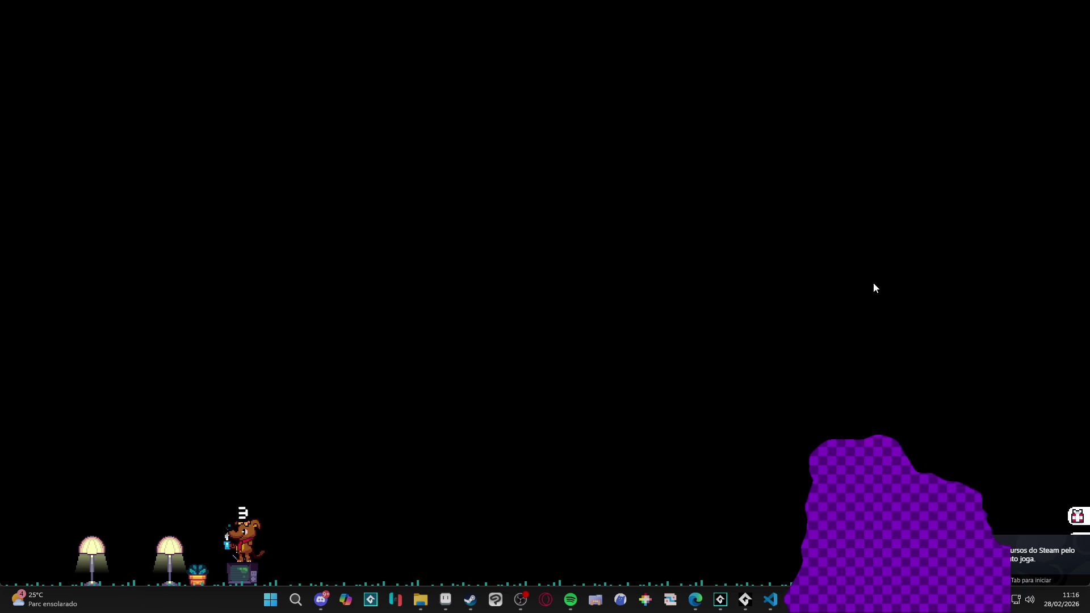
pyautogui.rightClick(746, 600)
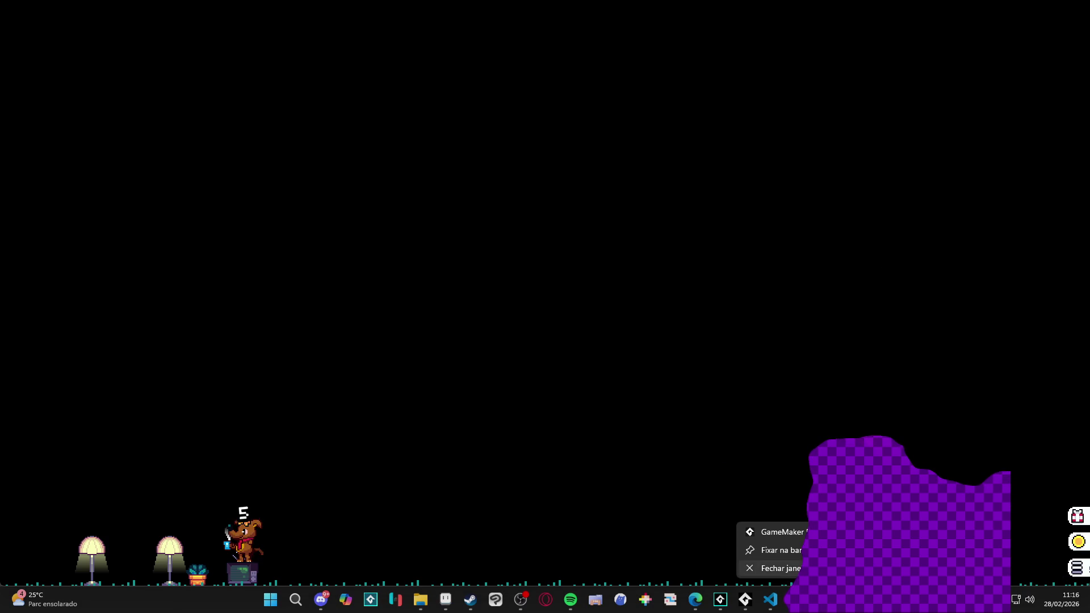
pyautogui.click(780, 568)
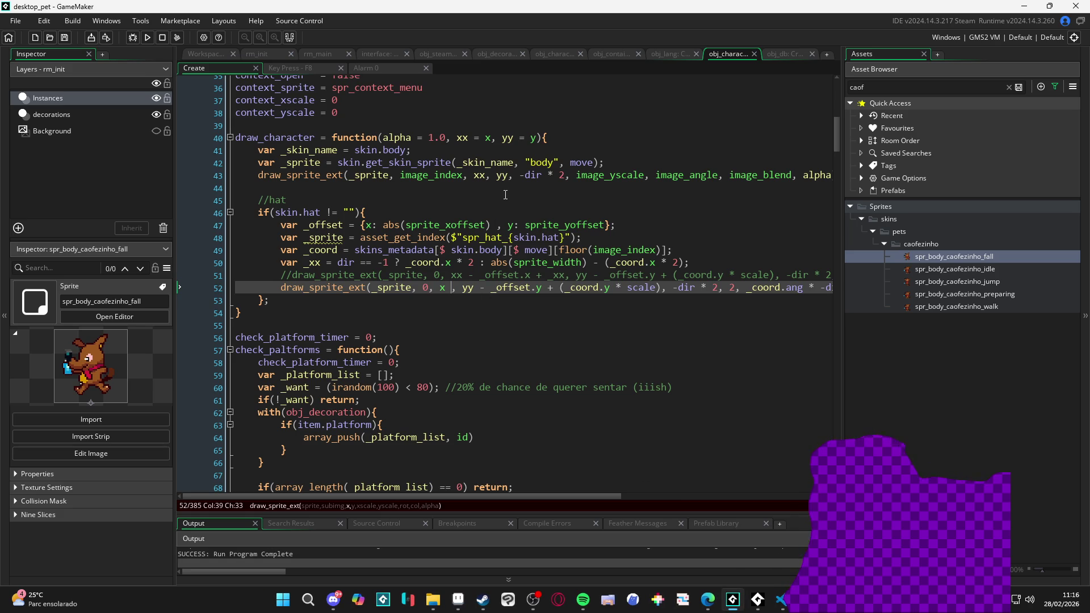
# Add '- _offset.x' after x on line 52 and launch a new test run
pyautogui.write('-')
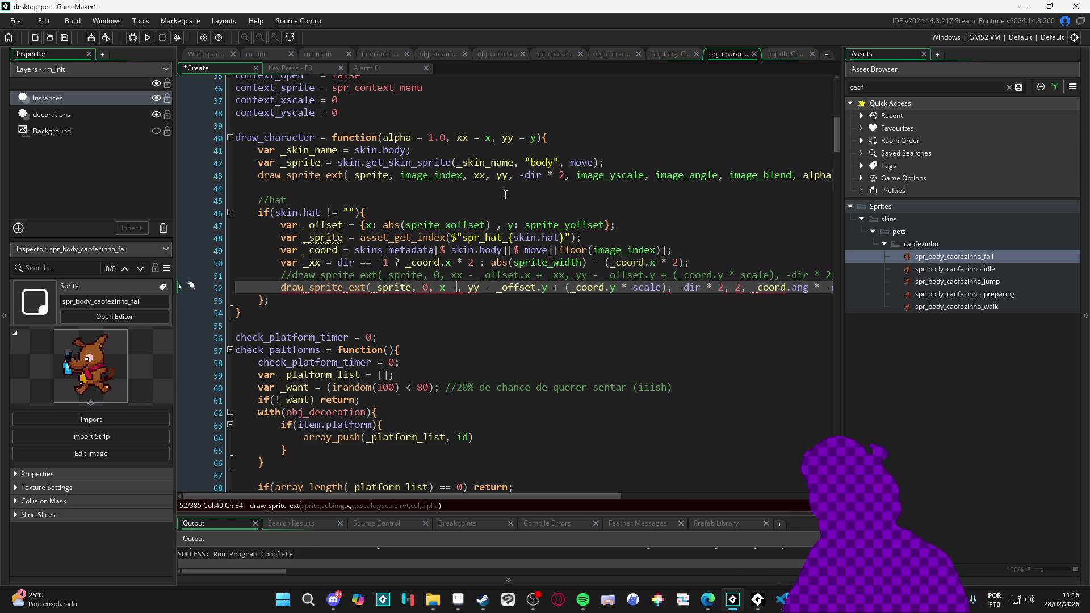
pyautogui.write(' _offset.')
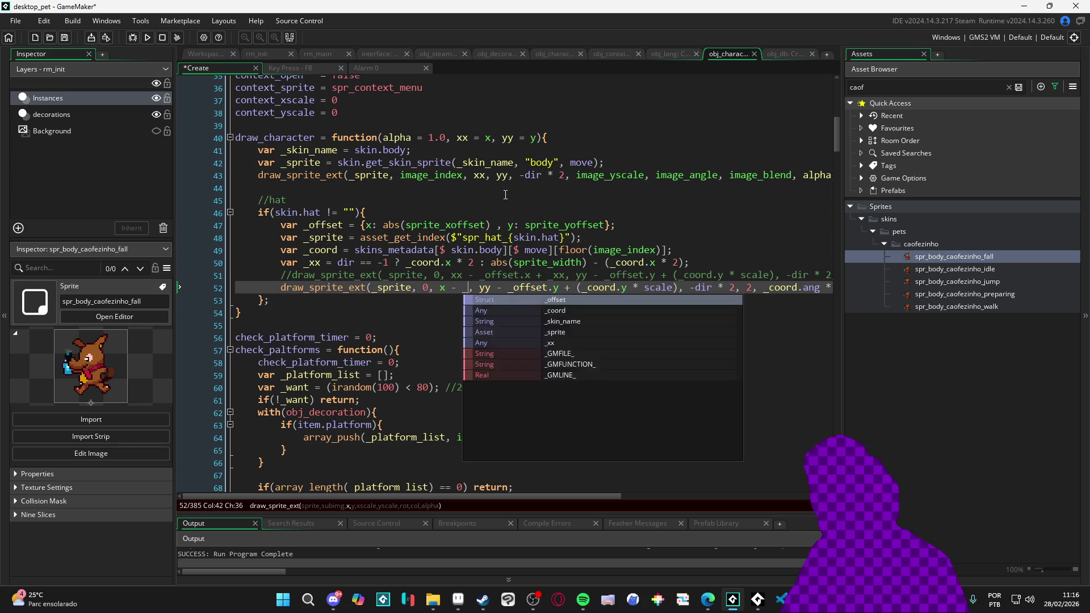
pyautogui.write('x')
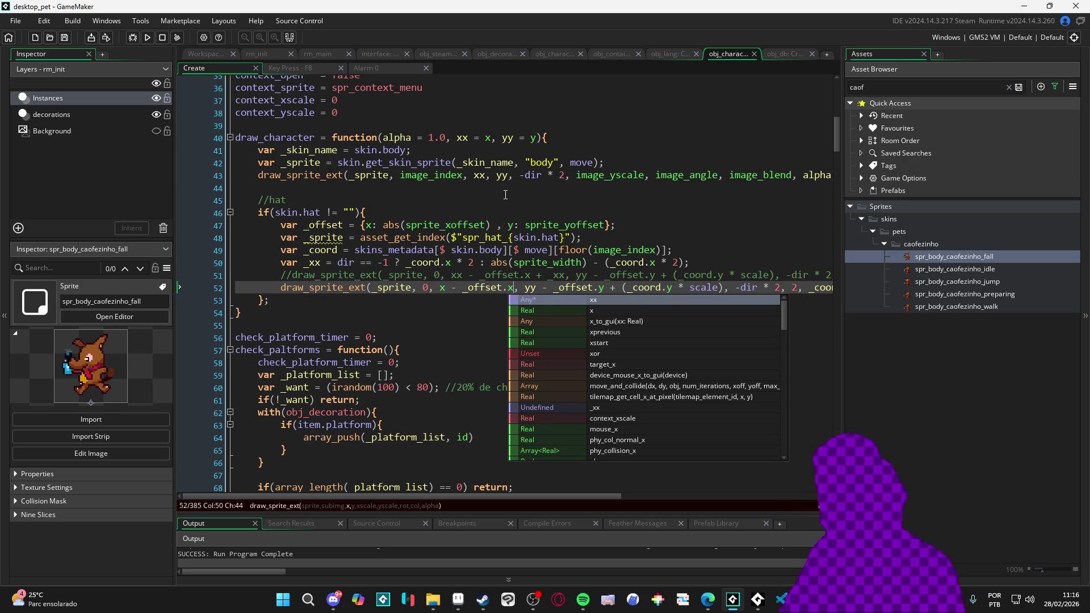
pyautogui.press('F5')
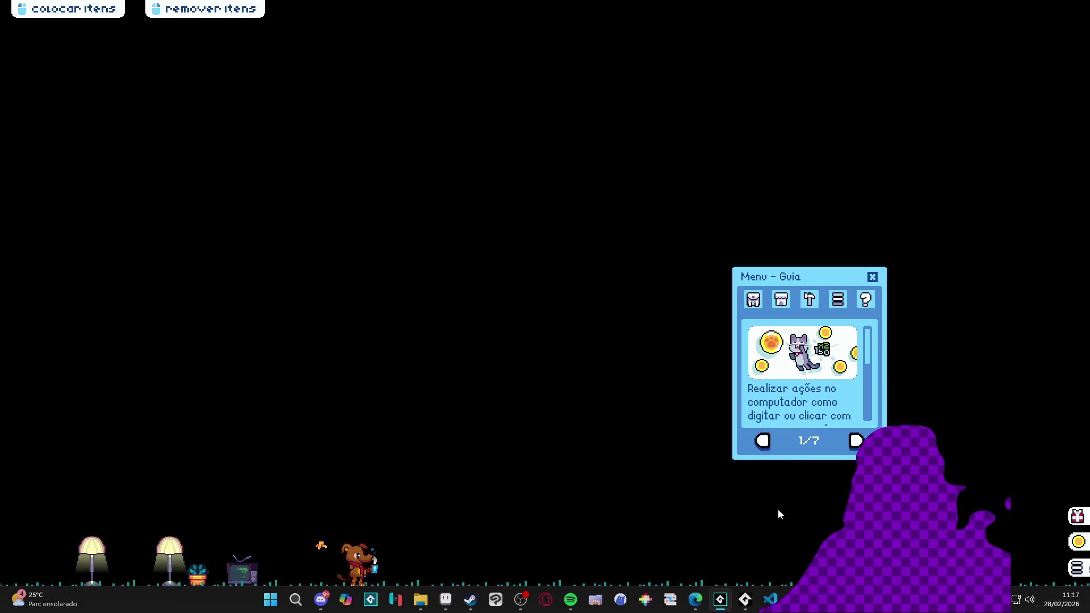
# Close the running pet through the Runner's taskbar menu with Fechar janela
pyautogui.rightClick(745, 599)
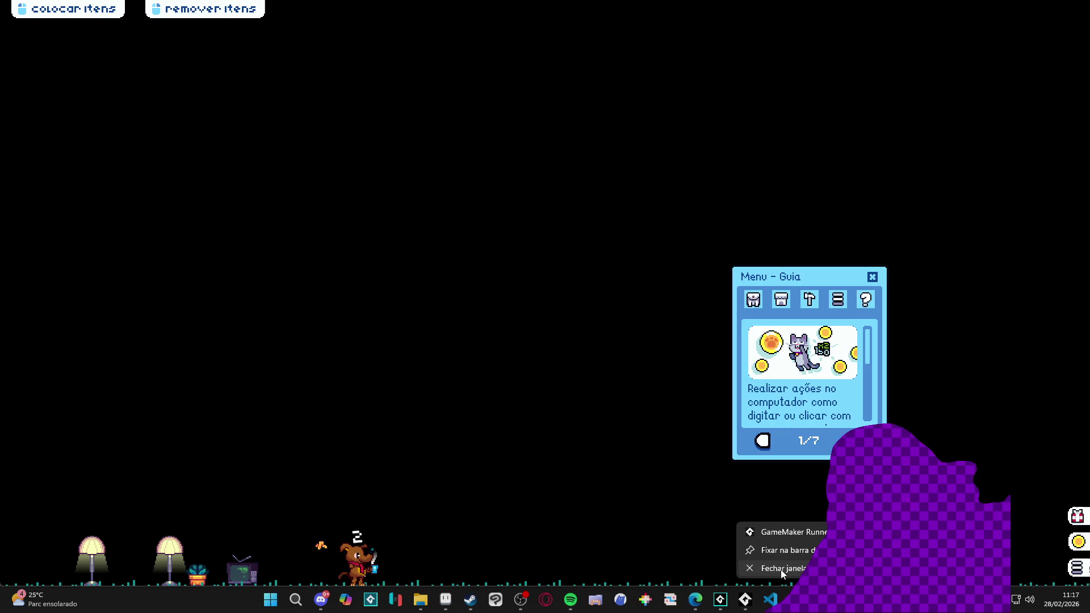
pyautogui.click(773, 568)
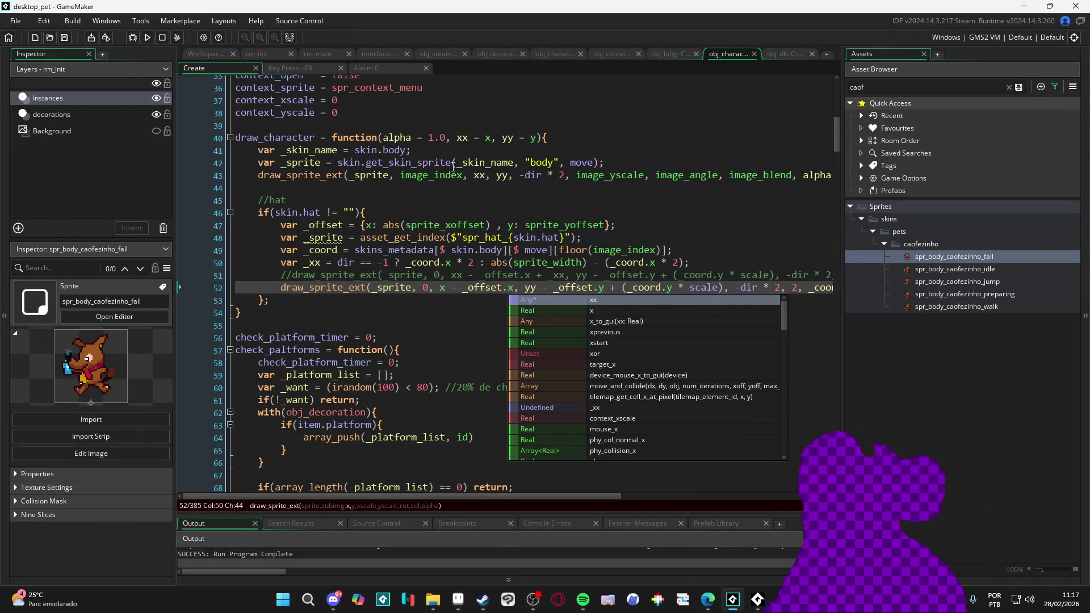
# Uncomment the alternative hat draw_sprite_ext line, delete the old call below it, and remove the empty line
pyautogui.click(432, 225)
pyautogui.press('Down')
pyautogui.press('Down')
pyautogui.press('Down')
pyautogui.hotkey('ctrl', 'shift', 'k')
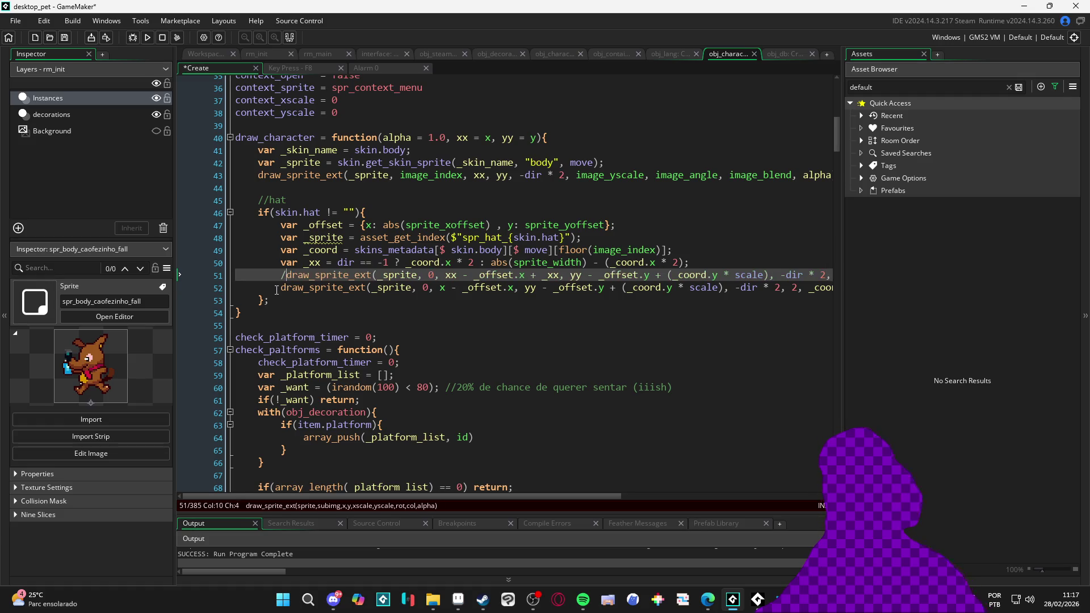
pyautogui.press('Down')
pyautogui.press('Home')
pyautogui.hotkey('shift', 'Down')
pyautogui.hotkey('shift', 'Up')
pyautogui.hotkey('shift', 'End')
pyautogui.press('Delete')
pyautogui.press('BackSpace')
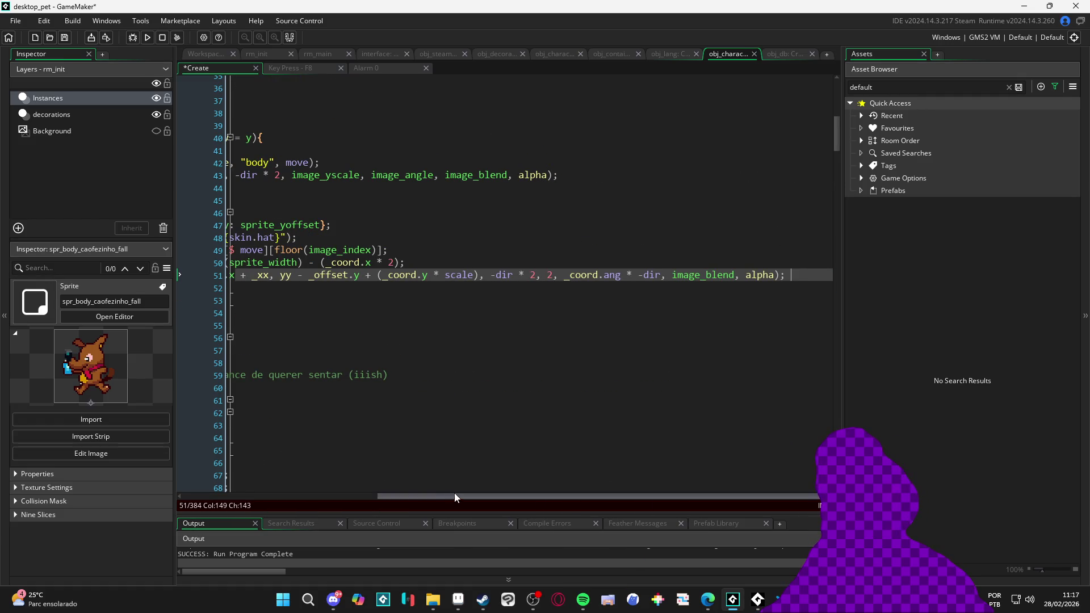
# Put the caret at the end of line 50 and select the Asset Browser's default search text
pyautogui.moveTo(393, 495); pyautogui.dragTo(197, 495)
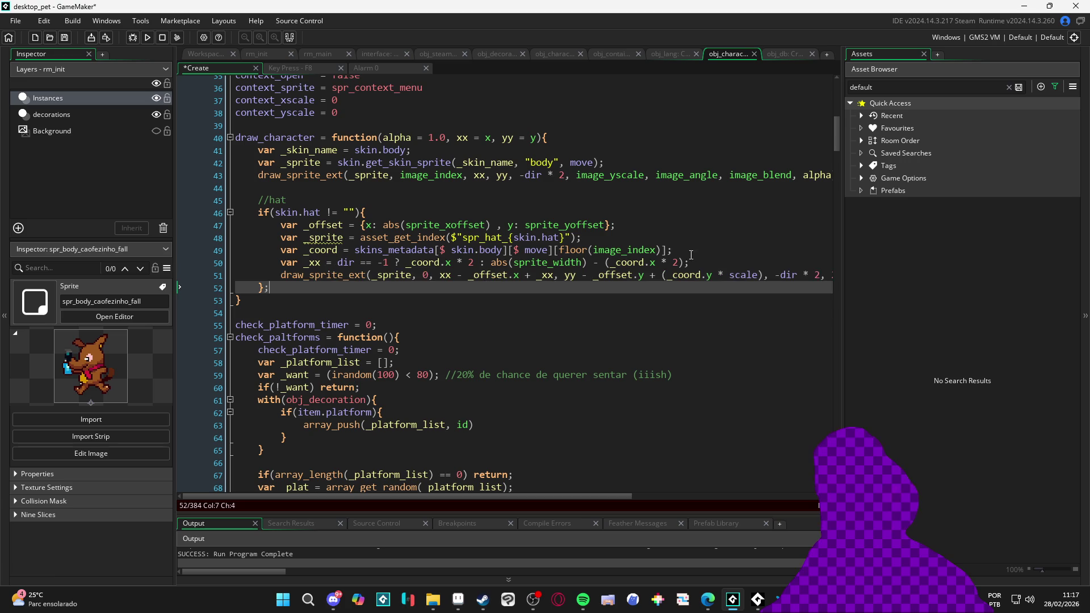
pyautogui.click(715, 257)
pyautogui.click(880, 91)
pyautogui.hotkey('ctrl', 'a')
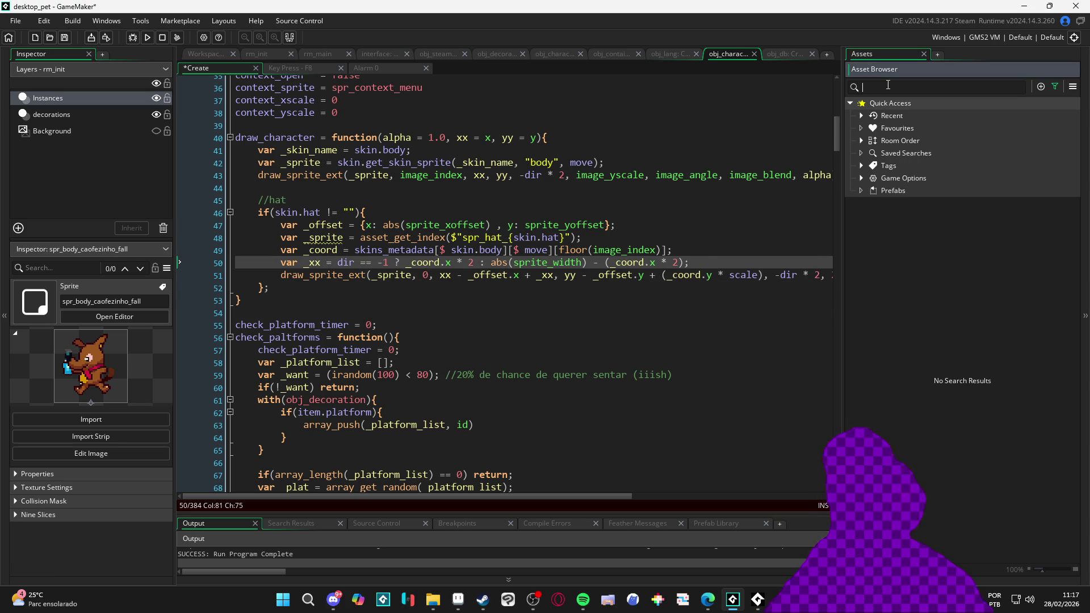
# Filter assets by 'grey_' and view spr_body_grey_cat_fall's 64×48 size and 32, 48 origin
pyautogui.press('BackSpace')
pyautogui.write('grey_')
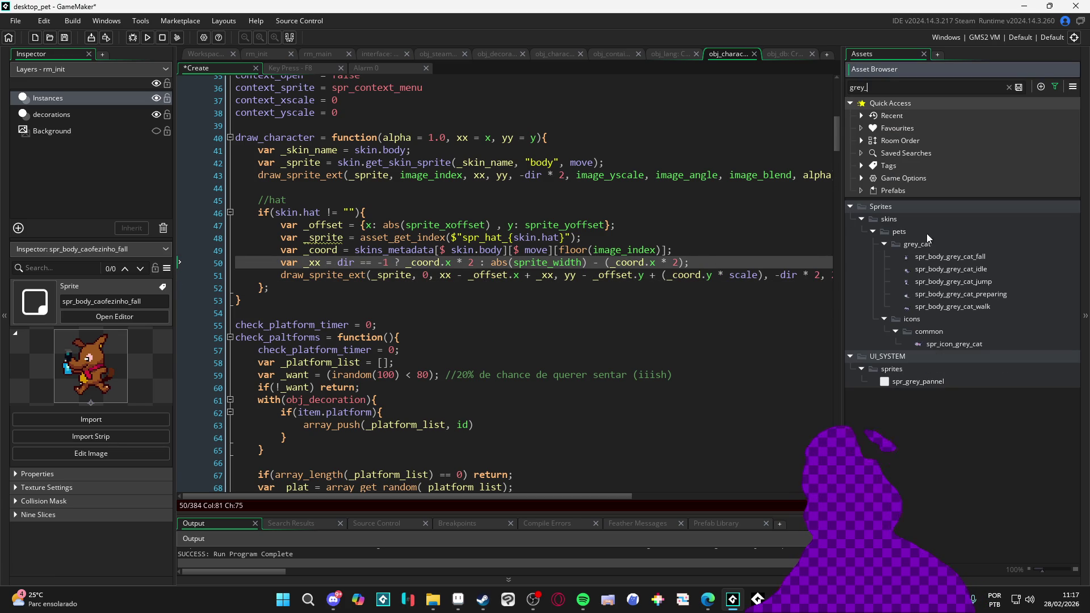
pyautogui.click(942, 256)
pyautogui.click(77, 476)
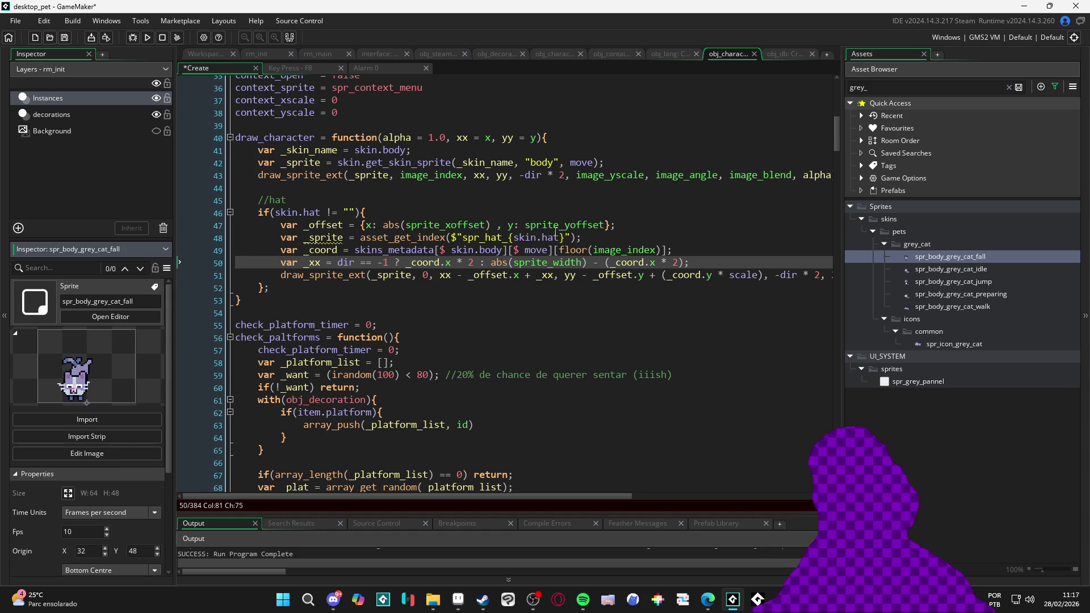
pyautogui.click(655, 214)
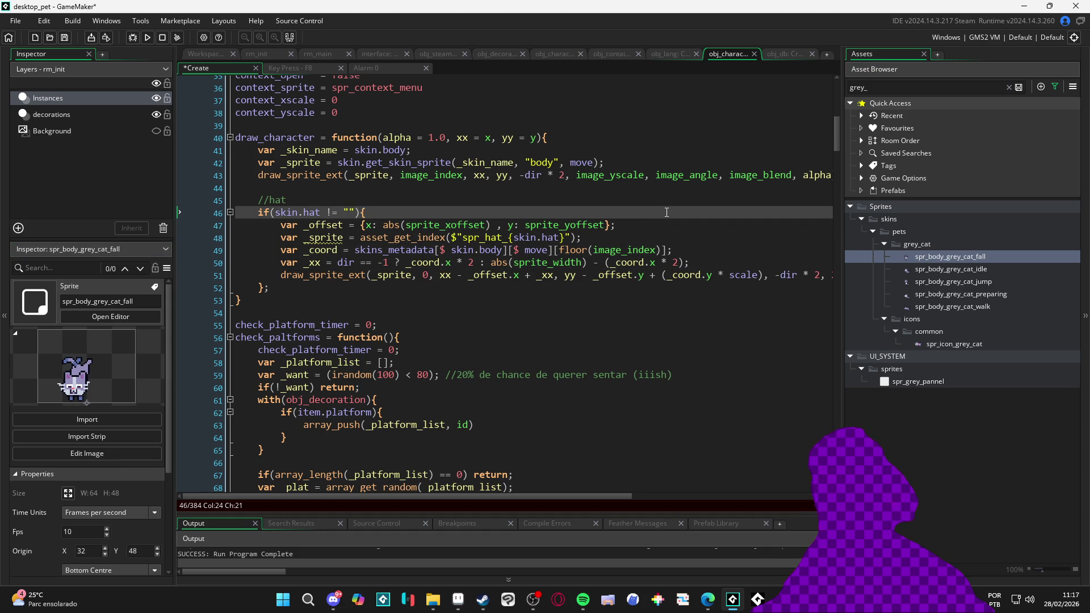
# Add 'var _default_size = {w: 64, h:48}' below the if(skin.hat) line
pyautogui.press('Return')
pyautogui.write('var _default')
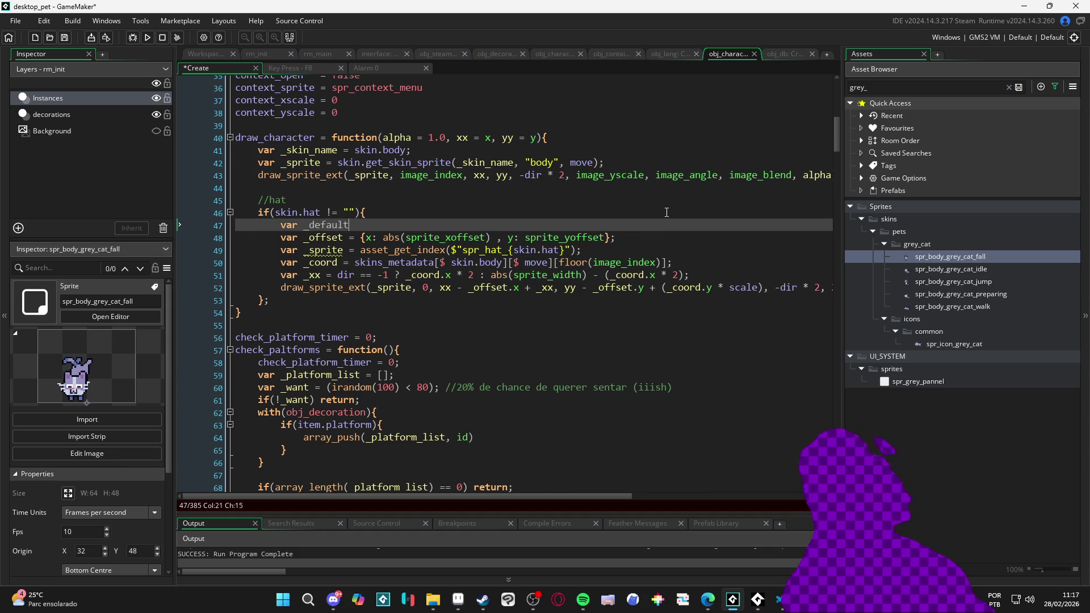
pyautogui.write('_size = {x: ')
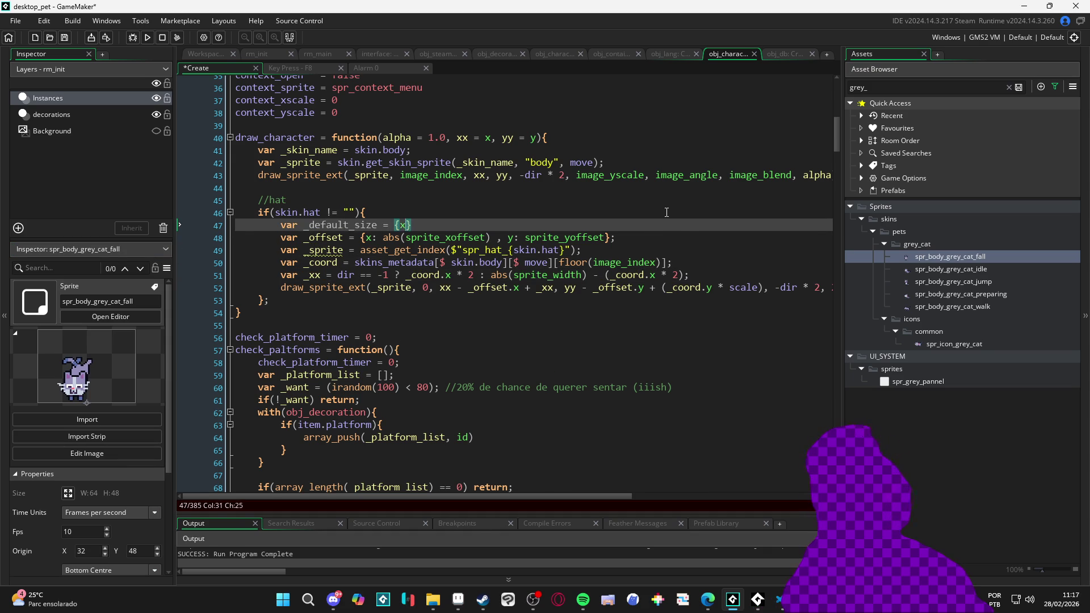
pyautogui.write('64,  y')
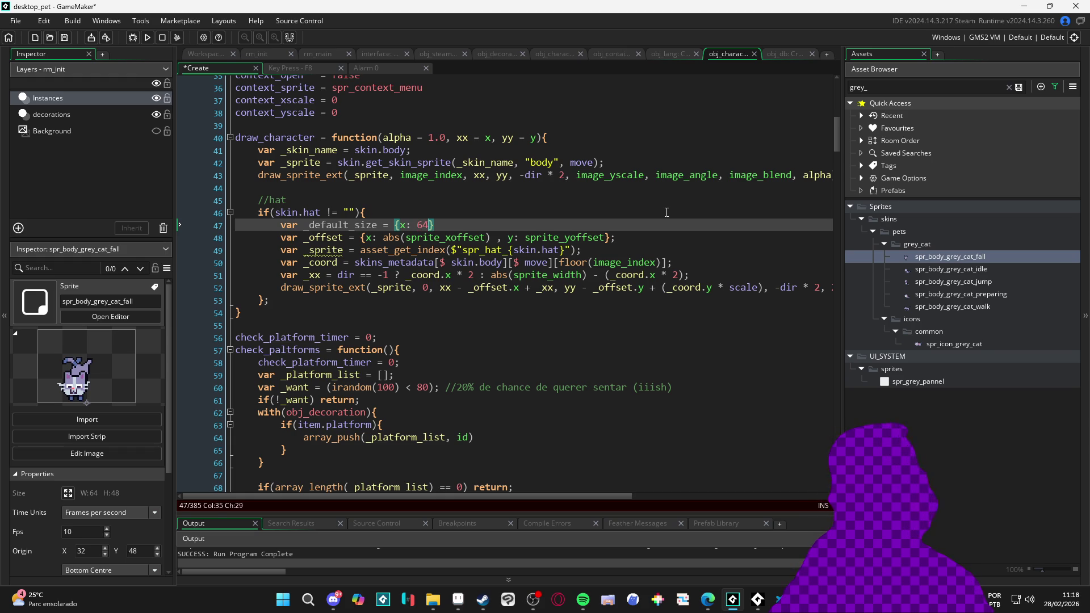
pyautogui.write(':48')
pyautogui.press('Left')
pyautogui.press('Left')
pyautogui.press('Left')
pyautogui.press('Left')
pyautogui.press('Left')
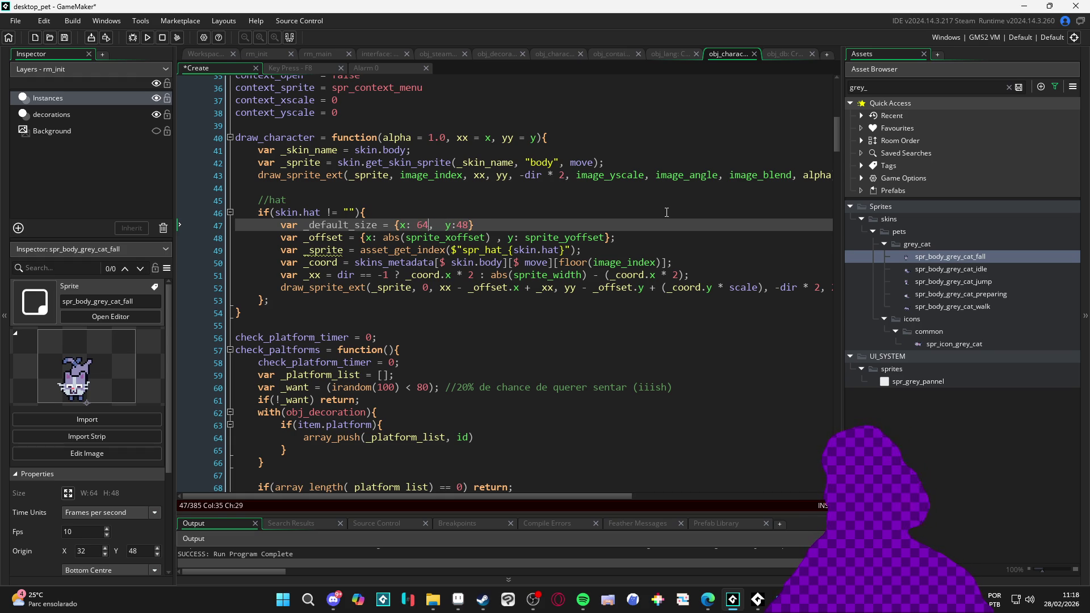
pyautogui.click(406, 226)
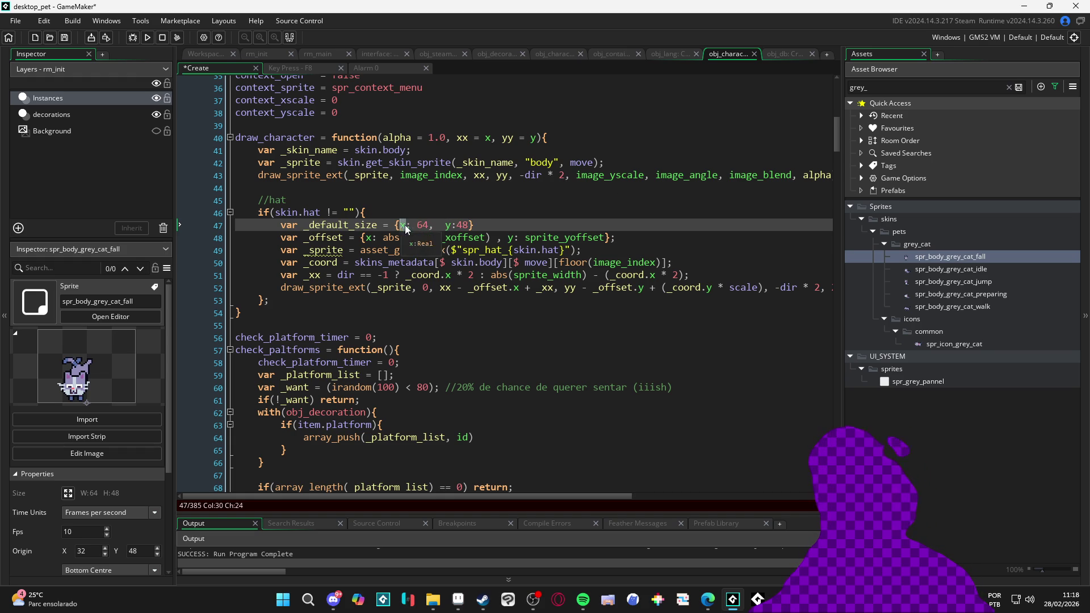
pyautogui.write('w')
pyautogui.click(448, 226)
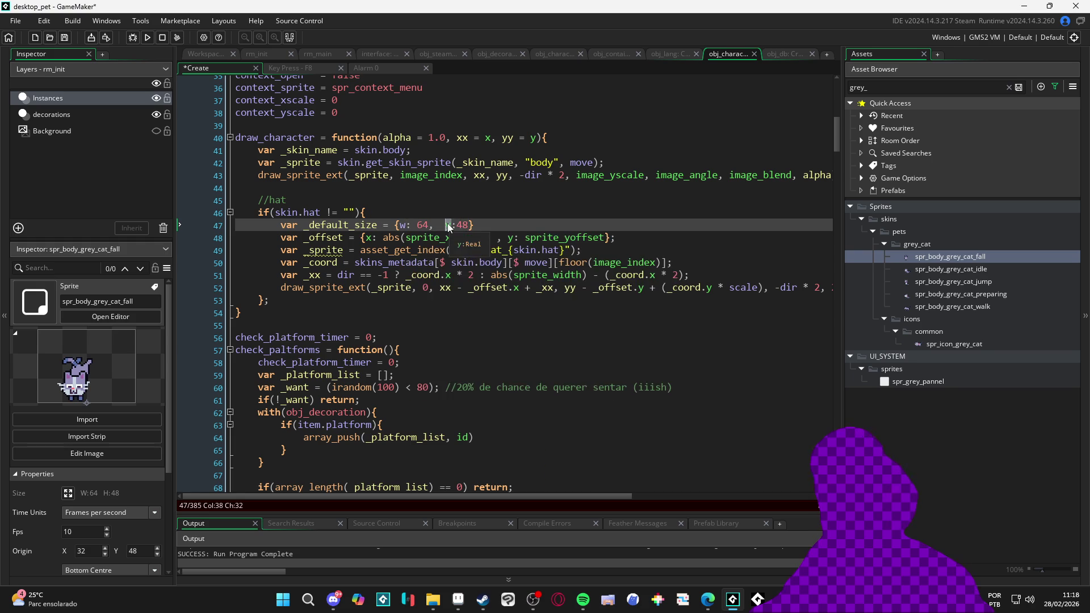
pyautogui.write('j')
pyautogui.press('BackSpace')
pyautogui.write('h')
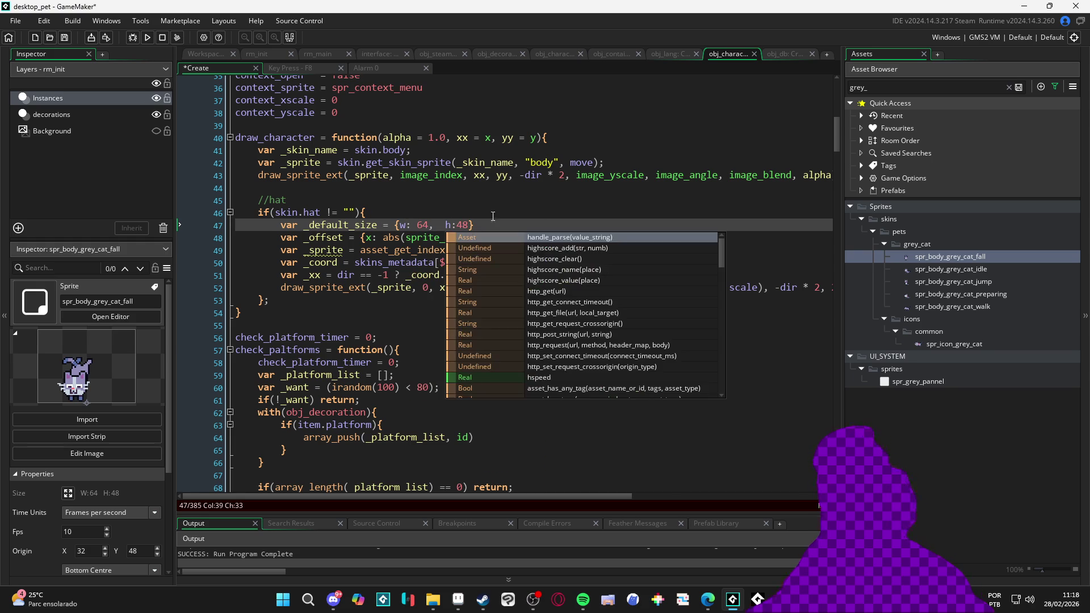
pyautogui.click(506, 220)
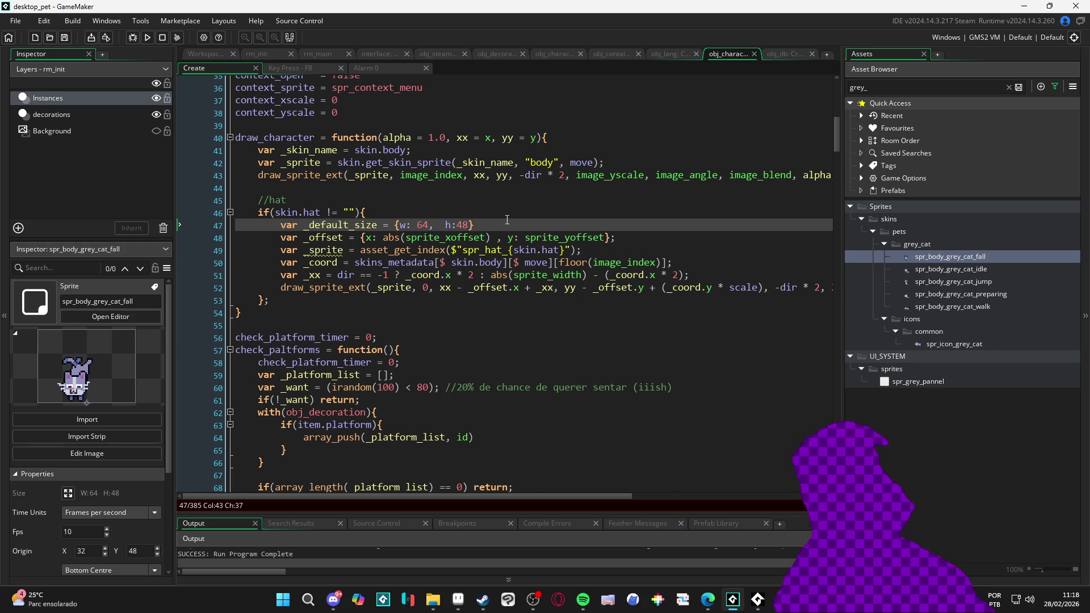
# Add _dif_size as sprite_width and sprite_height minus _default_size.w and .h, and save
pyautogui.press('Return')
pyautogui.write('var _dif_size =')
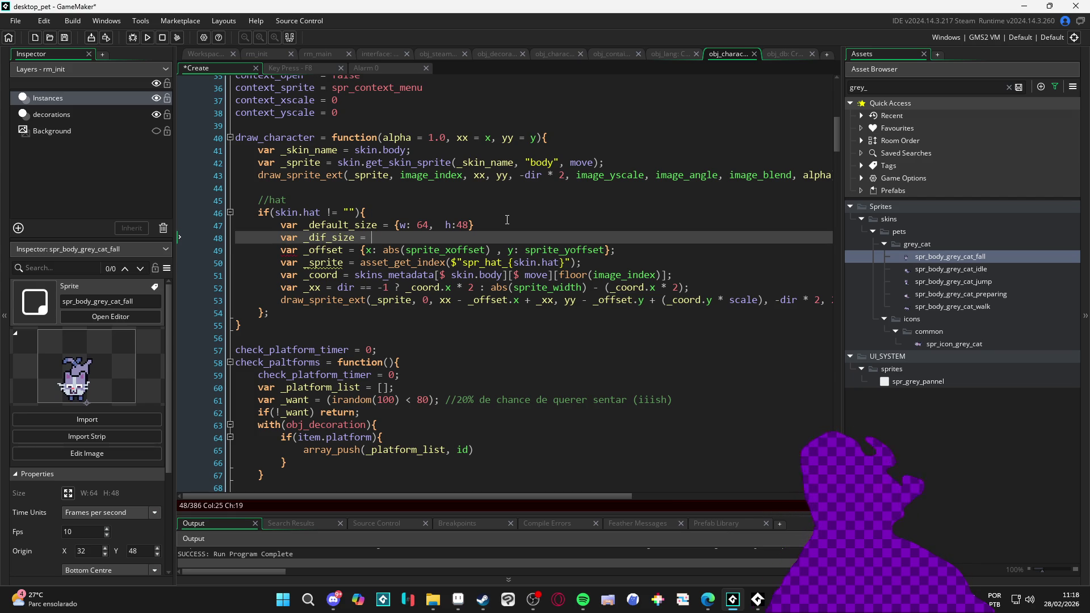
pyautogui.write('sprite_width -=')
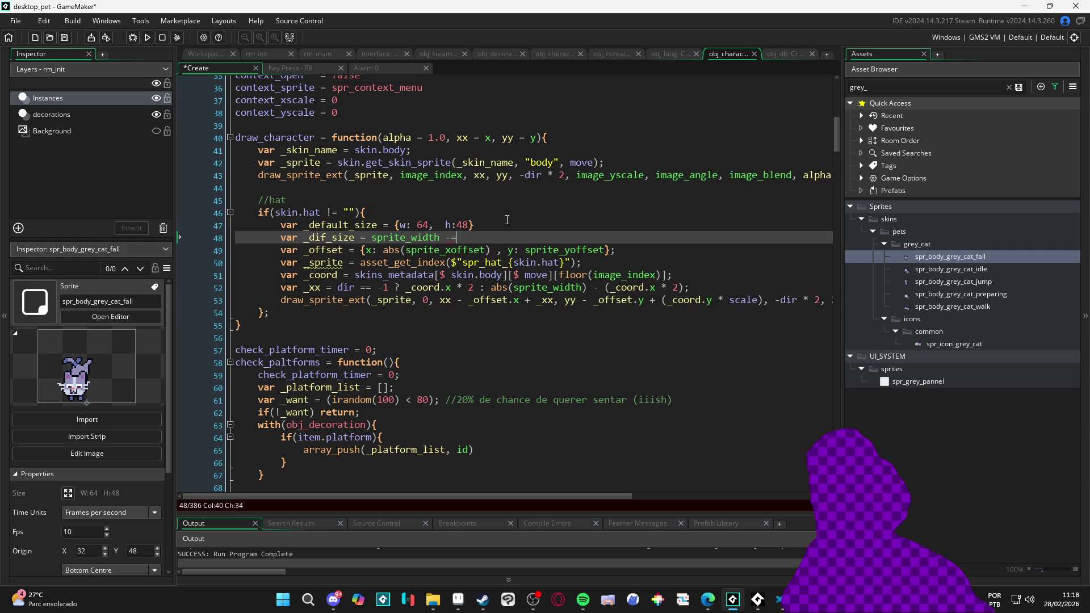
pyautogui.write(' default_size')
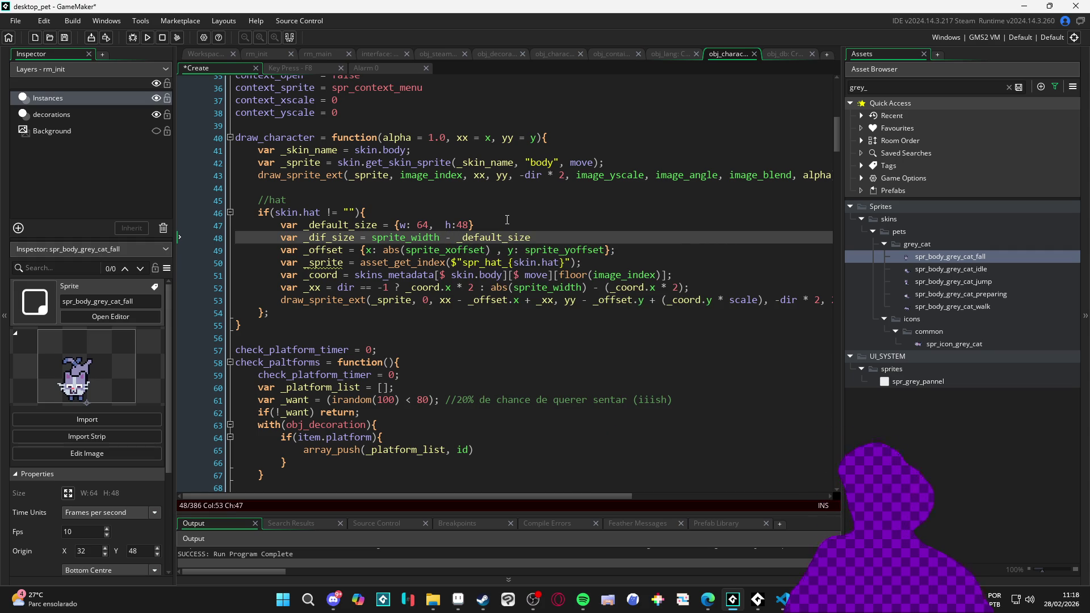
pyautogui.write('.w')
pyautogui.write('{w: ')
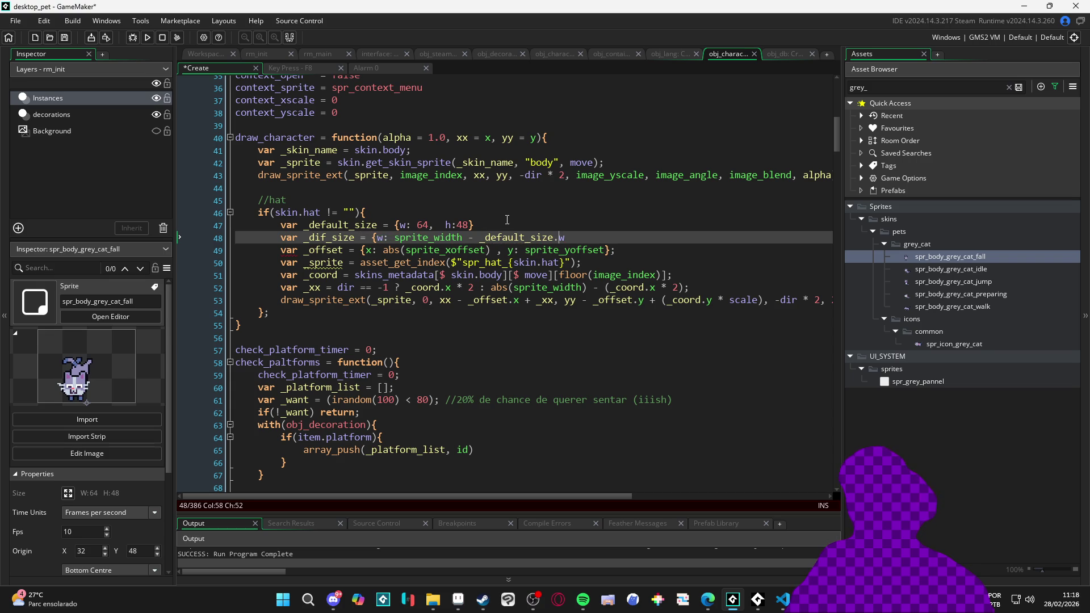
pyautogui.write('h:')
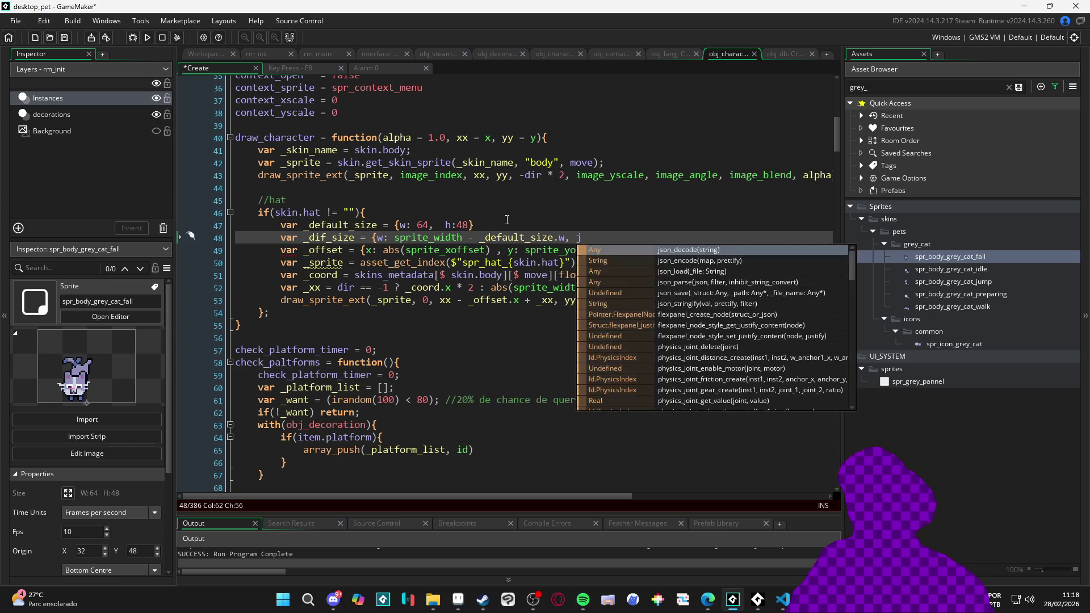
pyautogui.write('rite_h')
pyautogui.press('Return')
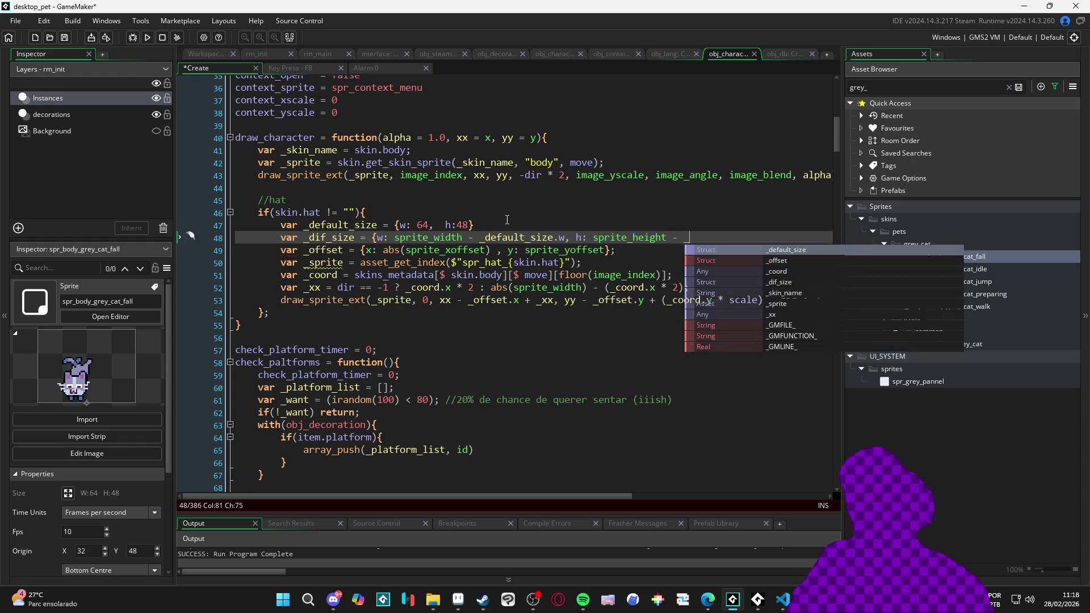
pyautogui.press('Return')
pyautogui.write('.h)')
pyautogui.press('BackSpace')
pyautogui.write('}')
pyautogui.hotkey('ctrl', 's')
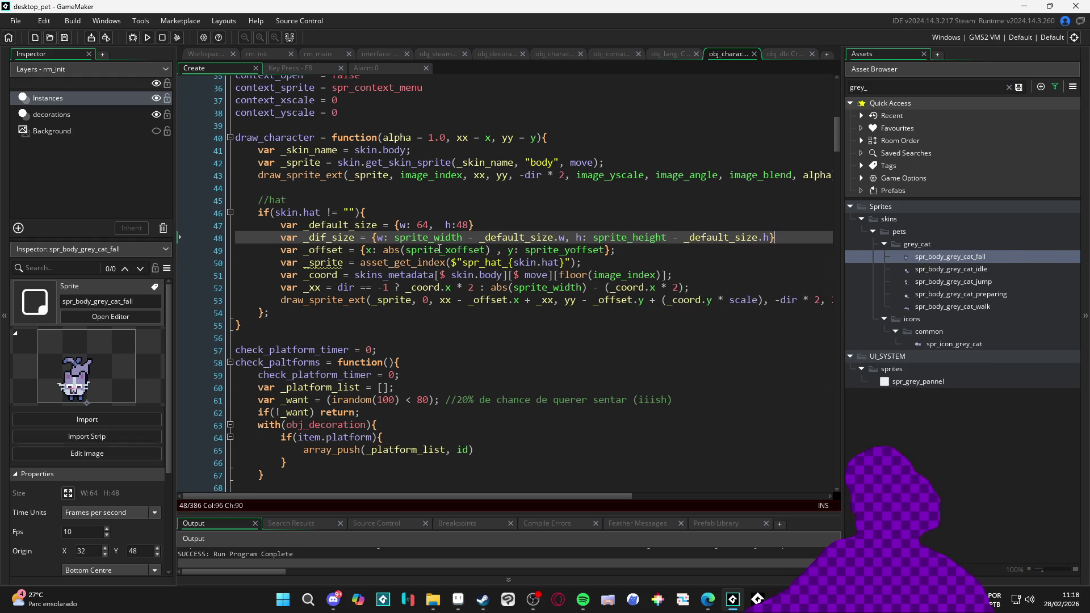
# Append '+ _dif_size' after _xx in line 53's hat x position and run the game
pyautogui.scroll(-1, 408, 253)
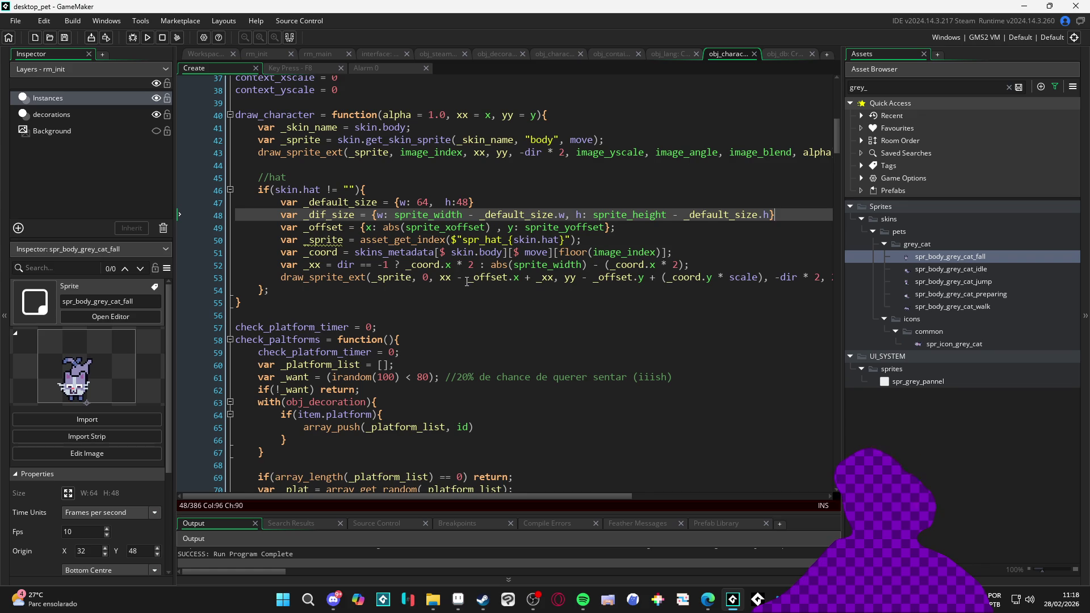
pyautogui.hscroll(1, 459, 280)
pyautogui.hscroll(2, 590, 283)
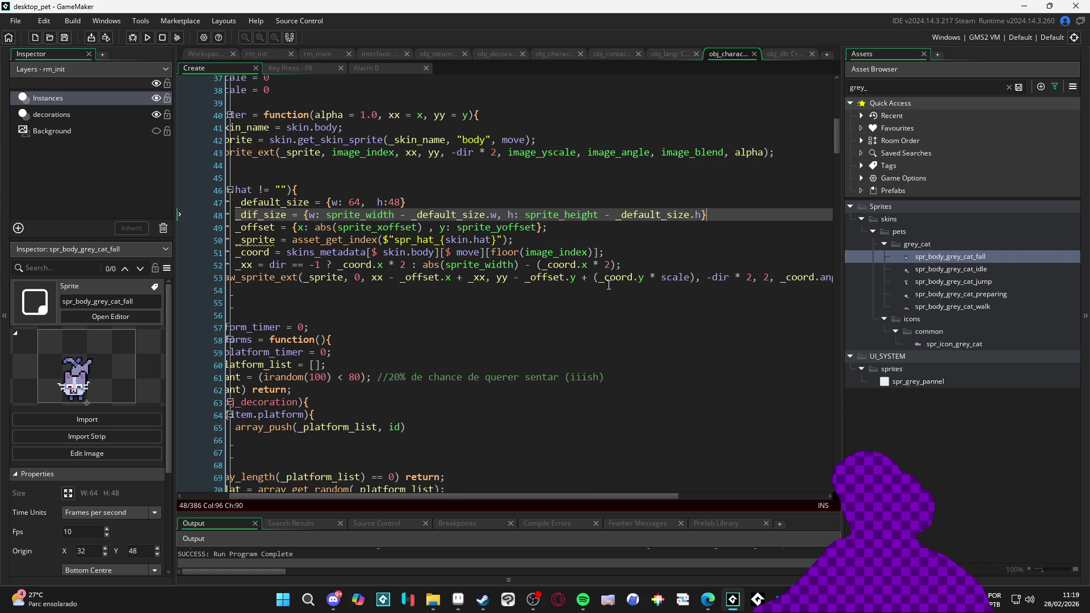
pyautogui.hscroll(-3, 601, 278)
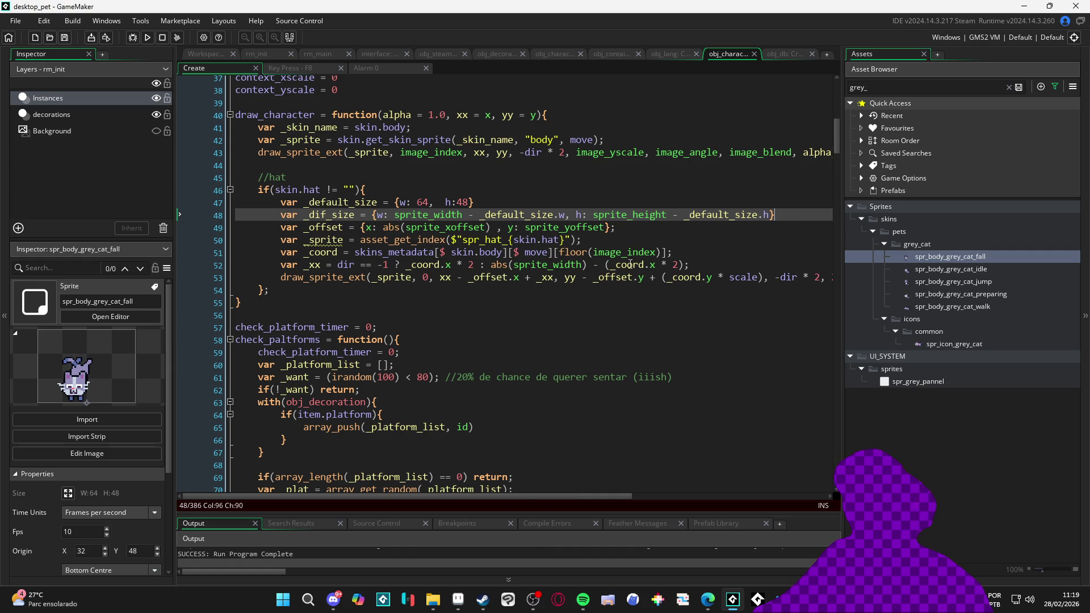
pyautogui.click(685, 265)
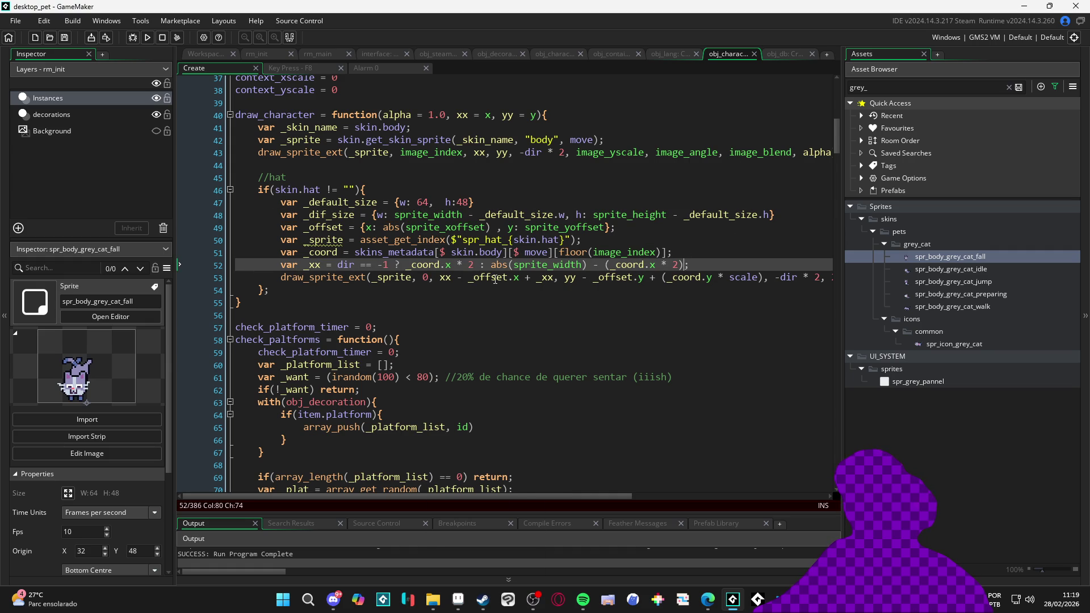
pyautogui.click(554, 277)
pyautogui.write('+ _dif')
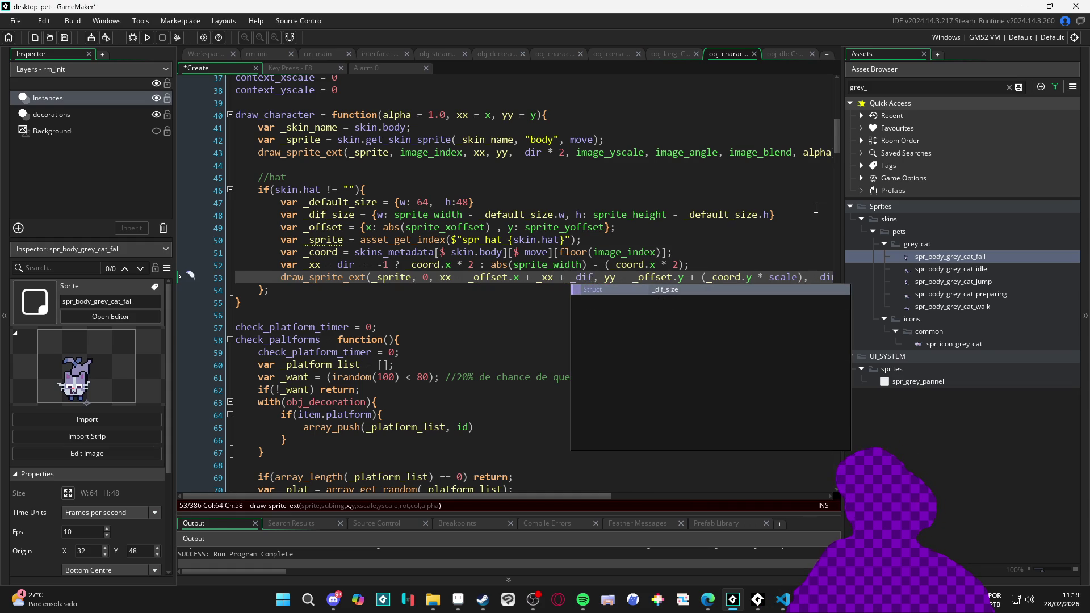
pyautogui.press('Return')
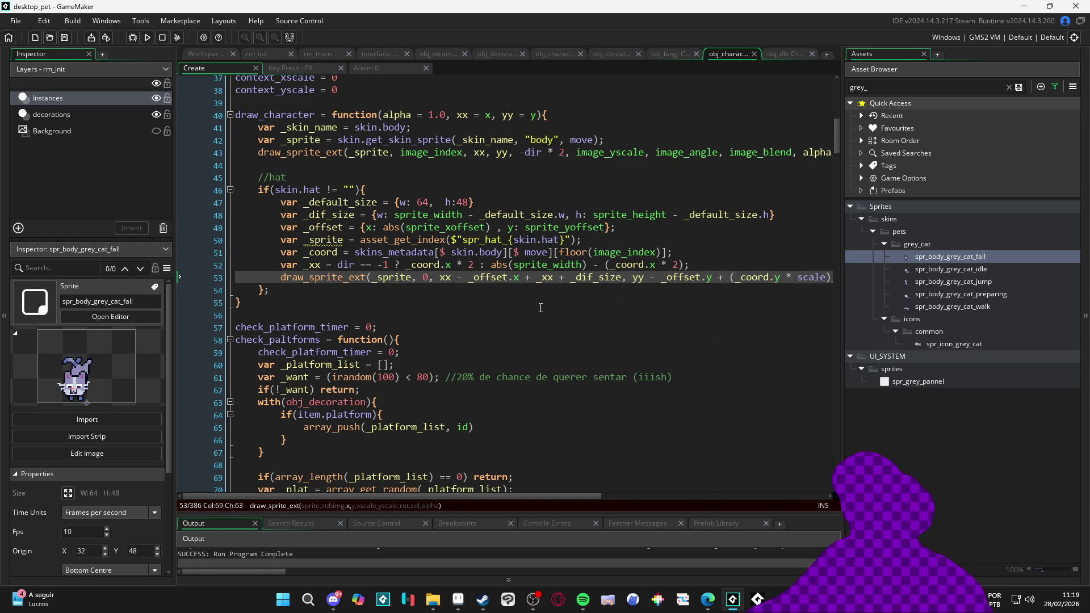
pyautogui.press('F5')
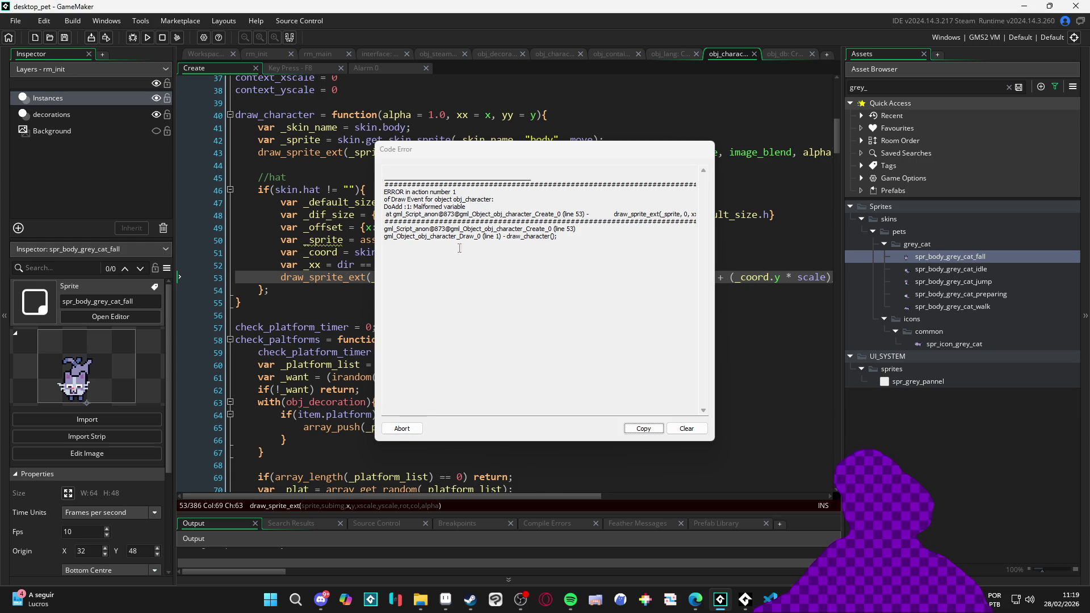
# Abort the 'DoAdd: Malformed variable' crash reported at line 53
pyautogui.click(404, 427)
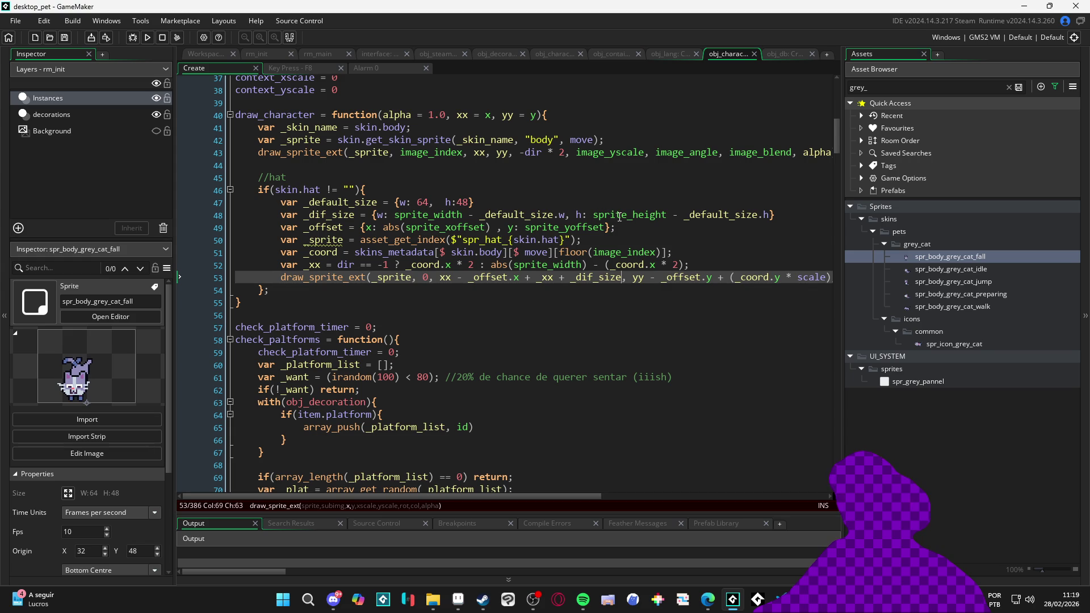
# Rerun the pet unchanged and dismiss the repeated malformed-variable error
pyautogui.hscroll(9, 556, 302)
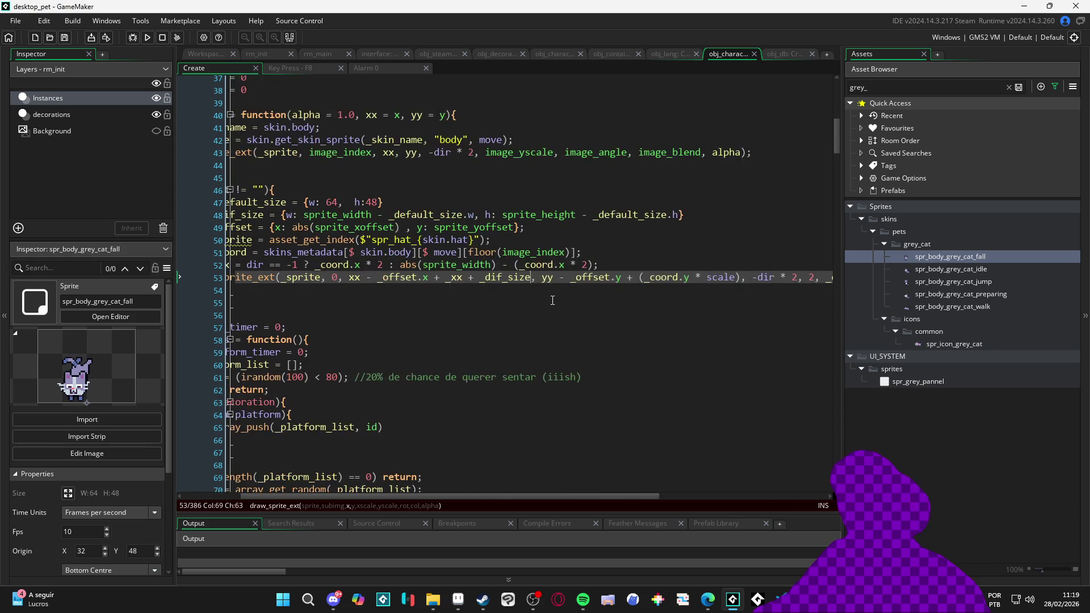
pyautogui.hscroll(-9, 552, 300)
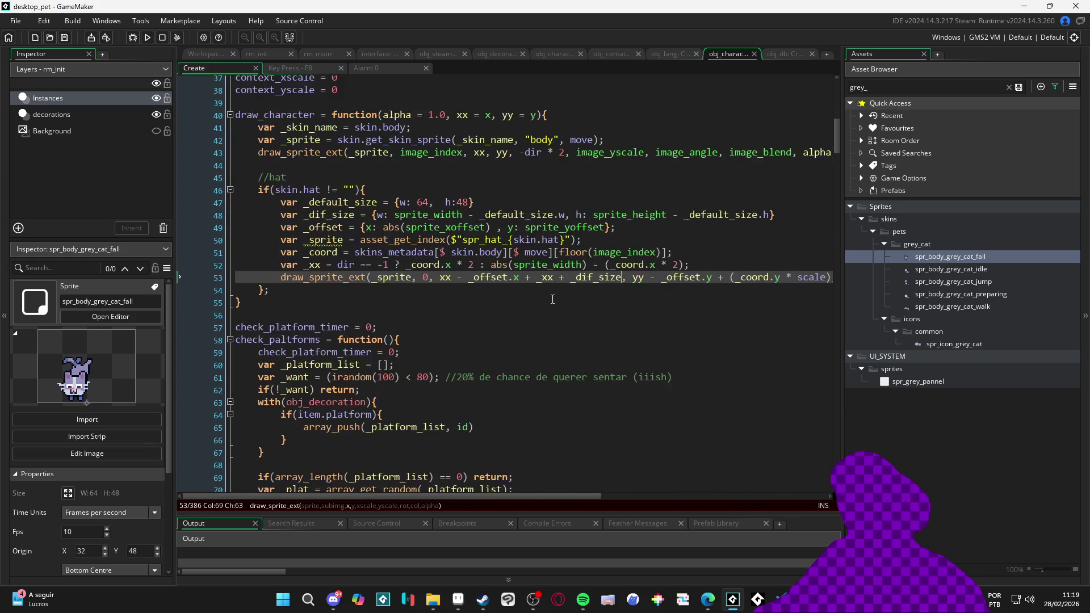
pyautogui.click(536, 241)
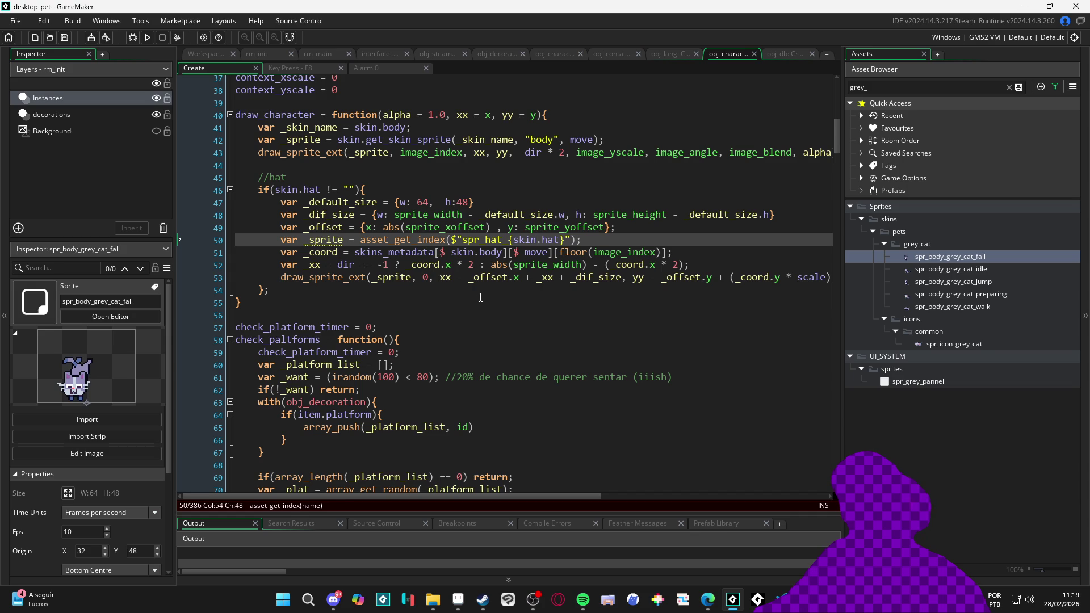
pyautogui.press('F5')
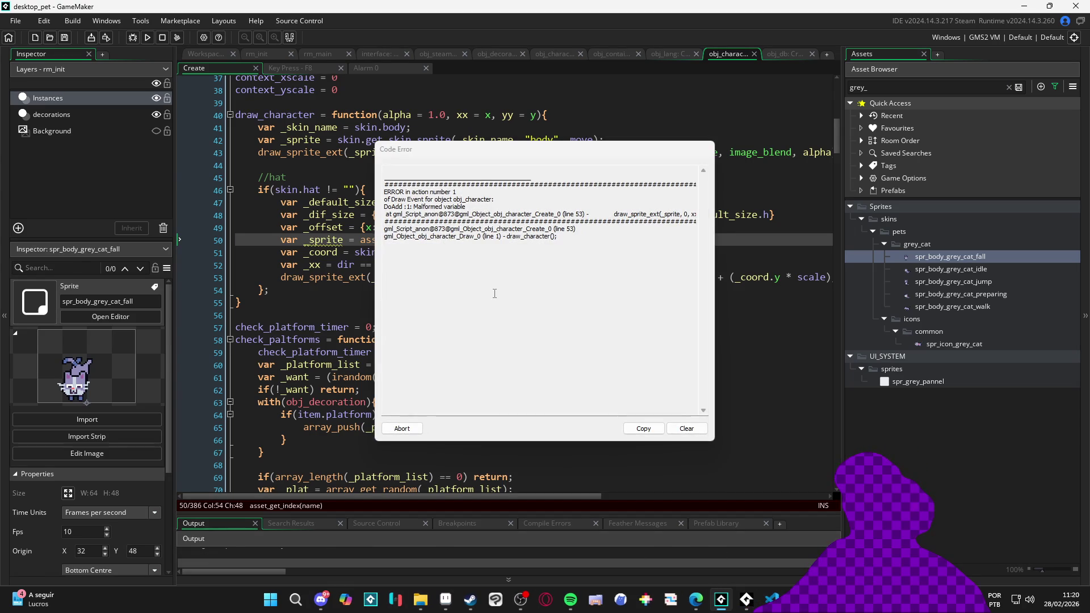
pyautogui.click(402, 428)
# Delete the '+ _dif_size' term from the hat's x position on line 53
pyautogui.click(373, 265)
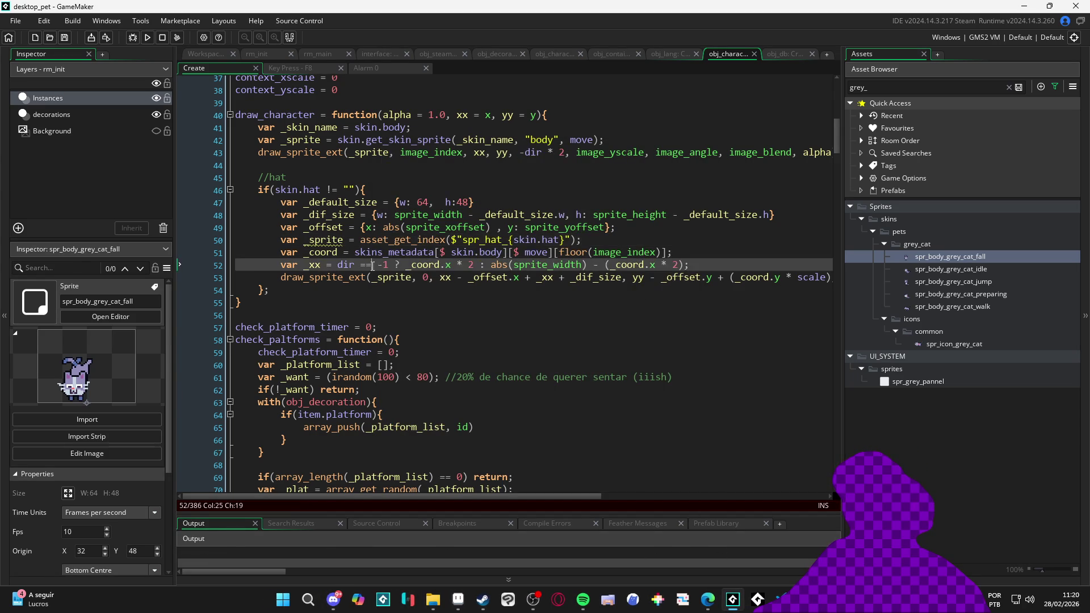
pyautogui.click(322, 277)
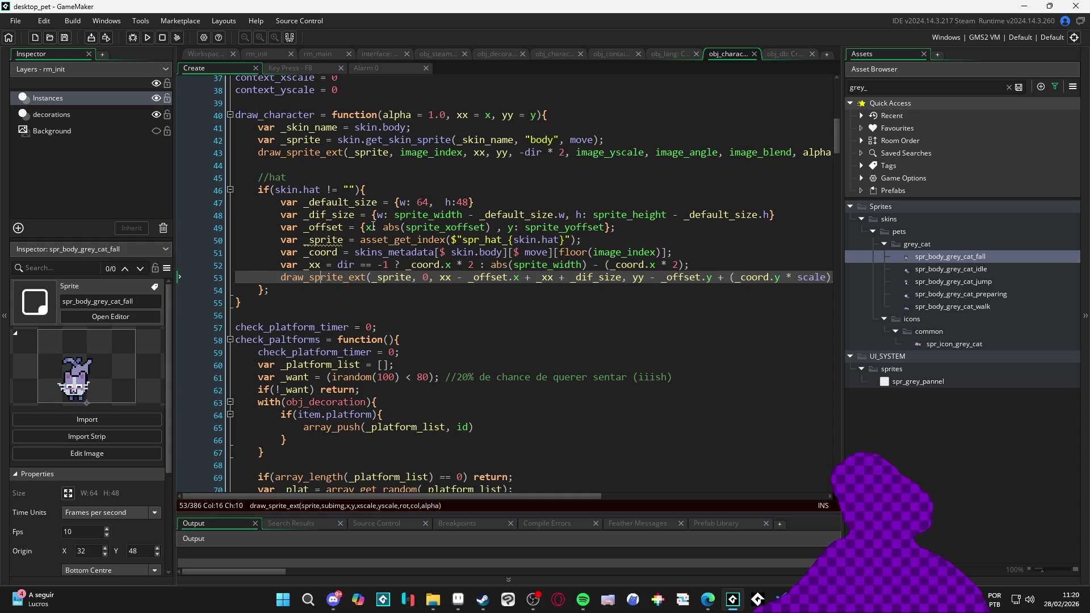
pyautogui.click(329, 215)
pyautogui.doubleClick(591, 278)
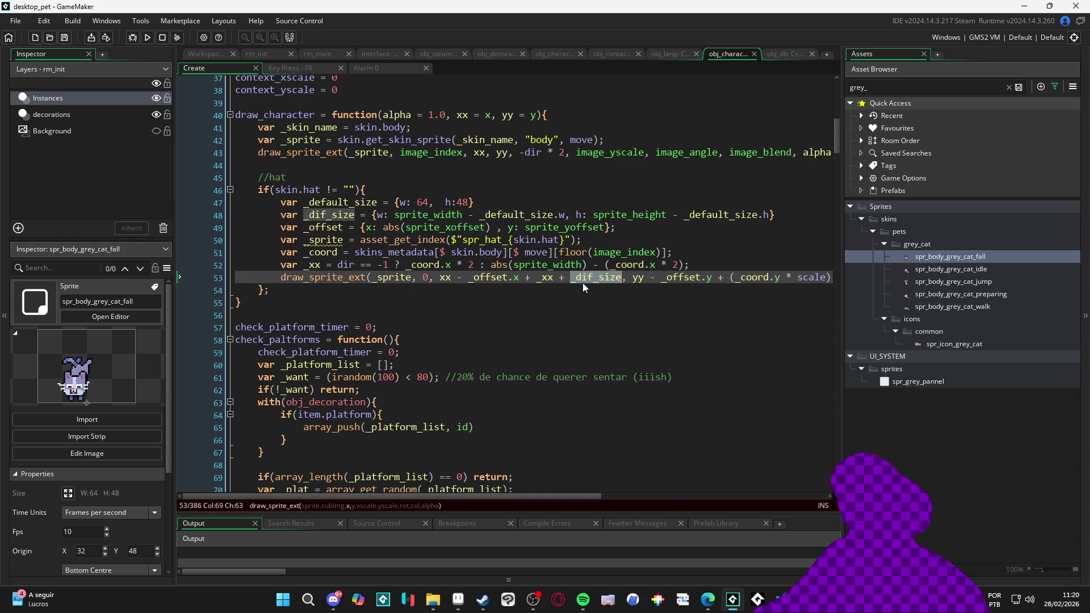
pyautogui.click(548, 278)
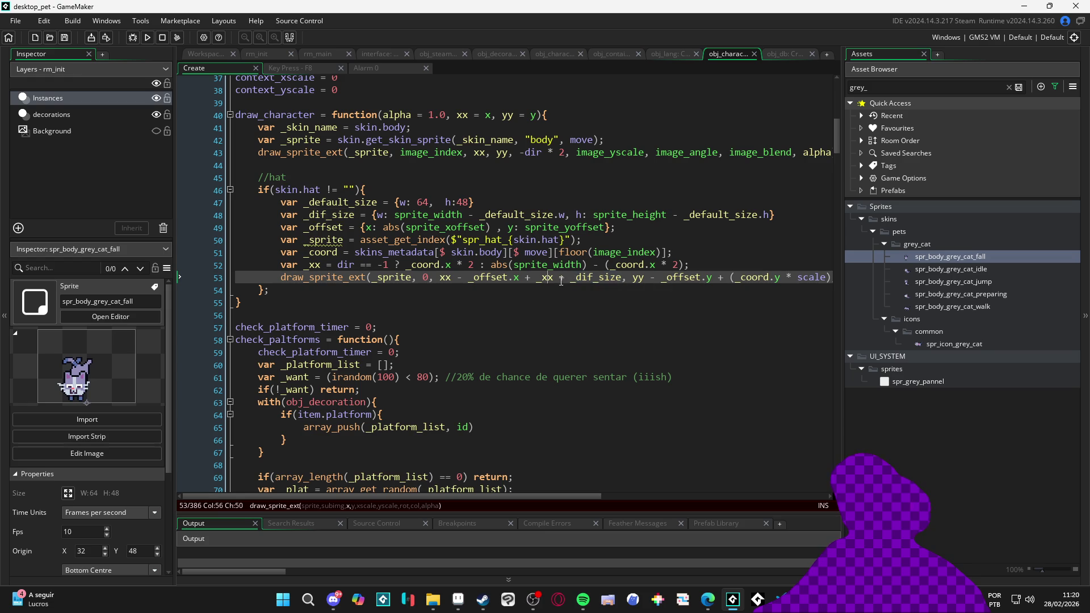
pyautogui.moveTo(559, 280); pyautogui.dragTo(531, 279)
pyautogui.press('Right')
pyautogui.press('Delete')
pyautogui.press('Delete')
pyautogui.press('Delete')
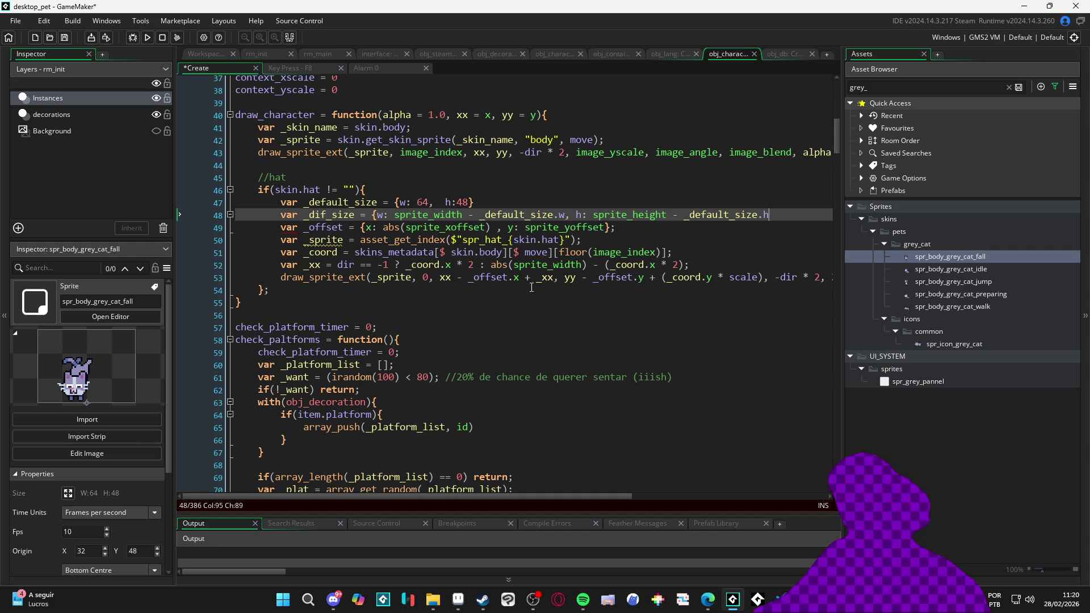
# Rerun the game and jump from the first compile error to line 49
pyautogui.click(446, 277)
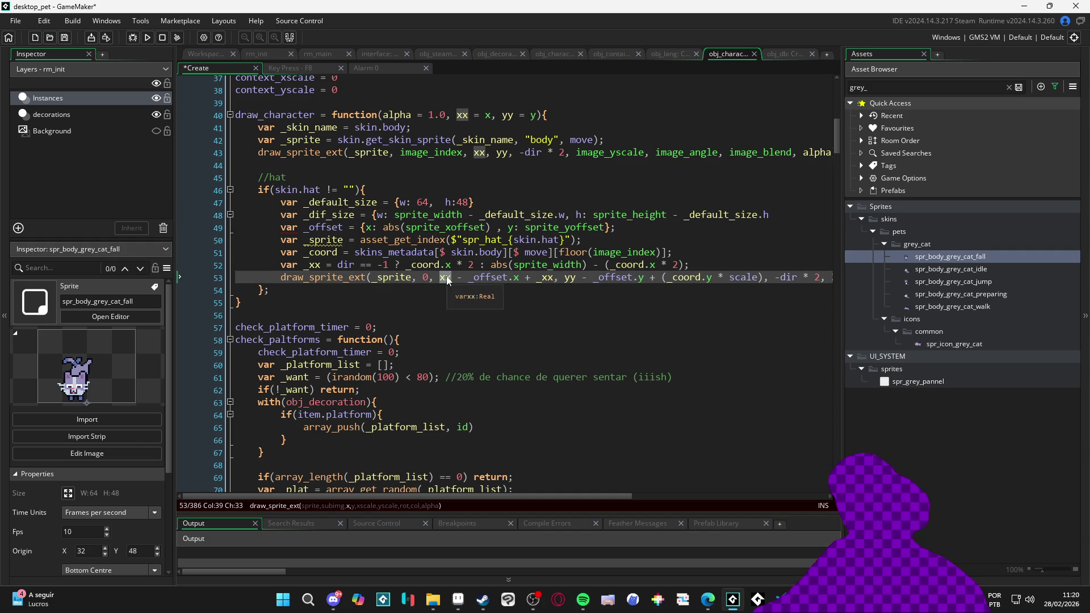
pyautogui.click(496, 277)
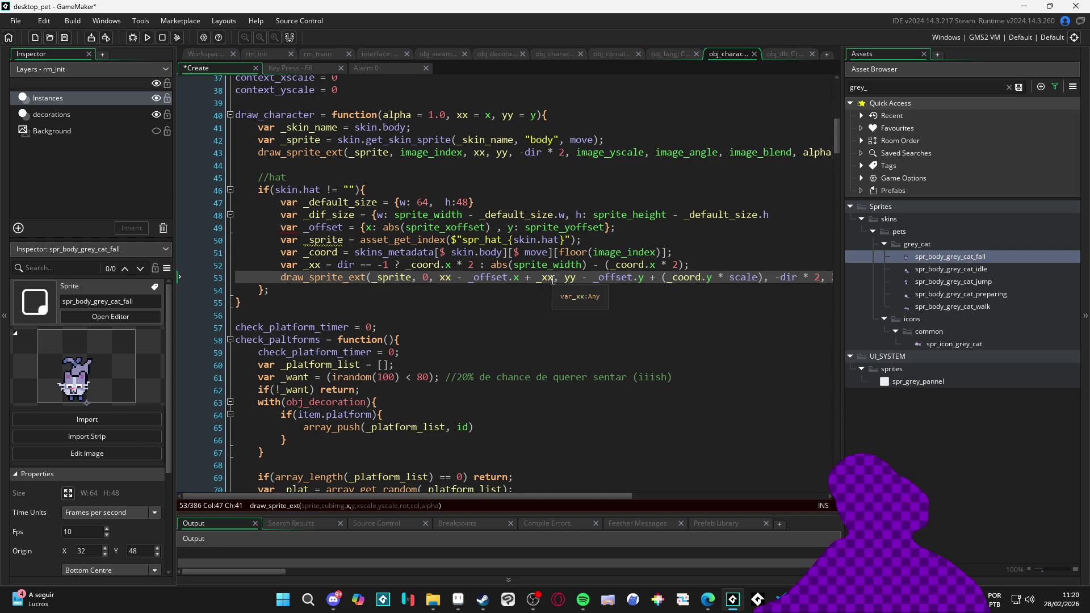
pyautogui.press('F5')
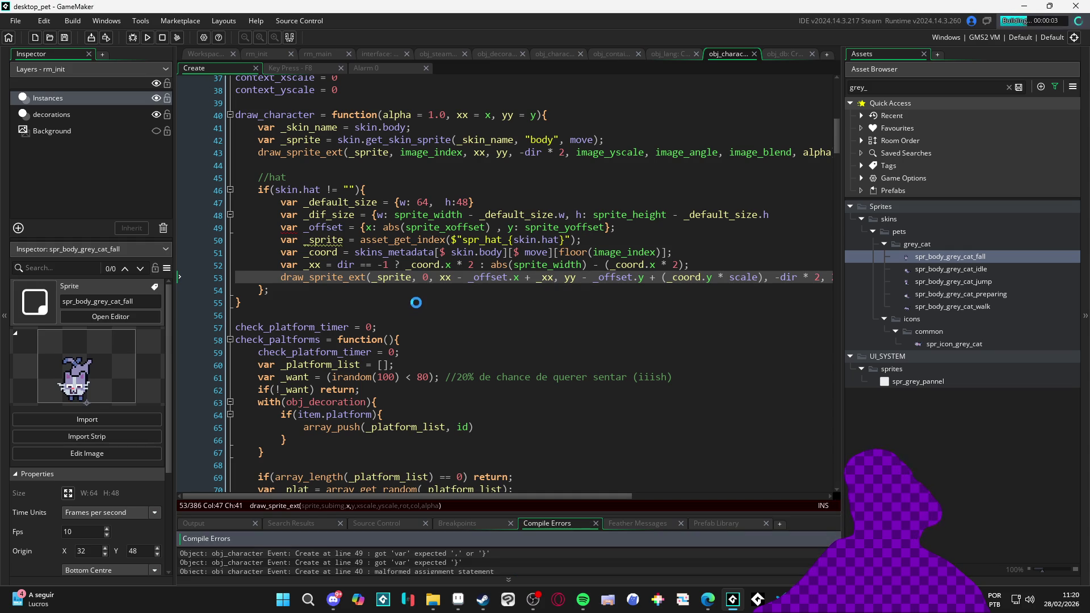
pyautogui.click(496, 554)
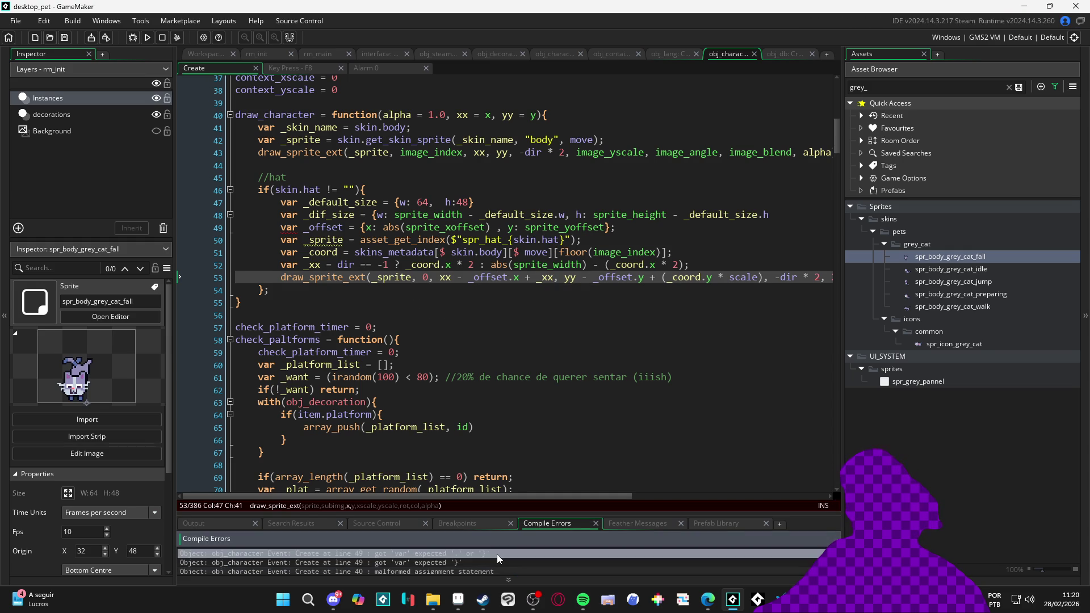
pyautogui.doubleClick(496, 553)
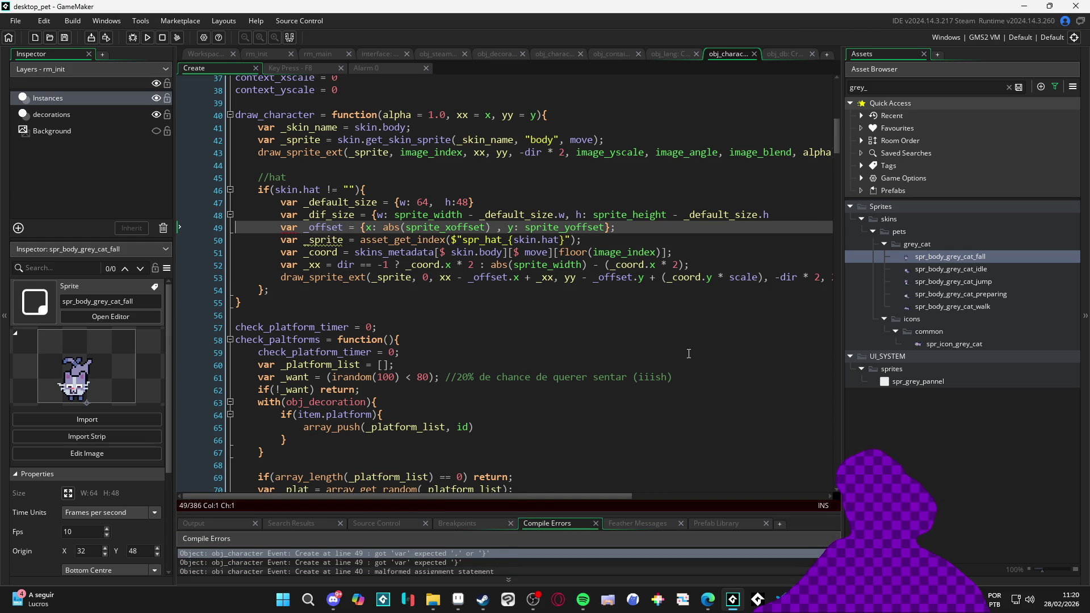
pyautogui.click(816, 213)
# Run the pet with the corrected _dif_size line 48, then close the game window
pyautogui.press('F5')
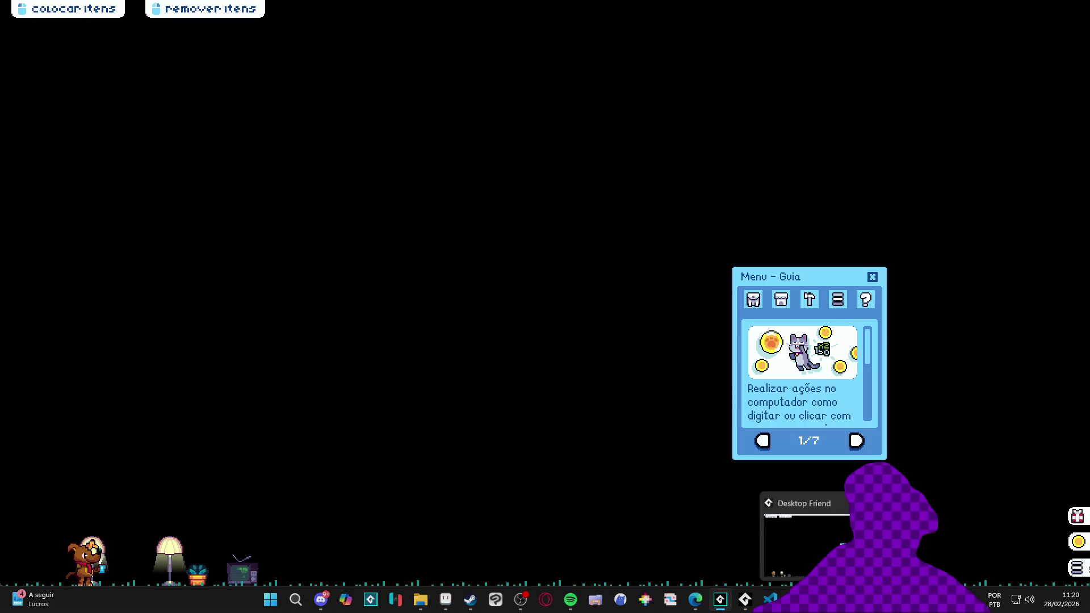
pyautogui.rightClick(794, 599)
pyautogui.click(766, 567)
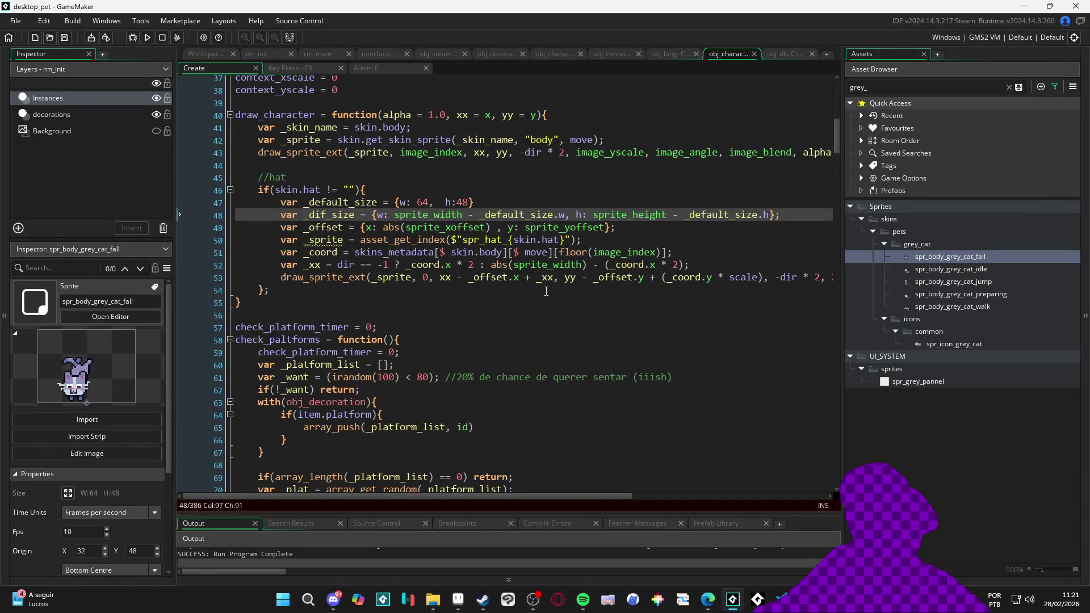
# Append + _dif_size.w after _xx in the hat's x position on line 53
pyautogui.click(552, 279)
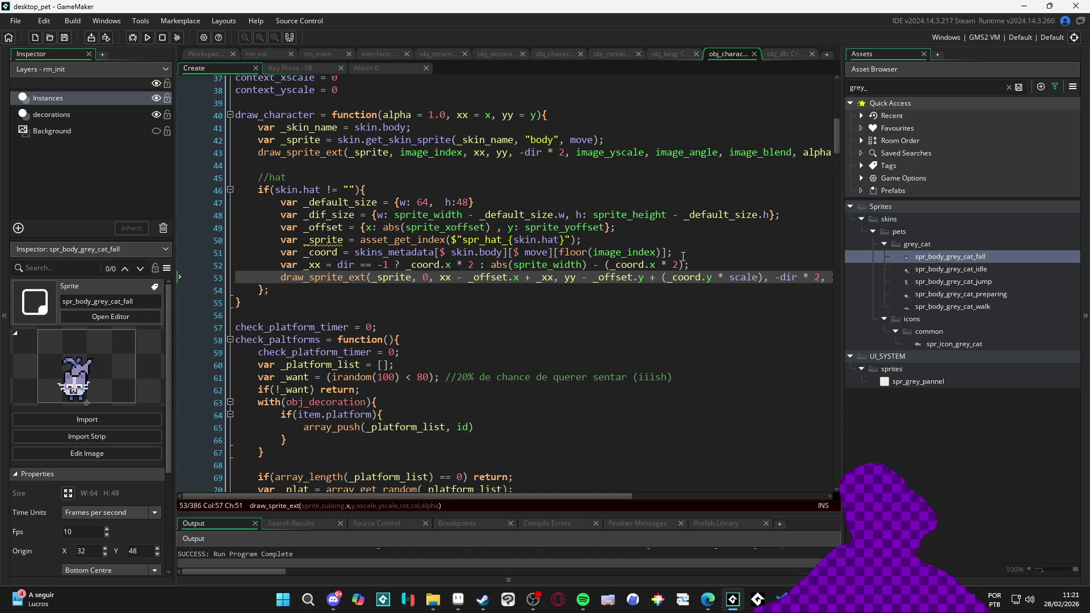
pyautogui.write('+ _dif_size')
pyautogui.hotkey('ctrl', 's')
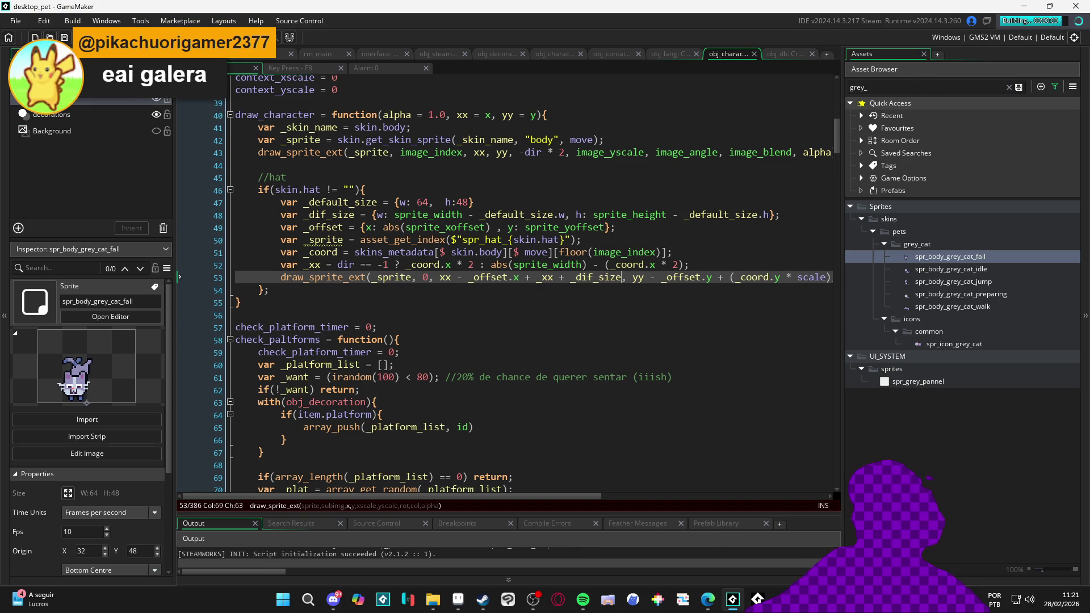
pyautogui.write('.w')
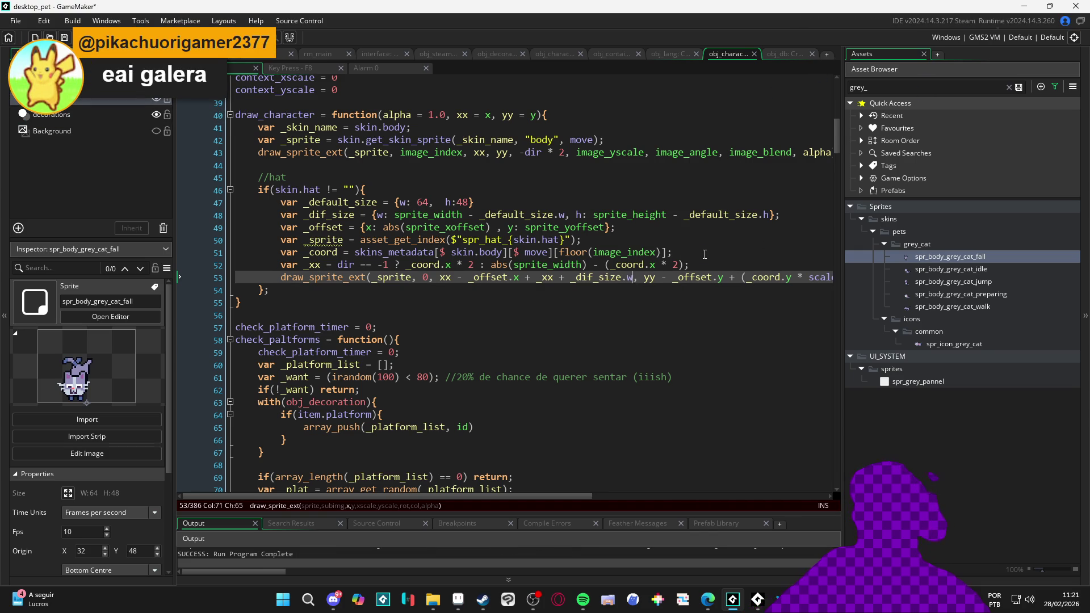
# Test-run the pet with the width adjustment and close it from the taskbar
pyautogui.press('F5')
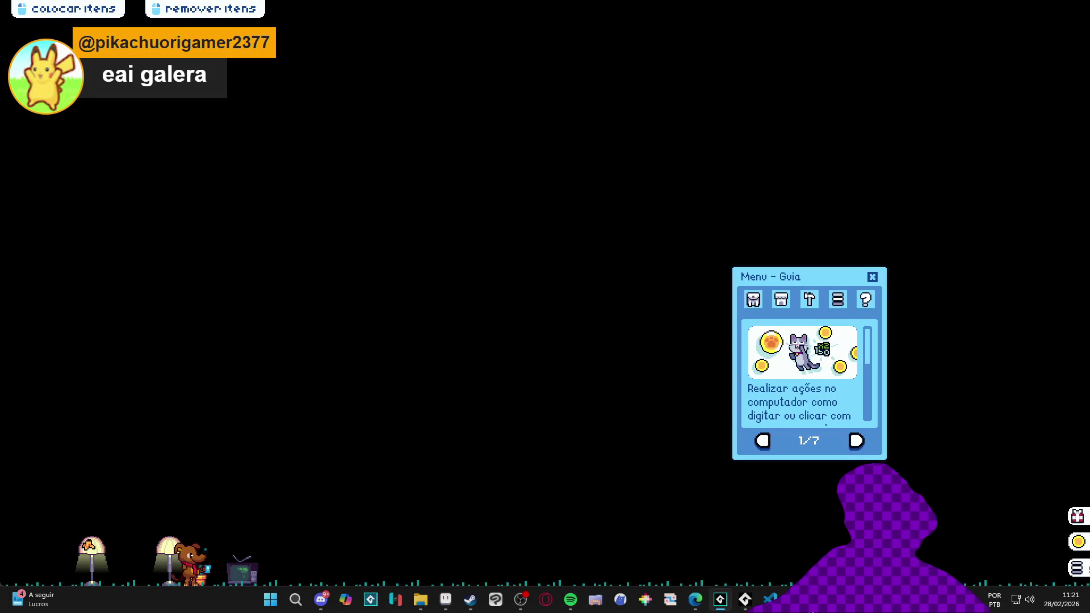
pyautogui.rightClick(745, 599)
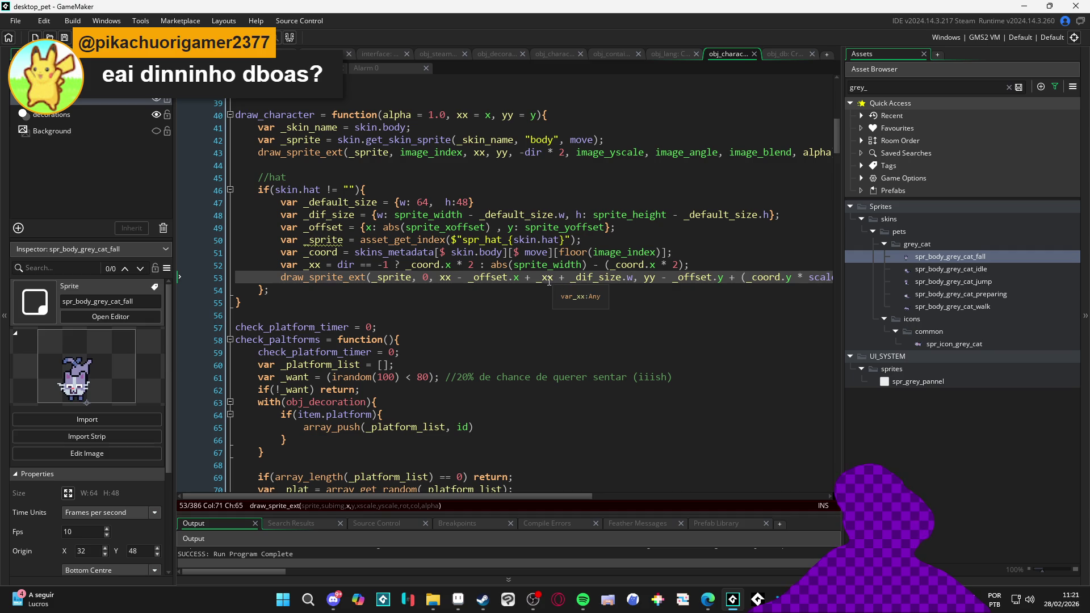
pyautogui.click(537, 277)
# Try _coord.x in place of _xx on line 53, then revert it to _xx
pyautogui.press('Delete')
pyautogui.press('Delete')
pyautogui.press('Delete')
pyautogui.write('_coord.x')
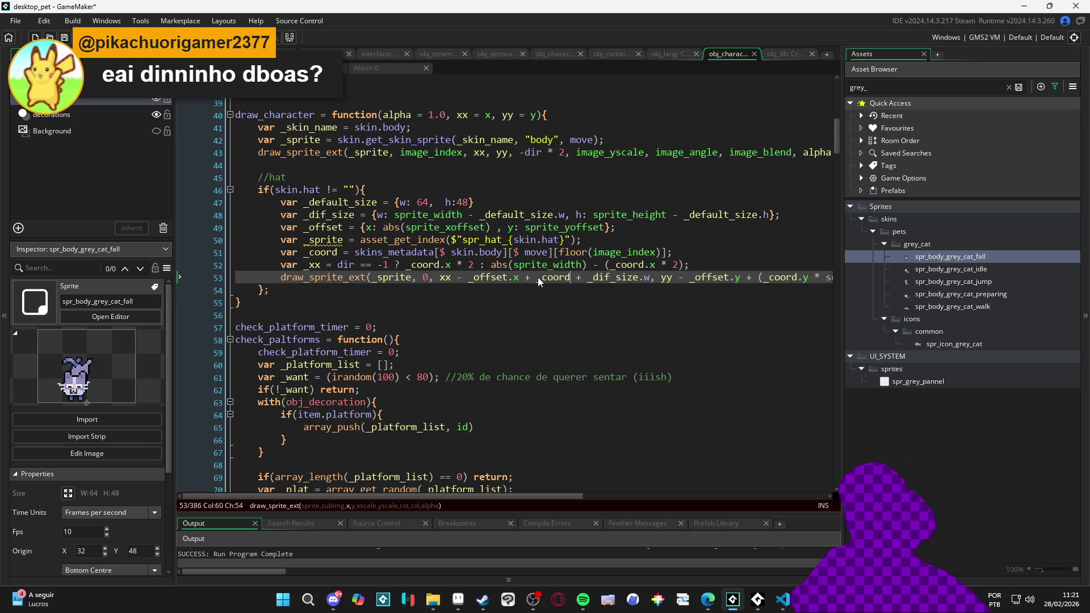
pyautogui.press('Left')
pyautogui.press('Left')
pyautogui.press('Left')
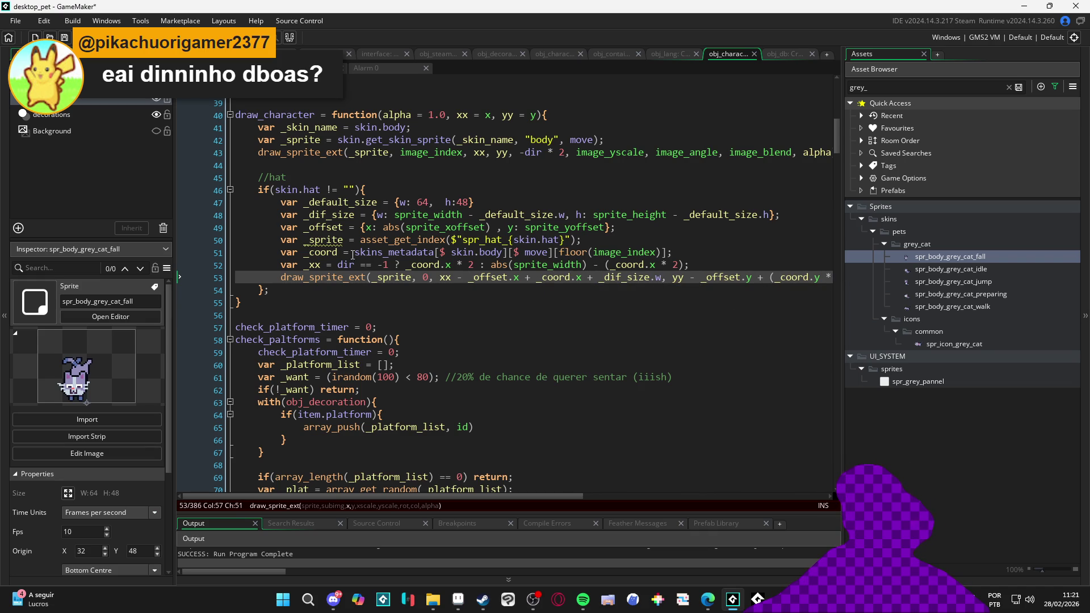
pyautogui.middleClick(440, 278)
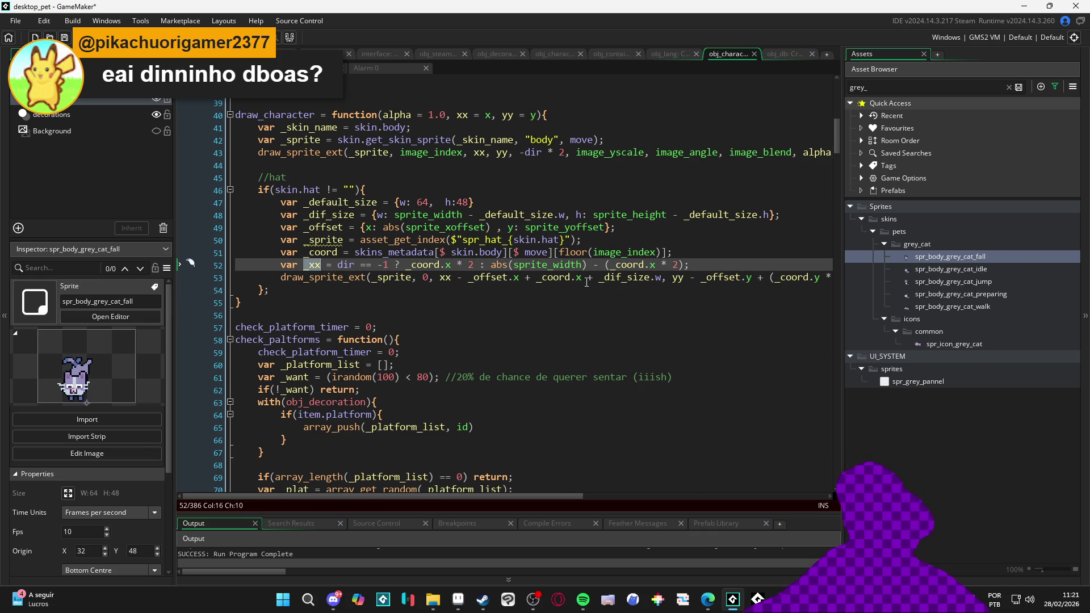
pyautogui.moveTo(585, 278); pyautogui.dragTo(536, 278)
pyautogui.write('_xx')
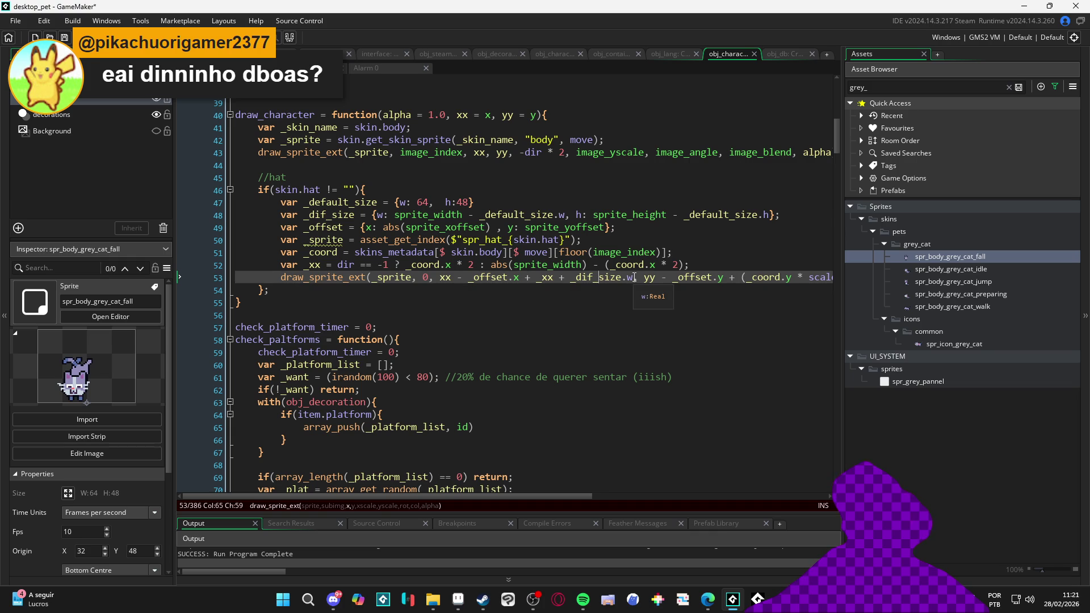
# Delete the + _dif_size.w term from line 53 and review the _offset definition on line 49
pyautogui.click(633, 277)
pyautogui.moveTo(633, 277); pyautogui.dragTo(557, 274)
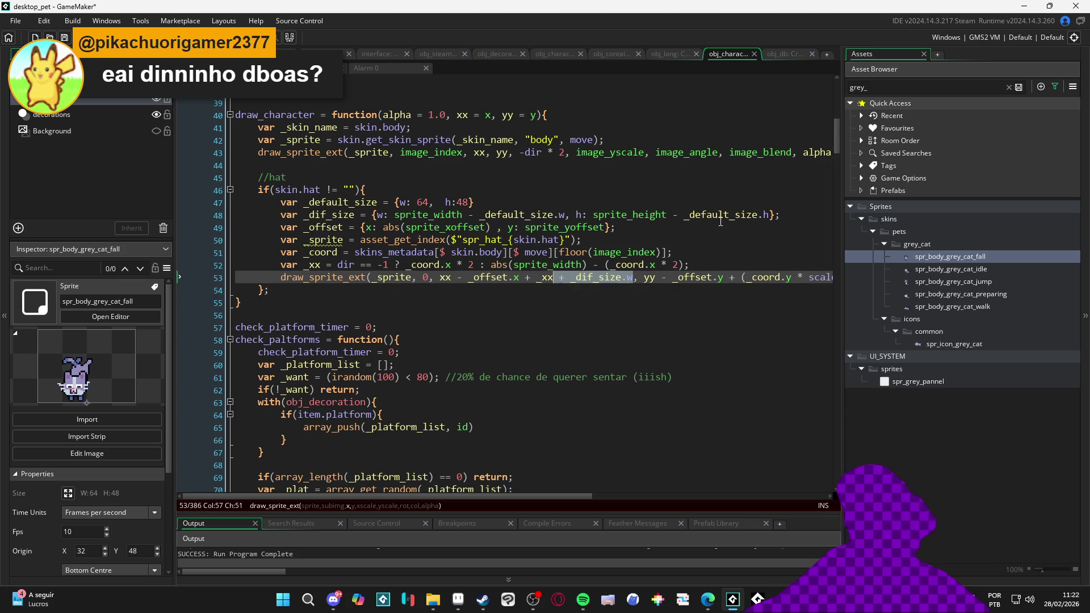
pyautogui.press('BackSpace')
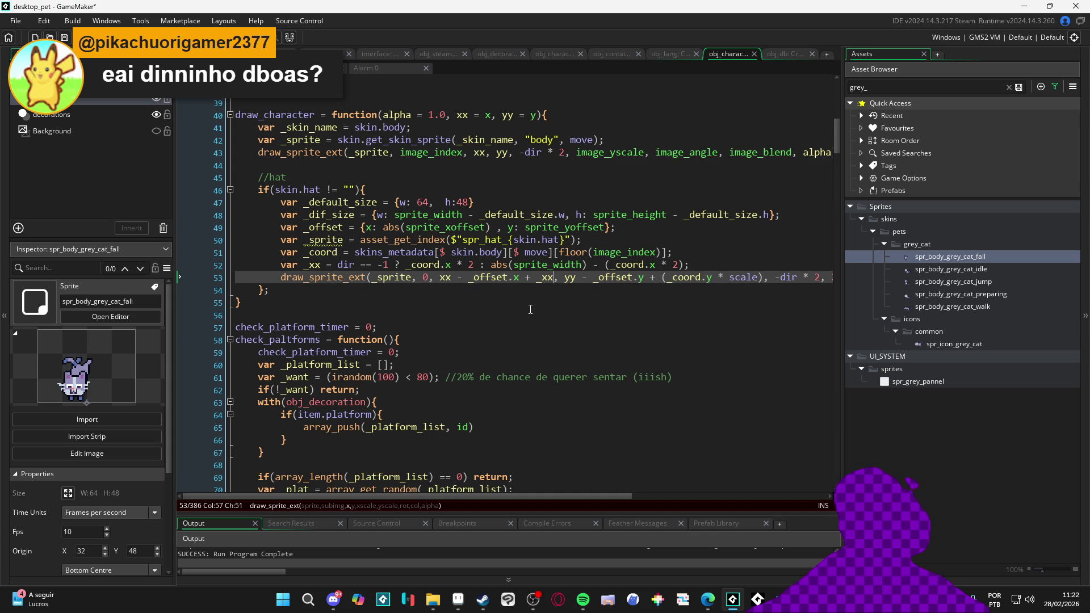
pyautogui.click(449, 281)
pyautogui.click(497, 277)
pyautogui.click(448, 216)
pyautogui.click(368, 227)
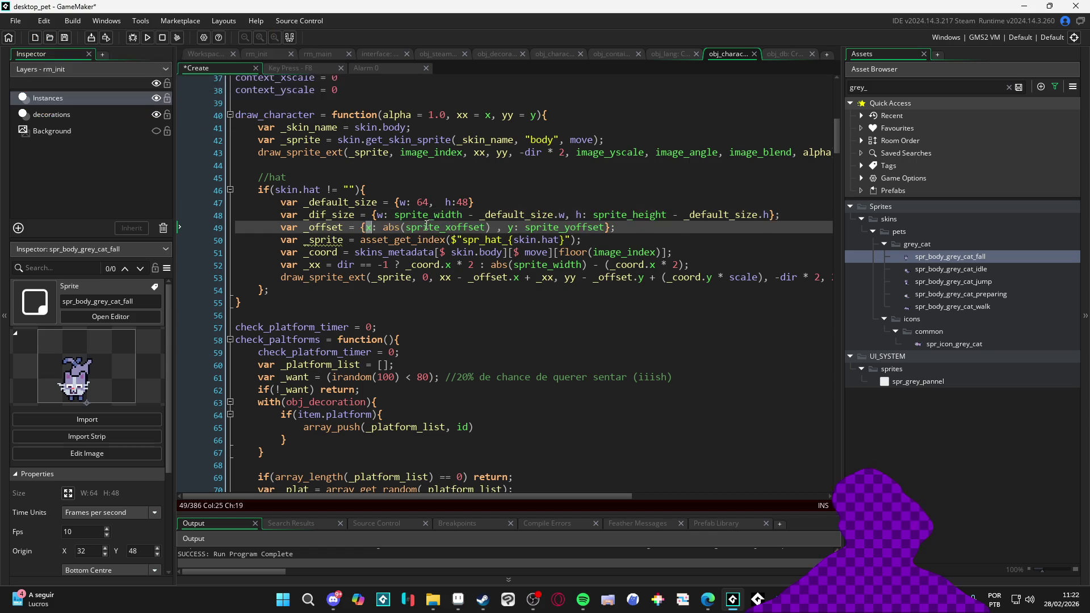
# Check _offset and _sprite usage, then comment out the _dif_size line 48 with //
pyautogui.click(461, 277)
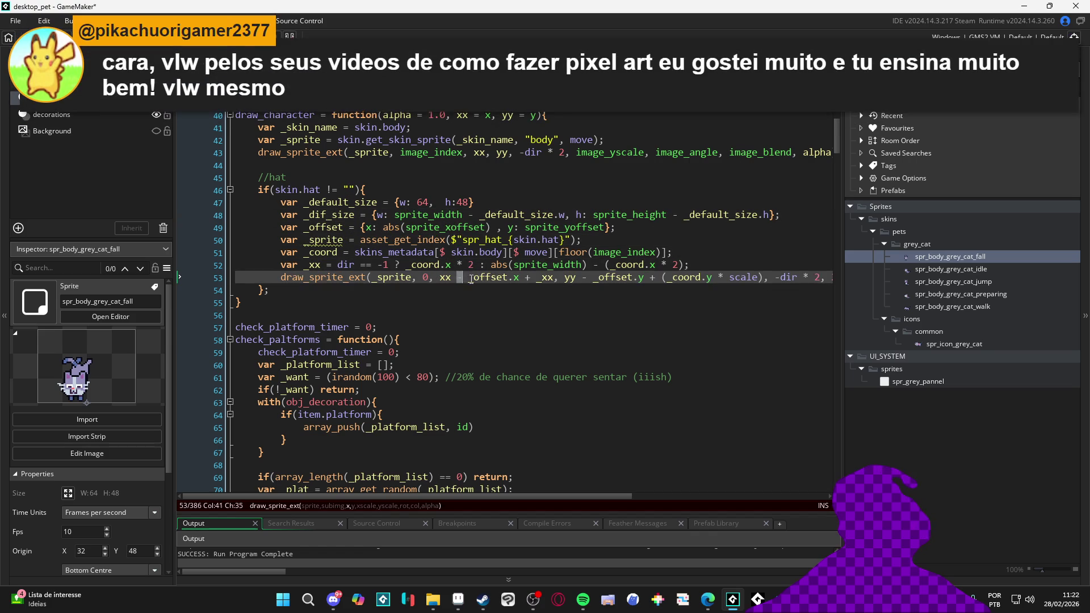
pyautogui.press('Right')
pyautogui.press('Right')
pyautogui.press('Right')
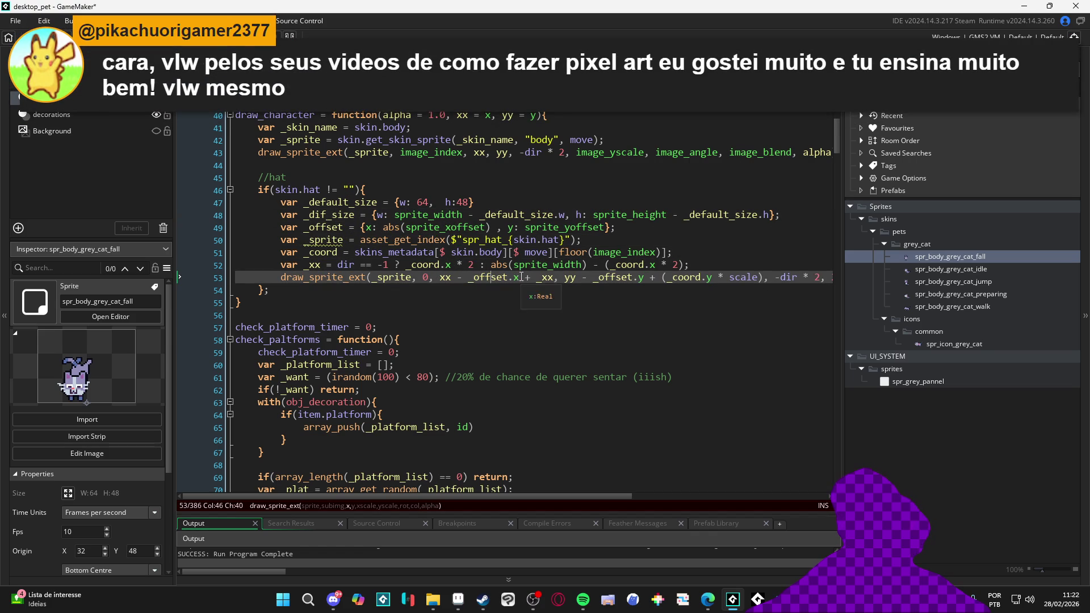
pyautogui.click(508, 277)
pyautogui.doubleClick(300, 140)
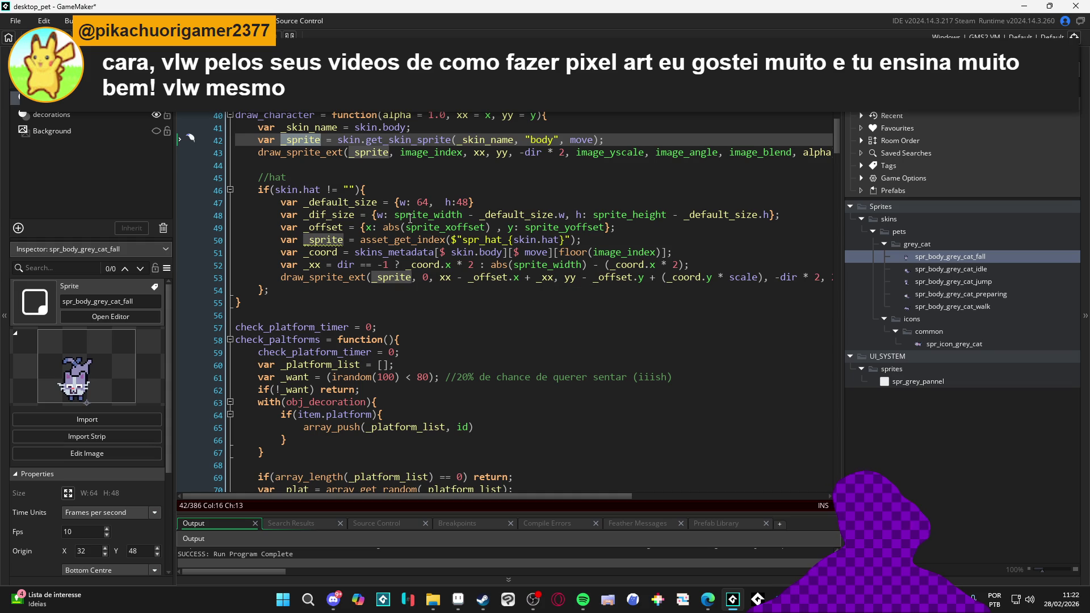
pyautogui.click(277, 214)
pyautogui.write('//')
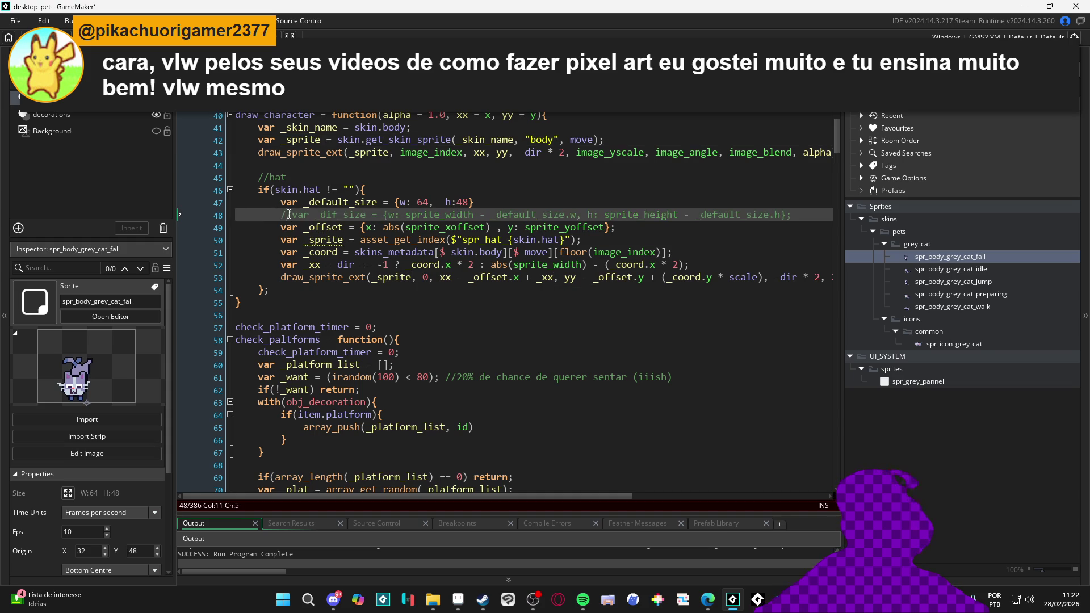
# Replace sprite_xoffset with sprite_get_xoffset(_sprite) in the _offset line
pyautogui.click(408, 230)
pyautogui.write('sprite_get_')
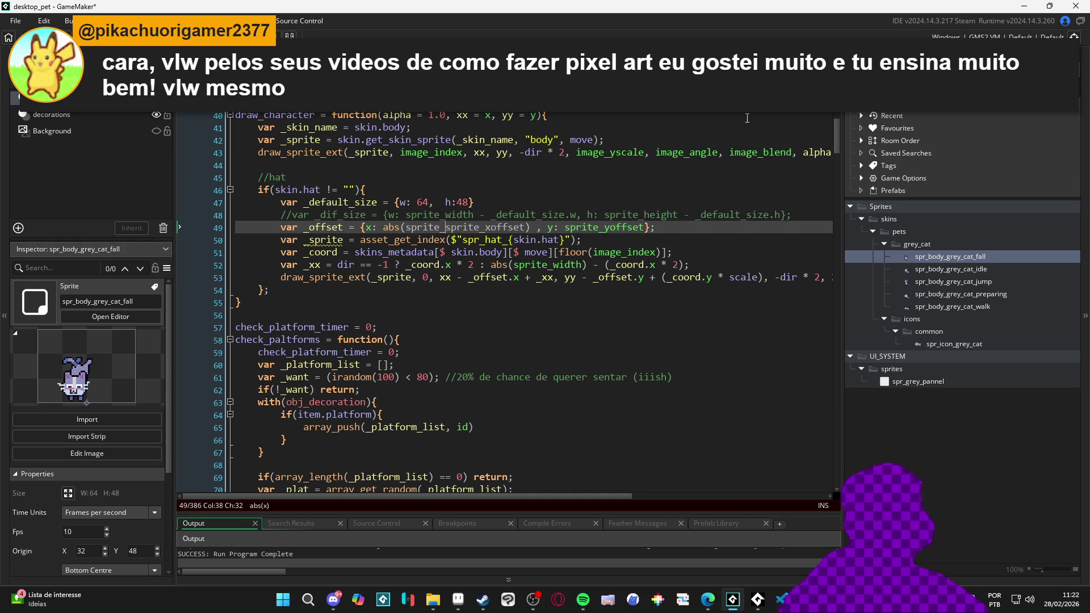
pyautogui.write(' xoffset(')
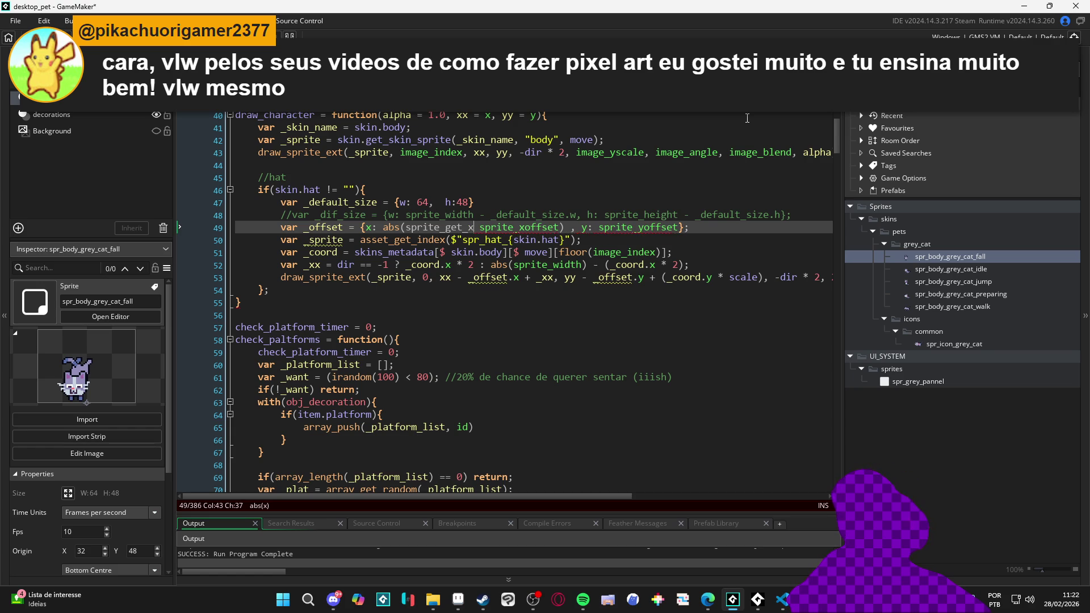
pyautogui.write('_sprite')
pyautogui.press('Right')
pyautogui.hotkey('ctrl', 'shift', 'Right')
pyautogui.press('BackSpace')
pyautogui.press('BackSpace')
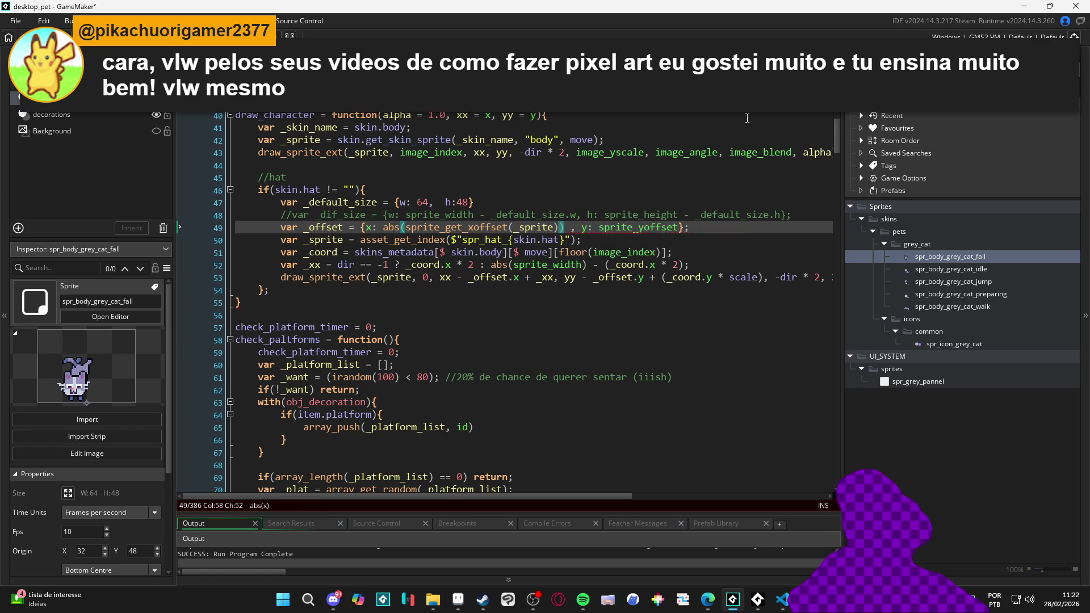
# Wrap the y offset in sprite_get_yoffset(), save the Create event, and run the game
pyautogui.click(603, 230)
pyautogui.press('Left')
pyautogui.write('sprite_get_')
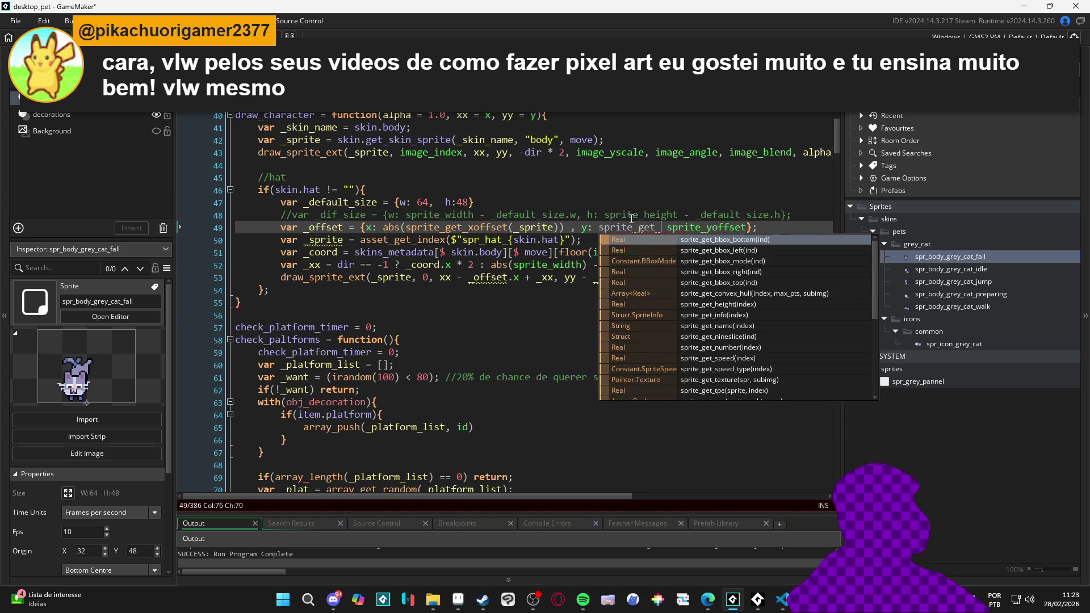
pyautogui.write('yoffset(')
pyautogui.press('End')
pyautogui.press('Left')
pyautogui.press('Left')
pyautogui.write(')')
pyautogui.hotkey('ctrl', 's')
pyautogui.press('F5')
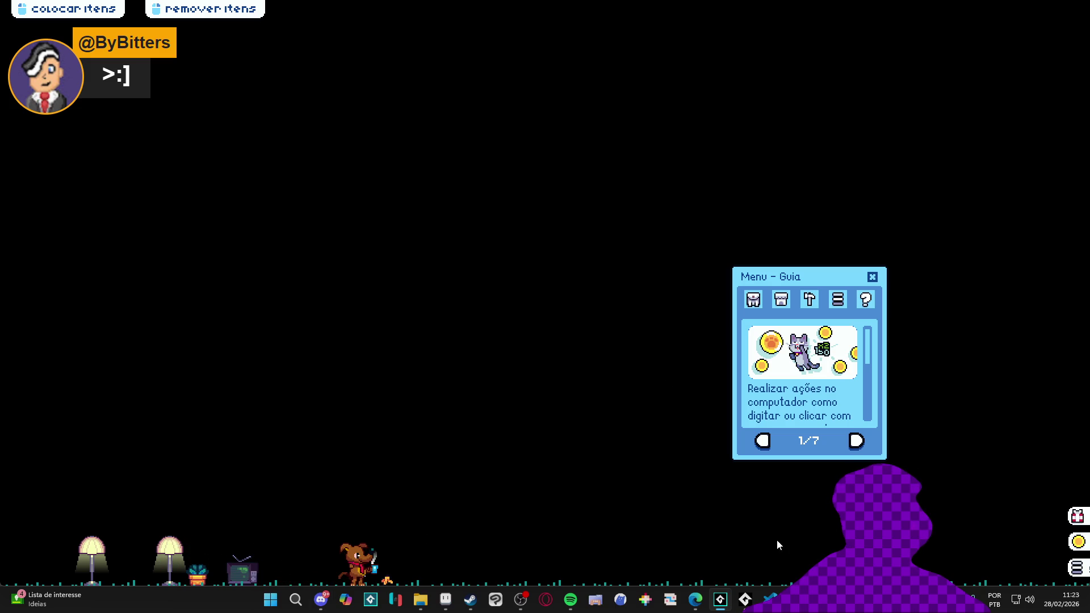
# Place a blue armchair from the Inventário tab onto the pet's floor, then close the game
pyautogui.moveTo(795, 599)
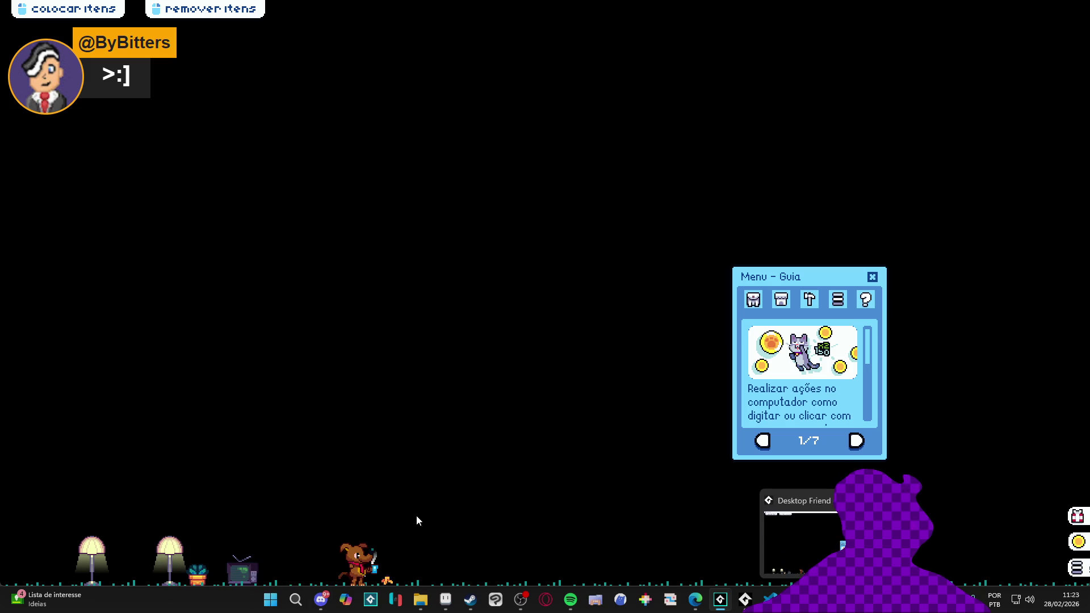
pyautogui.click(753, 300)
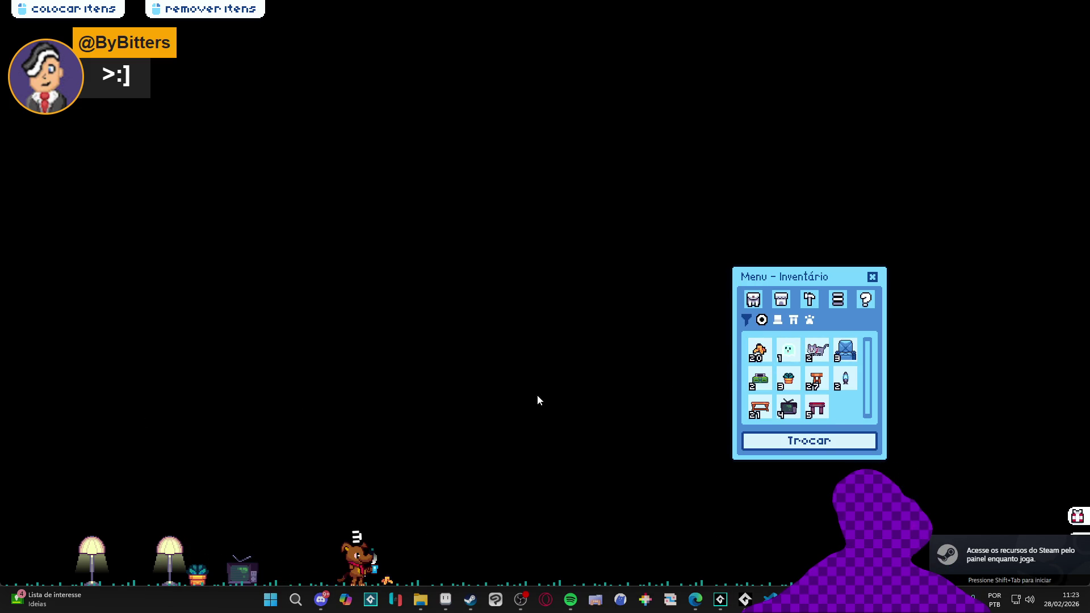
pyautogui.moveTo(845, 350)
pyautogui.mouseDown()
pyautogui.moveTo(194, 413)
pyautogui.moveTo(208, 414)
pyautogui.mouseUp()
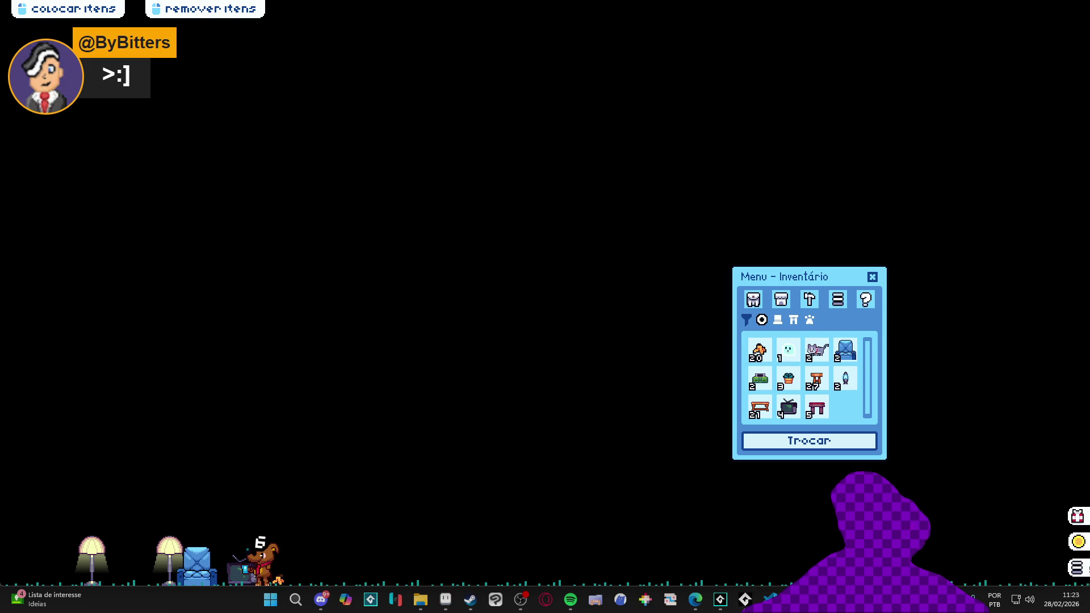
pyautogui.rightClick(745, 599)
pyautogui.click(783, 571)
pyautogui.click(473, 276)
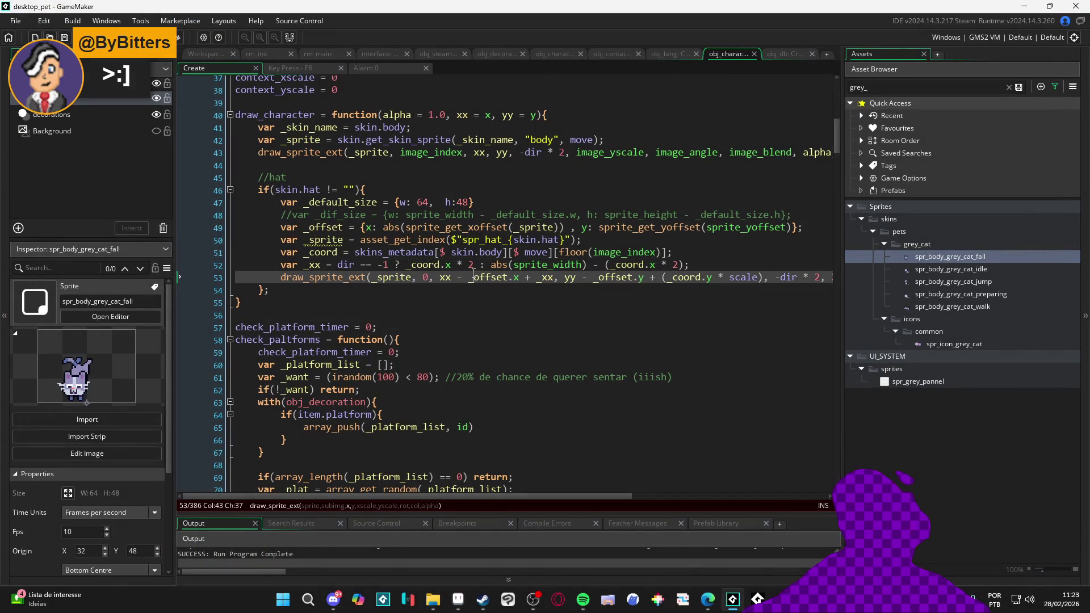
# Undo the sprite_get offset, _dif_size and _default_size edits
pyautogui.hotkey('ctrl', 'z')
pyautogui.hotkey('ctrl', 'z')
pyautogui.hotkey('ctrl', 'z')
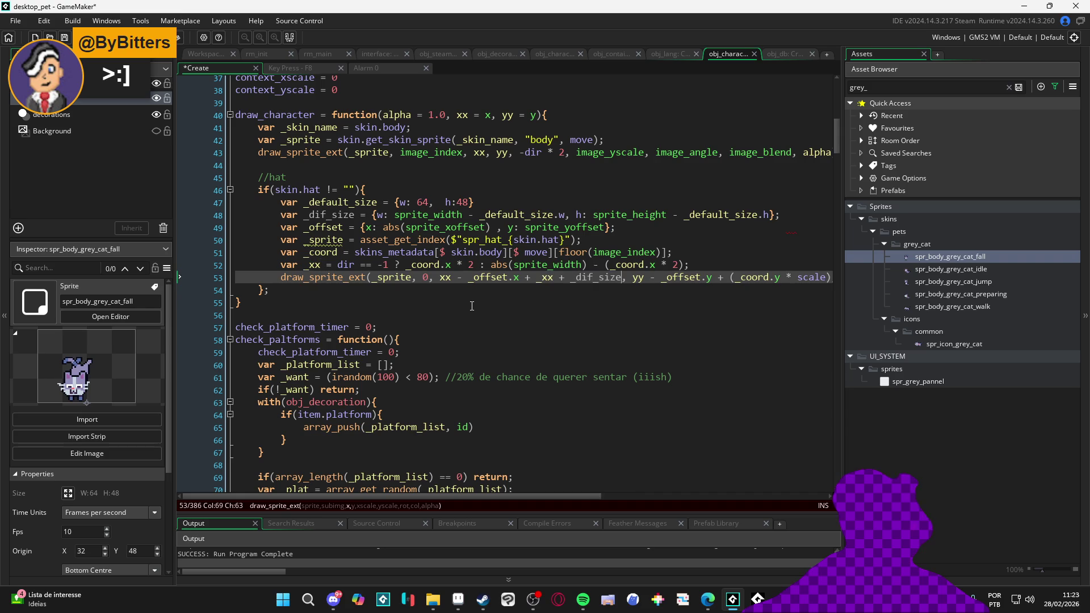
pyautogui.hotkey('ctrl', 'z')
pyautogui.hotkey('ctrl', 'z')
pyautogui.hotkey('ctrl', 'z')
pyautogui.hotkey('ctrl', 'z')
pyautogui.hotkey('ctrl', 'z')
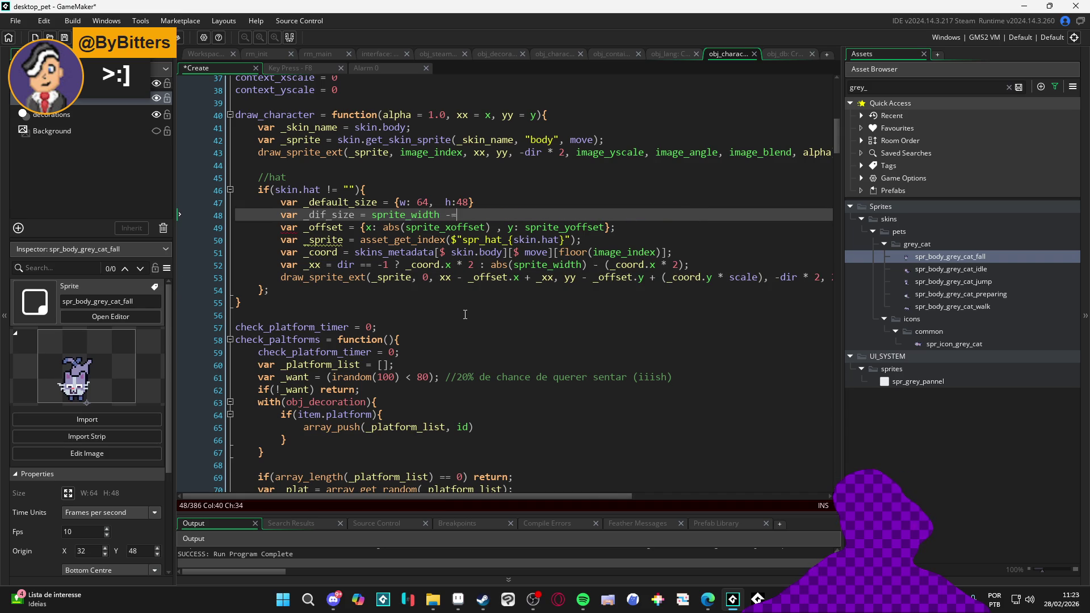
pyautogui.hotkey('ctrl', 'z')
pyautogui.hotkey('ctrl', 'z')
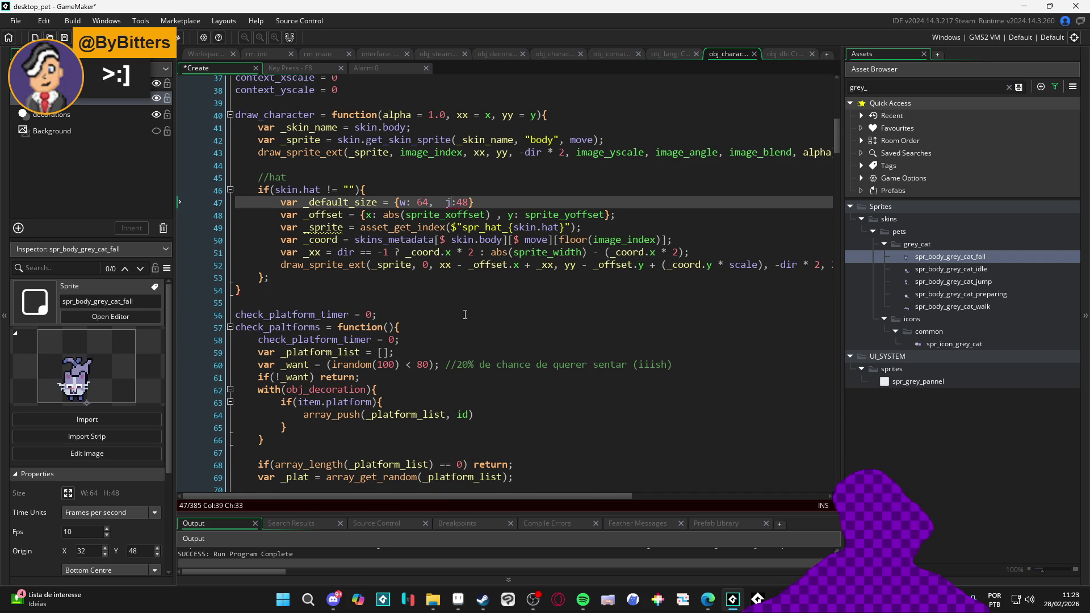
pyautogui.hotkey('ctrl', 'z')
pyautogui.hotkey('ctrl', 'z')
pyautogui.hotkey('ctrl', 'z')
pyautogui.hotkey('ctrl', 'z')
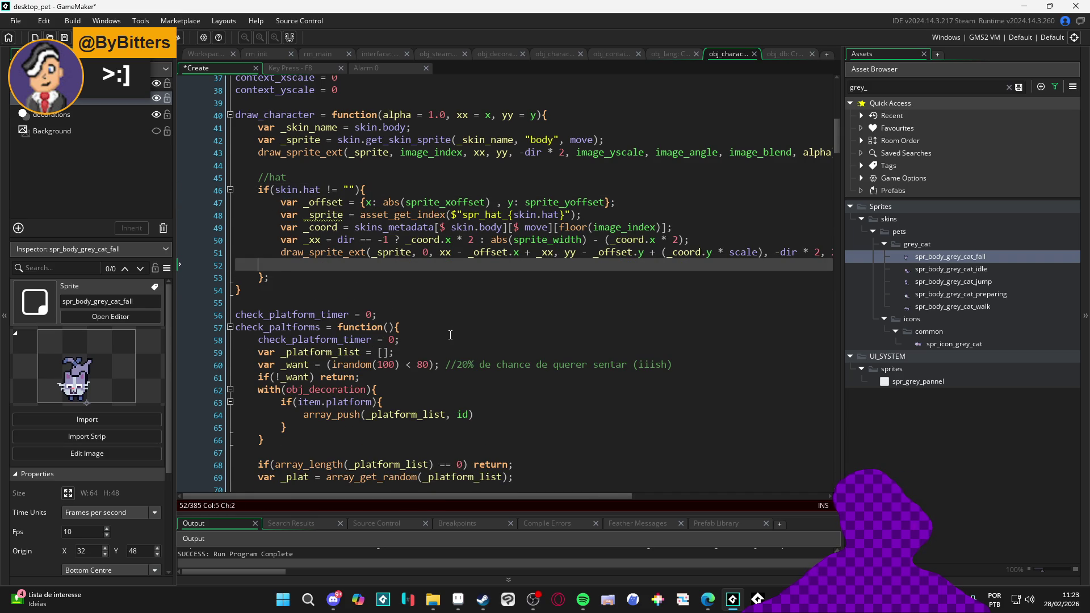
pyautogui.hotkey('ctrl', 'z')
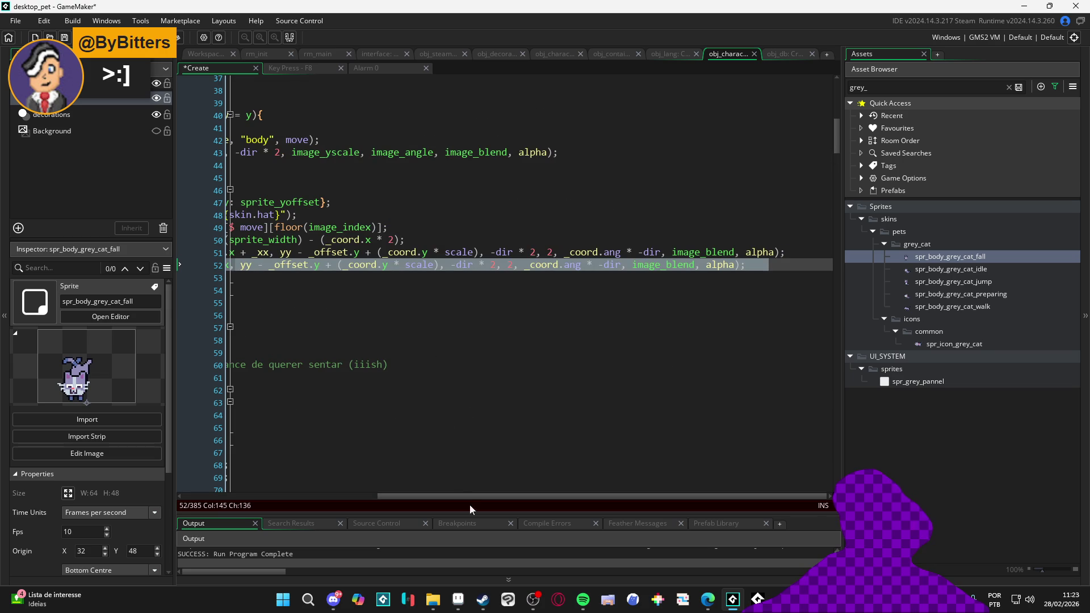
# Briefly rewrite the hat line's x term as _coord.x - _of, then undo it
pyautogui.moveTo(464, 497); pyautogui.dragTo(281, 499)
pyautogui.click(498, 264)
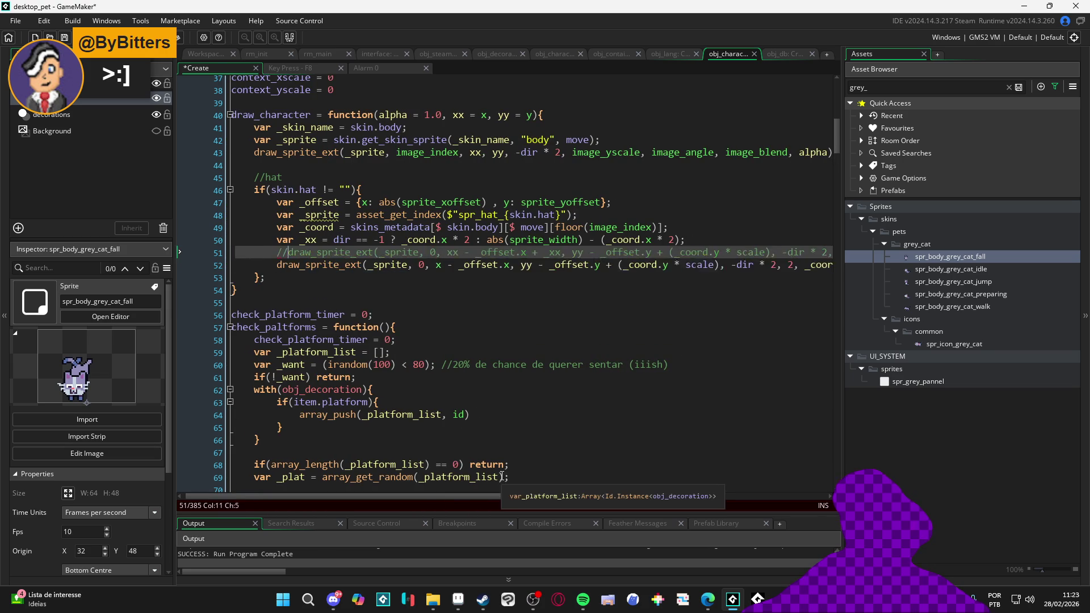
pyautogui.hotkey('ctrl', 'BackSpace')
pyautogui.write('_coord.x - _of')
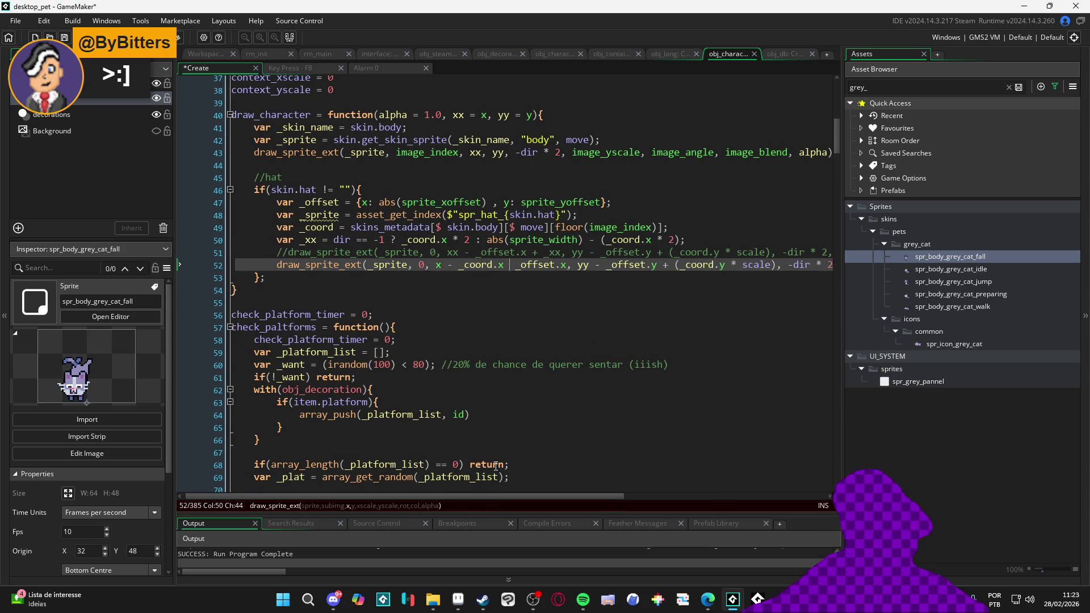
pyautogui.hotkey('ctrl', 'z')
pyautogui.hotkey('ctrl', 'z')
pyautogui.hotkey('ctrl', 'z')
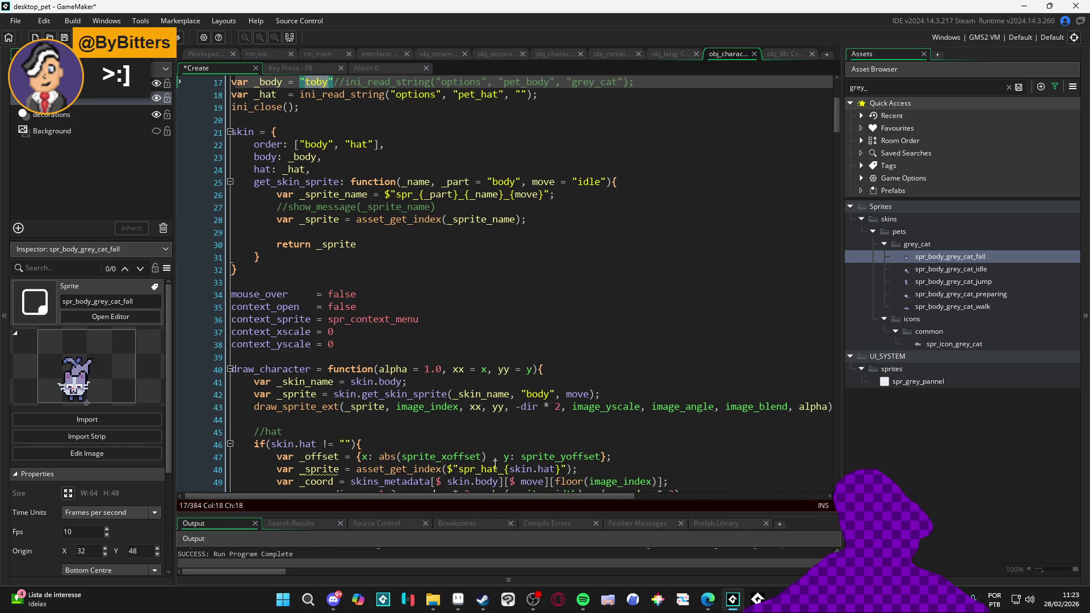
# Set the pet body to "caofezinho", save, and build a test run
pyautogui.hotkey('ctrl', 'z')
pyautogui.hotkey('ctrl', 's')
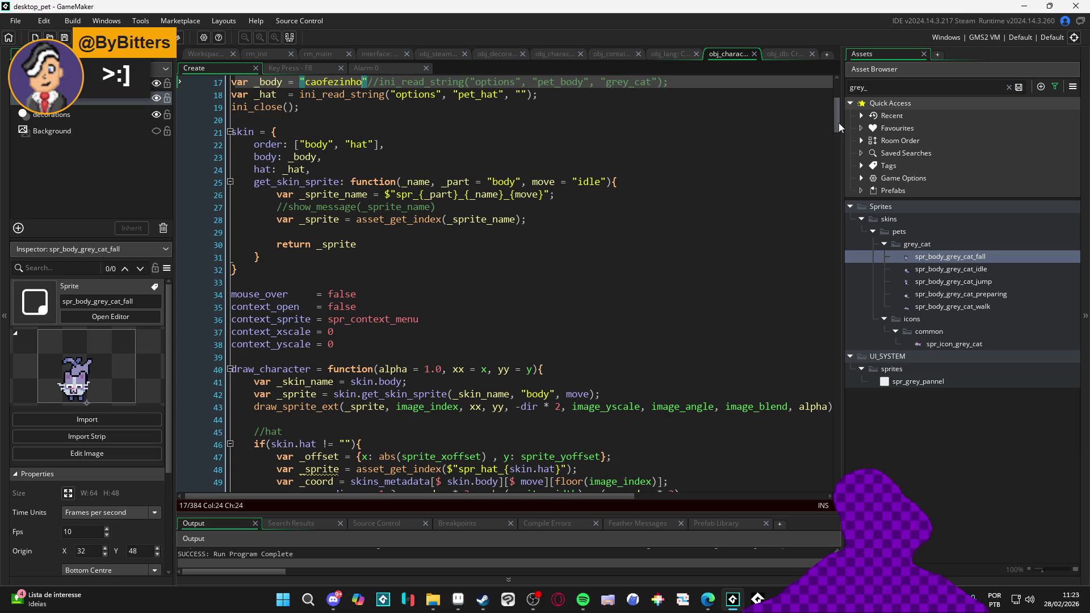
pyautogui.scroll(-5, 555, 268)
pyautogui.click(593, 267)
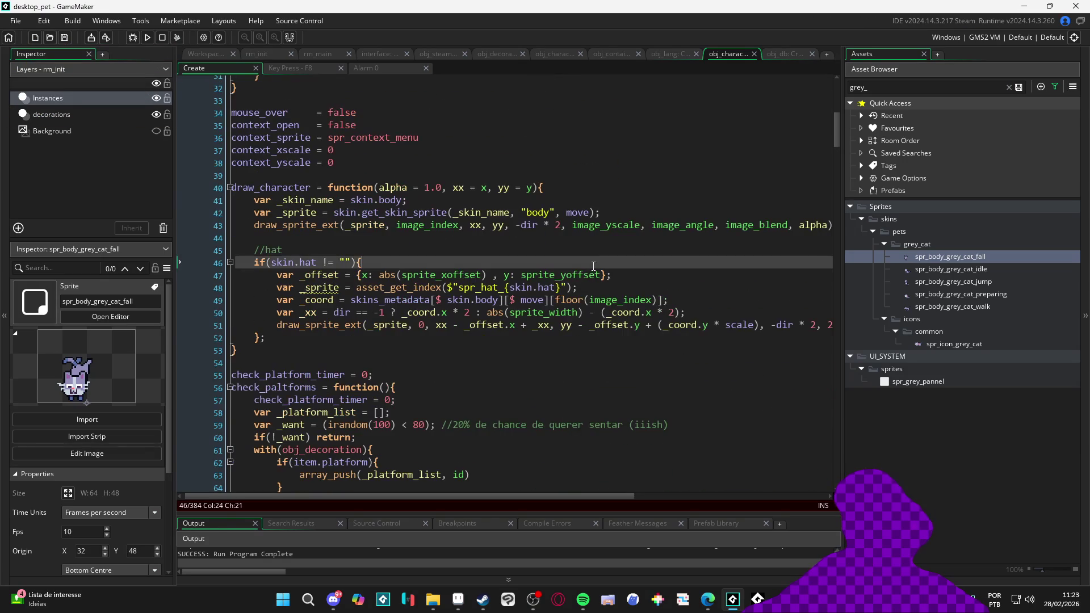
pyautogui.press('F5')
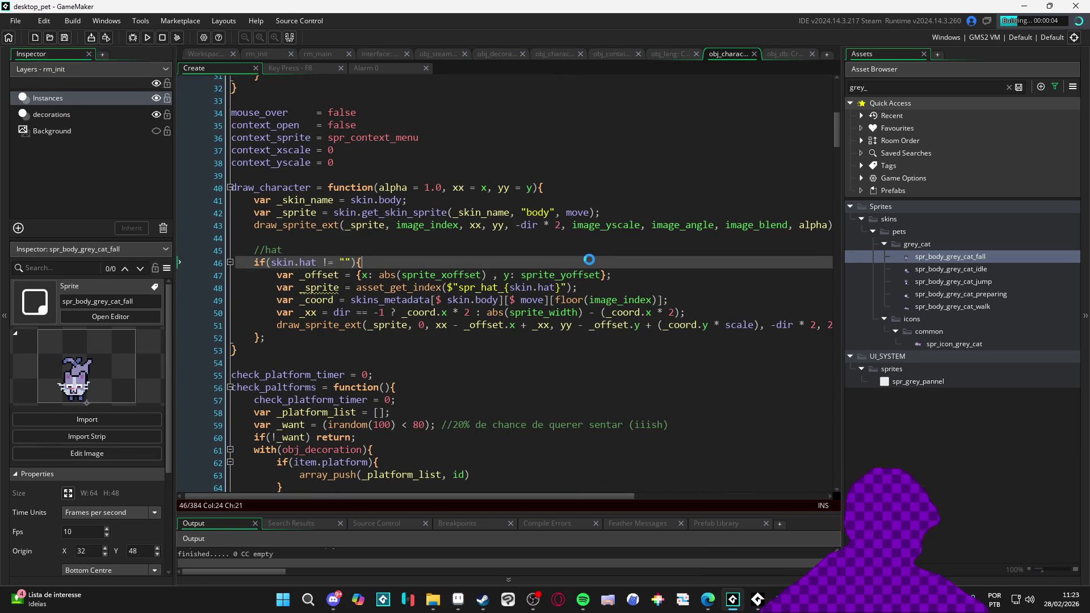
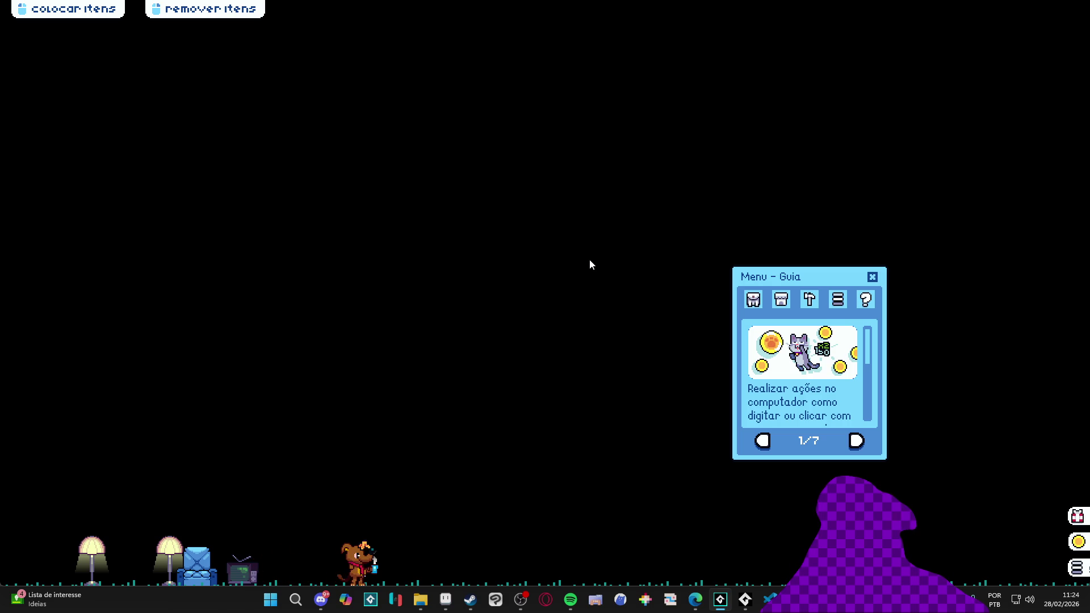
# Drag a second blue armchair from the Inventário onto the floor beside the first, then close the game window
pyautogui.click(753, 300)
pyautogui.moveTo(845, 350)
pyautogui.mouseDown()
pyautogui.moveTo(443, 377)
pyautogui.moveTo(175, 377)
pyautogui.mouseUp()
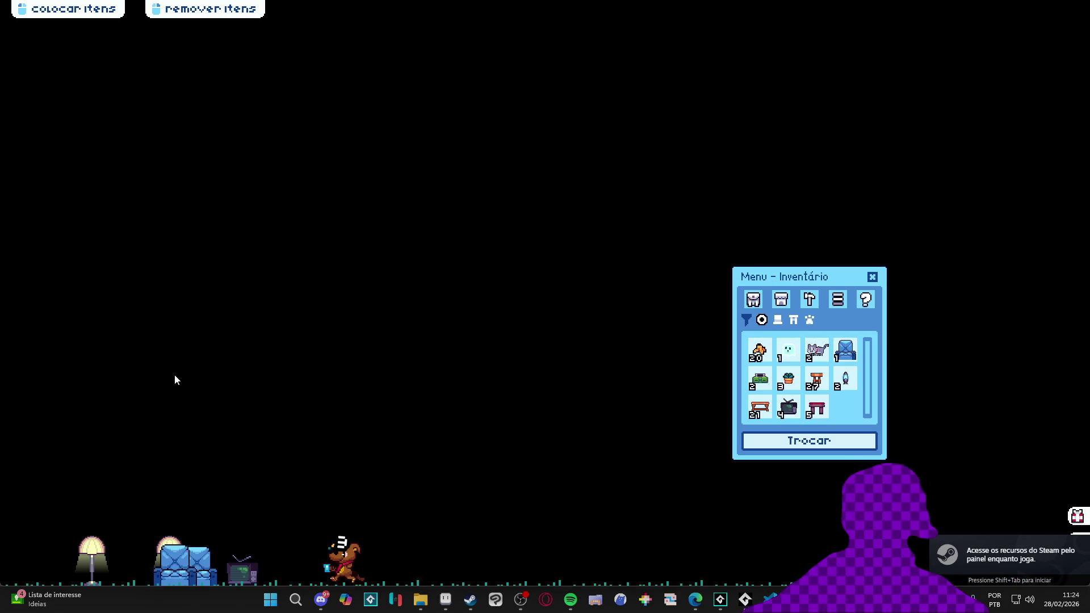
pyautogui.rightClick(745, 598)
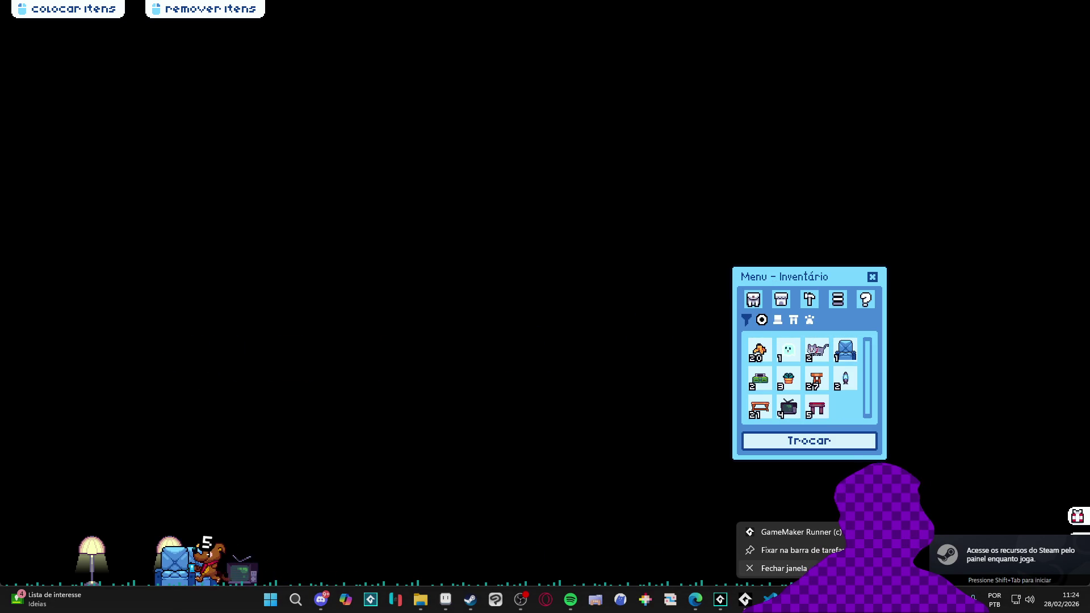
pyautogui.click(785, 568)
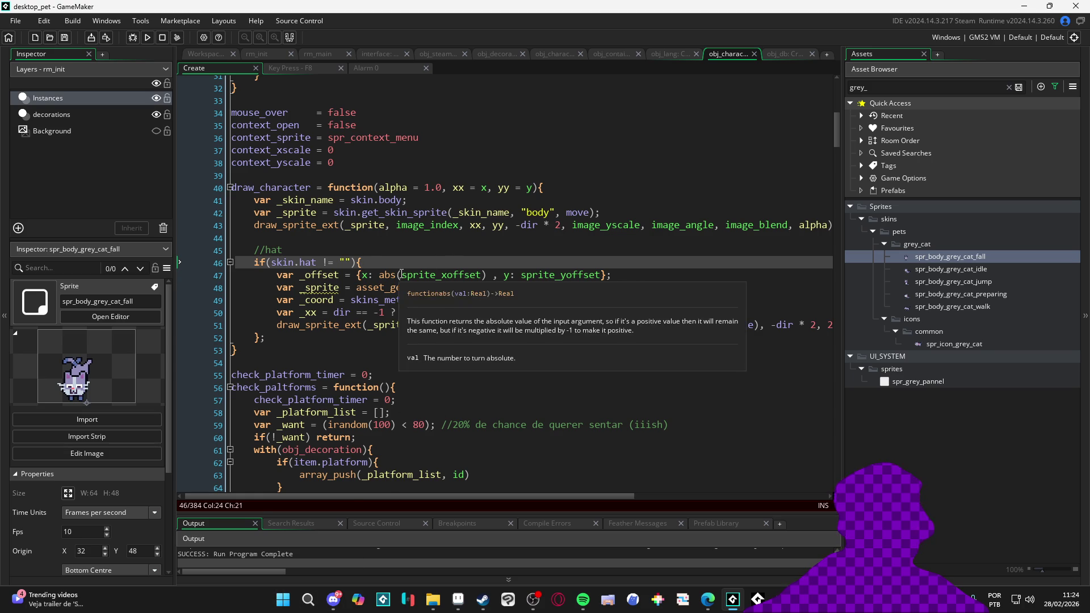
# On line 47, make the hat's x offset abs(sprite_get_xoffset(_sprite) * image_xscale)
pyautogui.click(401, 274)
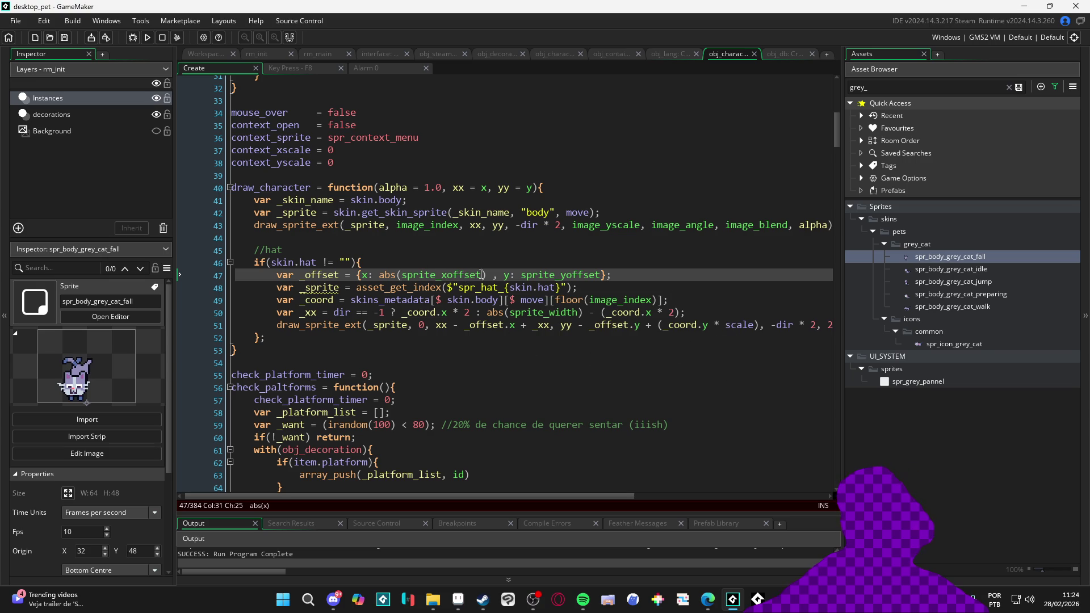
pyautogui.doubleClick(468, 274)
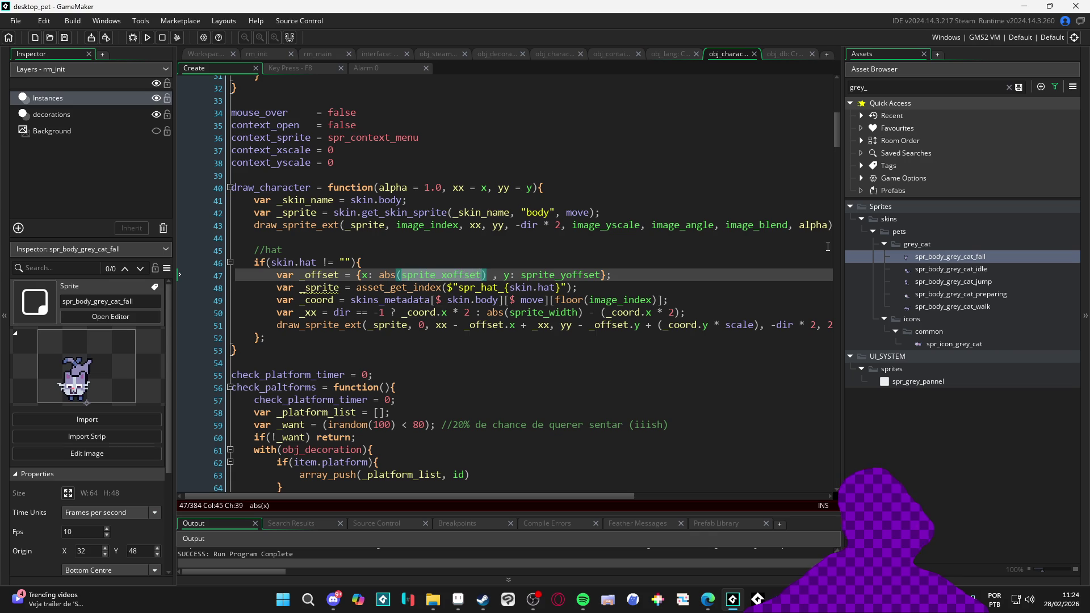
pyautogui.write('sprite_ge')
pyautogui.write('t_x')
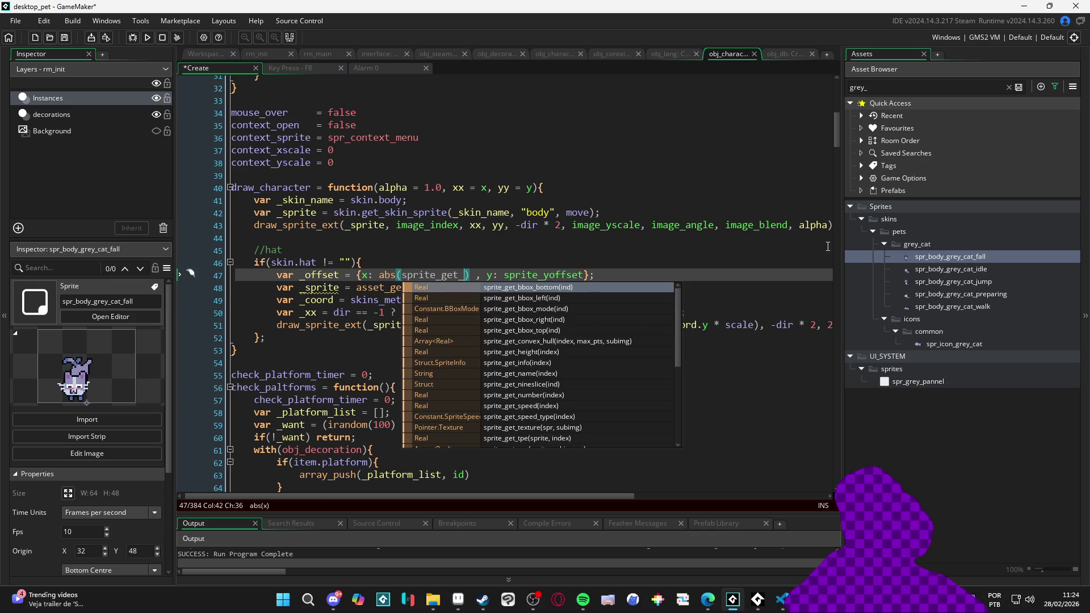
pyautogui.press('Return')
pyautogui.write('_sprite')
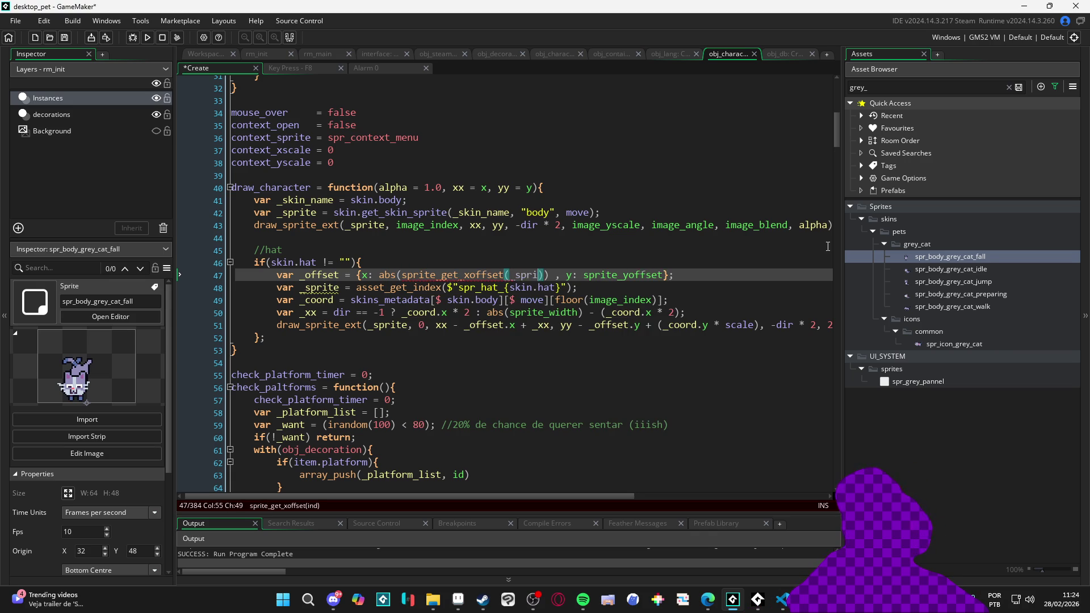
pyautogui.press('Right')
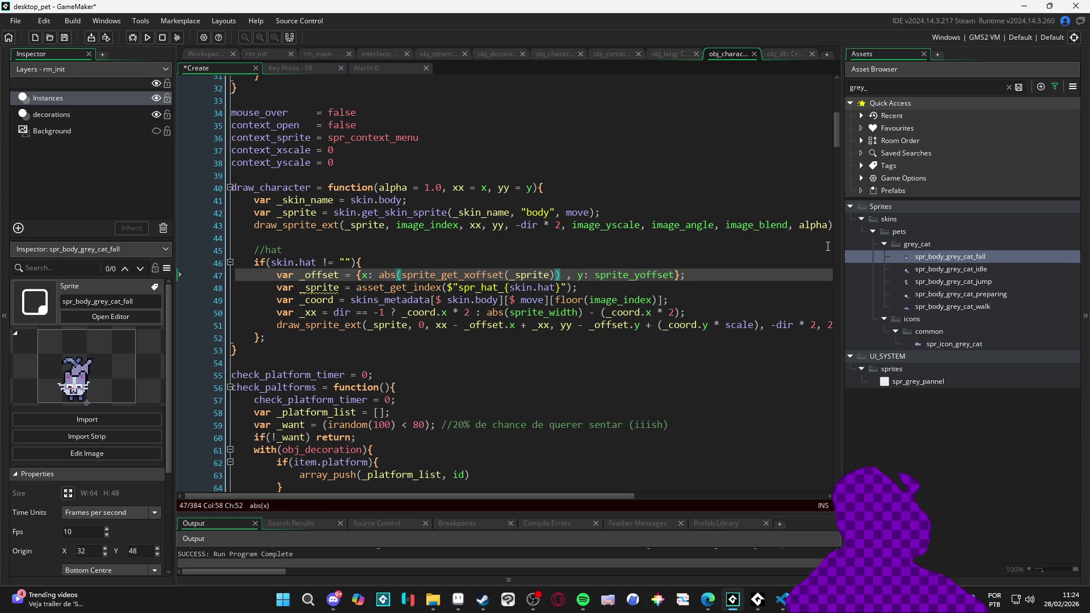
pyautogui.write('* image_x')
pyautogui.press('Return')
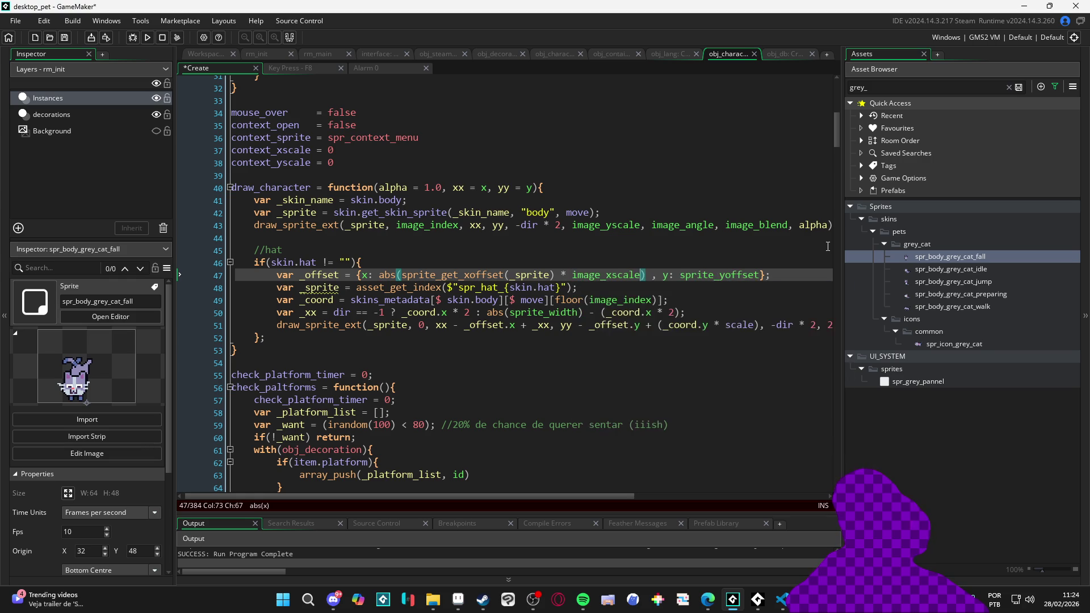
pyautogui.hscroll(3, 708, 343)
pyautogui.hscroll(2, 708, 343)
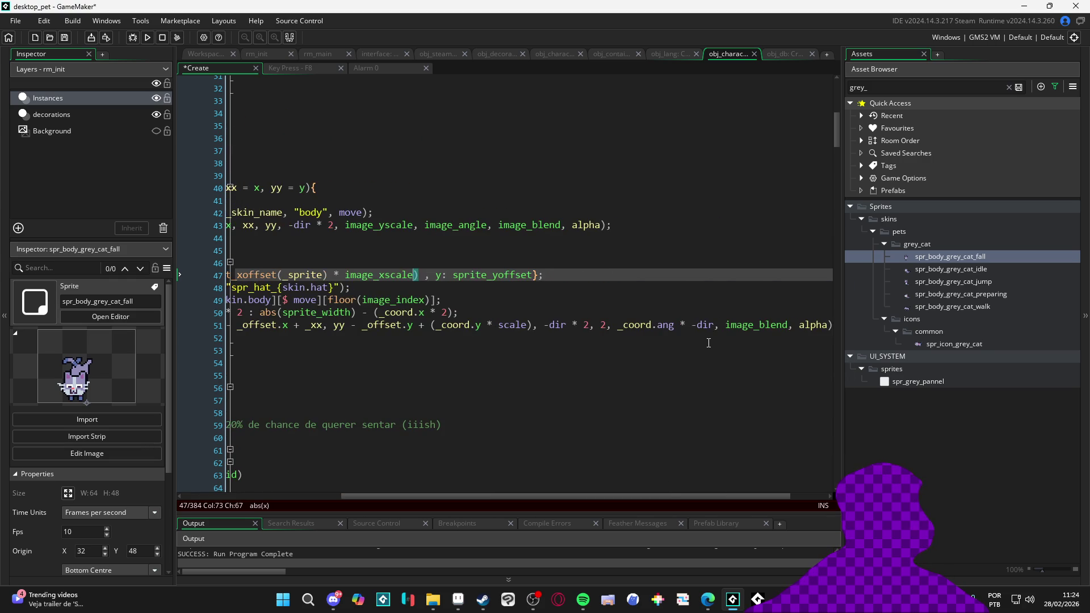
pyautogui.hscroll(-5, 708, 342)
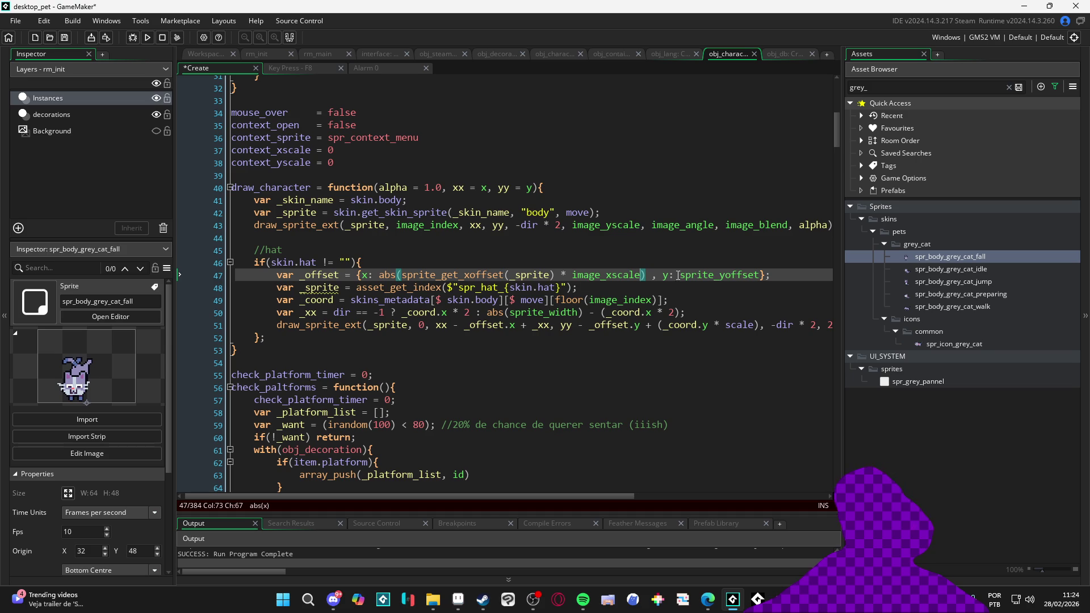
# Make the y offset abs(sprite_get_yoffset(_sprite) * image_xscale) and run the game with F5
pyautogui.moveTo(646, 276); pyautogui.dragTo(404, 277)
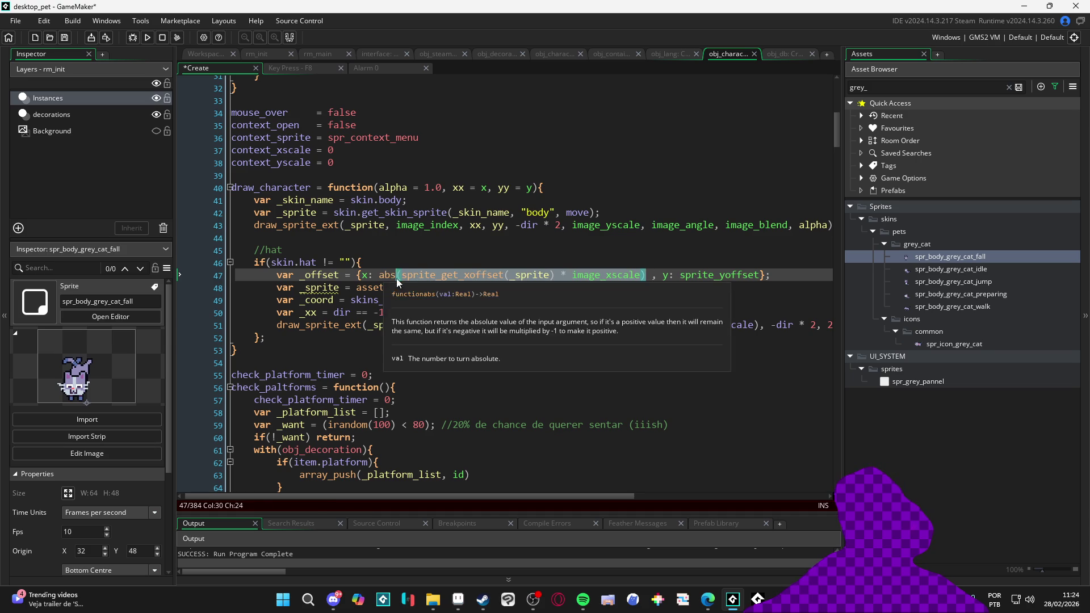
pyautogui.click(396, 275)
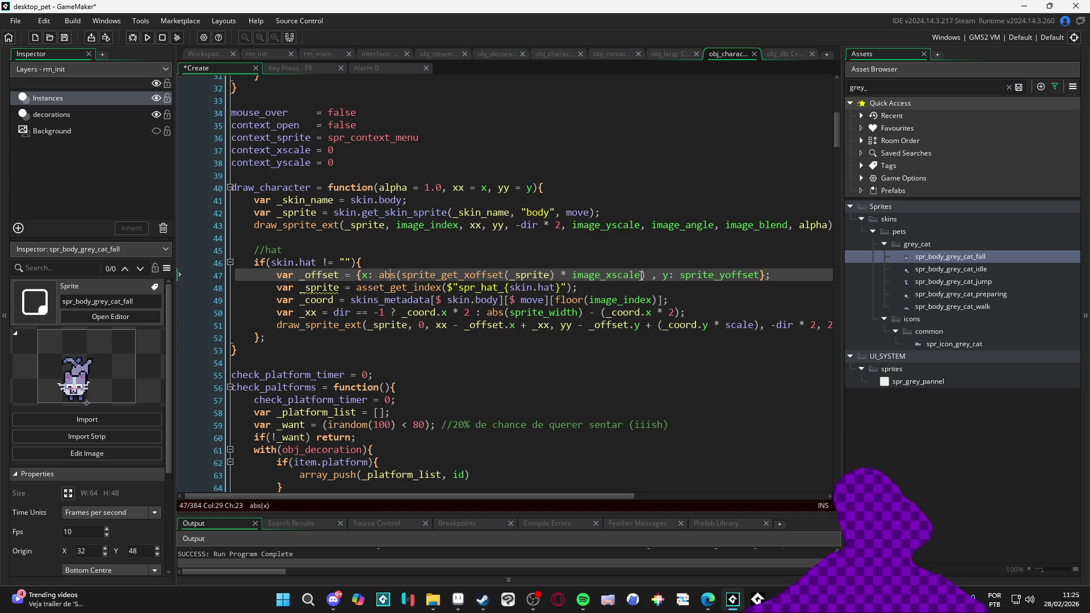
pyautogui.moveTo(378, 275); pyautogui.dragTo(762, 278)
pyautogui.write('abs(sprite_get_xoffset(_sprite) * image_xscale)')
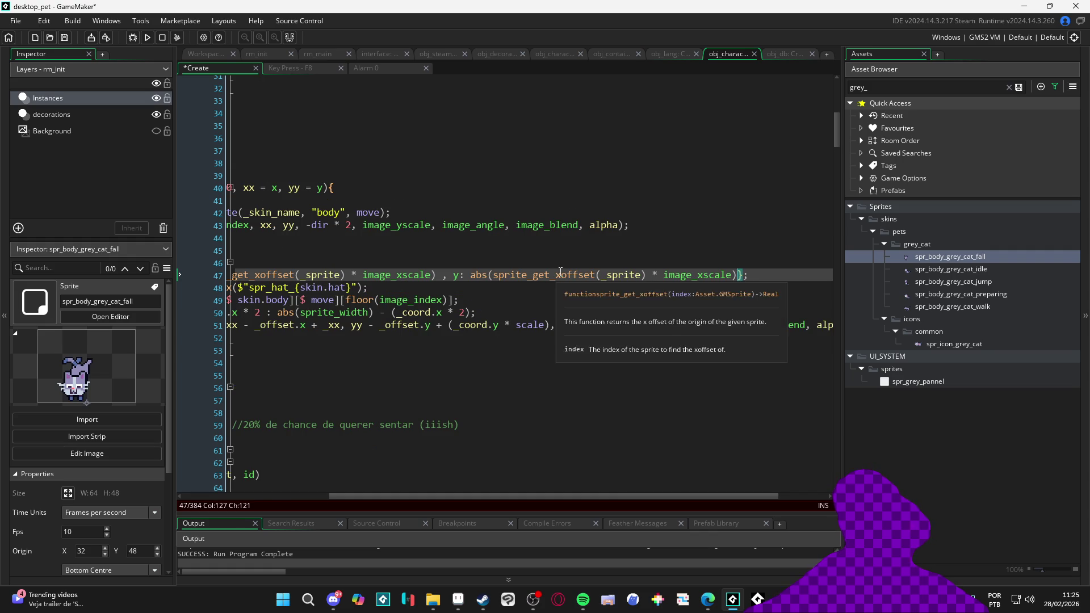
pyautogui.press('Delete')
pyautogui.write('y')
pyautogui.click(698, 277)
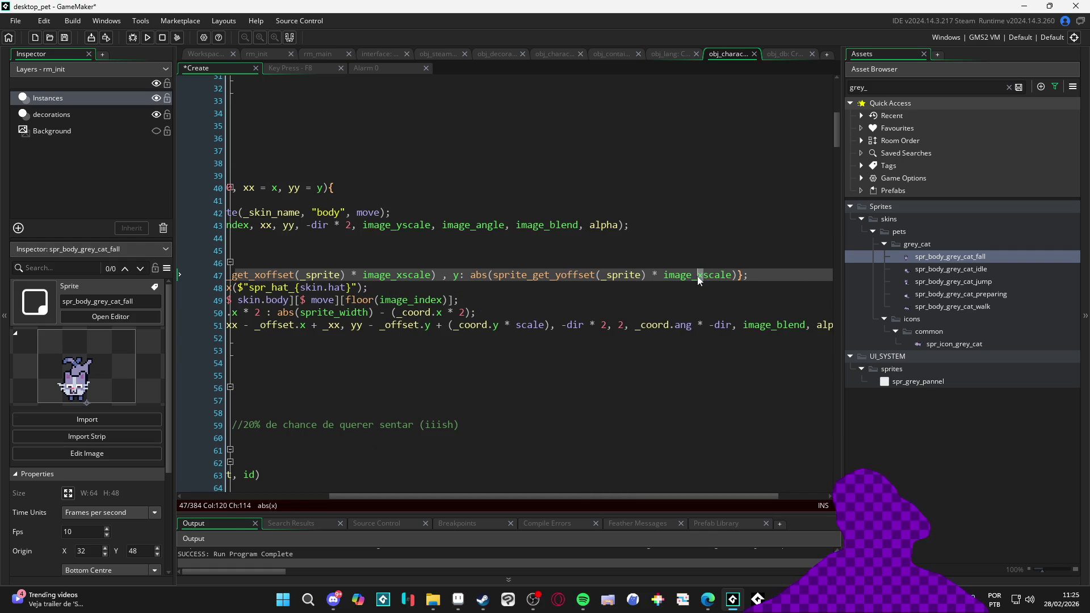
pyautogui.hscroll(-5, 567, 289)
pyautogui.press('F5')
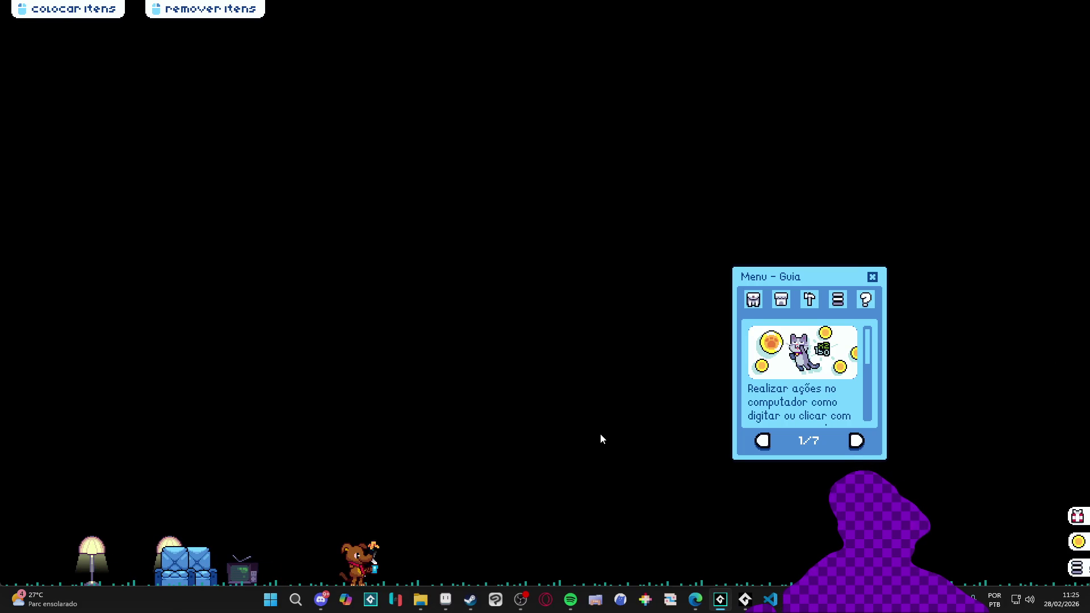
# Drag the last blue armchair from the inventory next to the left lamp, then close the game window
pyautogui.click(753, 299)
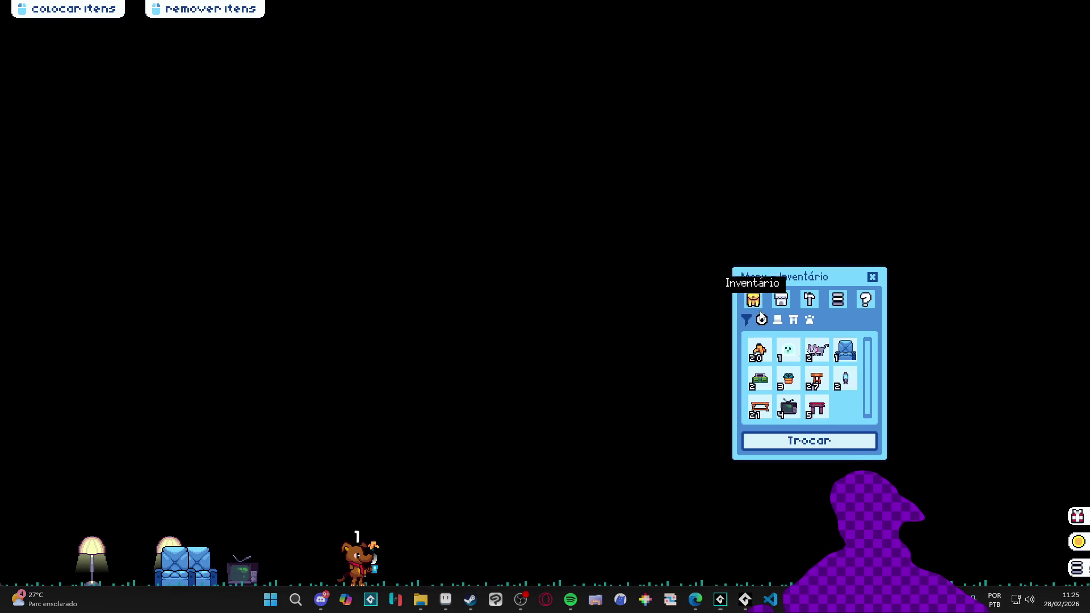
pyautogui.moveTo(844, 350); pyautogui.dragTo(153, 415)
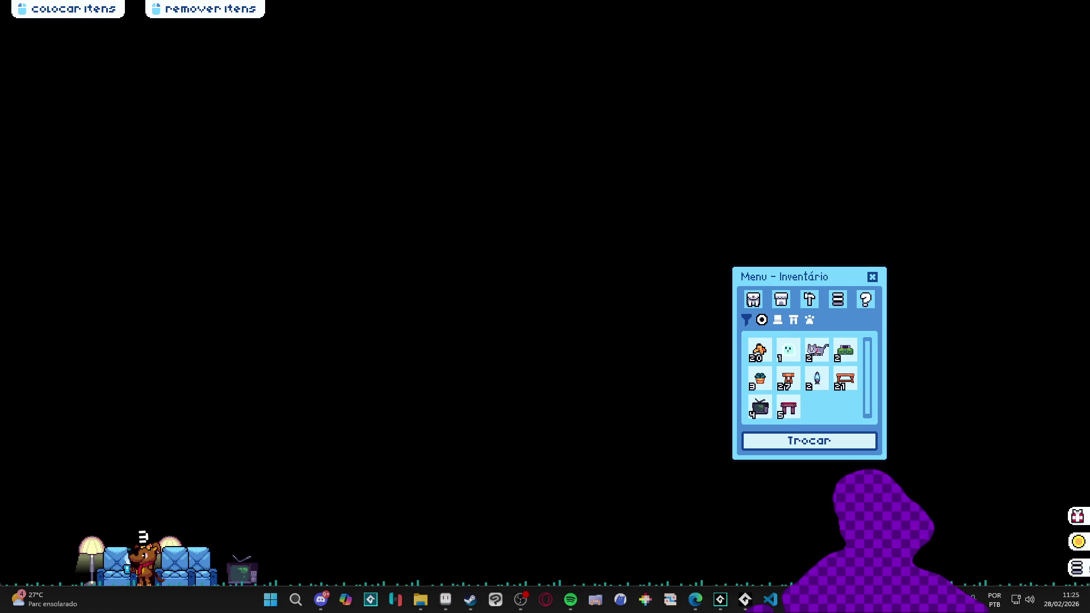
pyautogui.rightClick(745, 599)
pyautogui.click(783, 568)
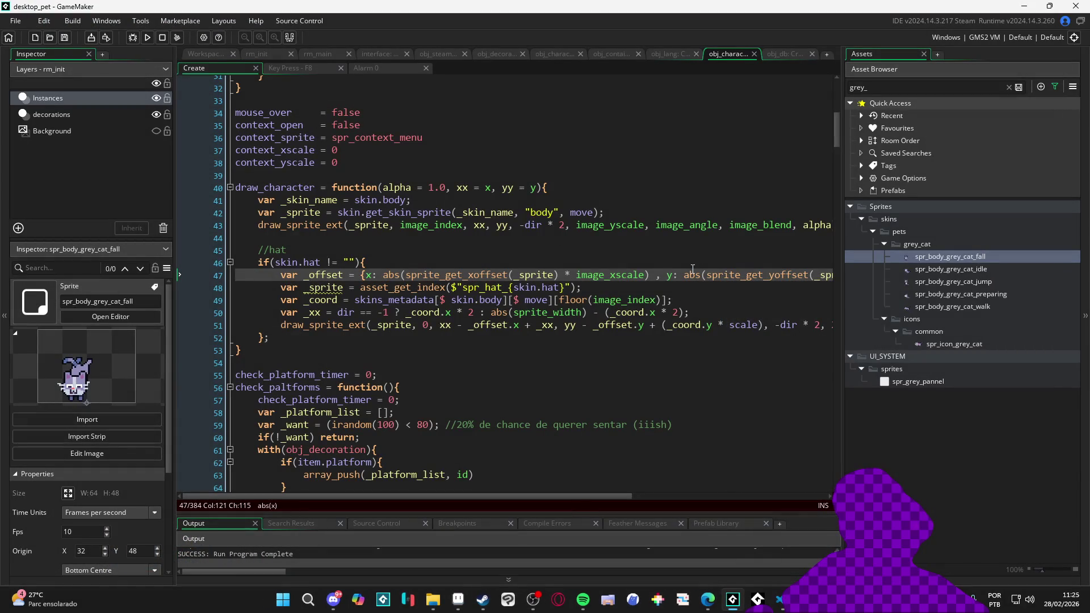
# Undo line 47 back to abs(sprite_xoffset) and sprite_yoffset, then save and run with F5
pyautogui.hscroll(3, 692, 269)
pyautogui.hscroll(-2, 439, 335)
pyautogui.hscroll(3, 491, 283)
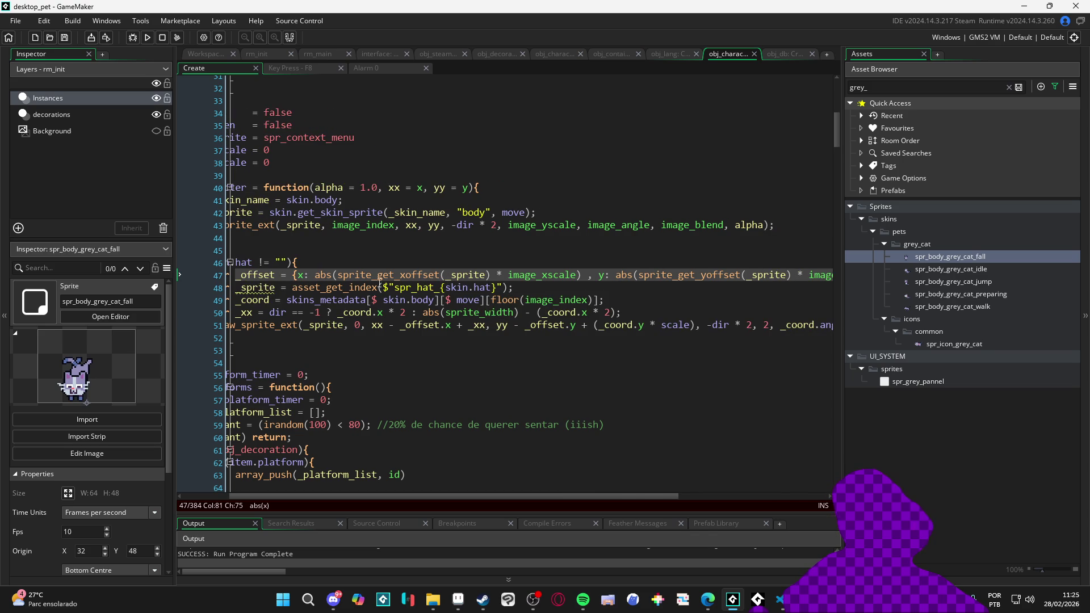
pyautogui.hscroll(-2, 357, 278)
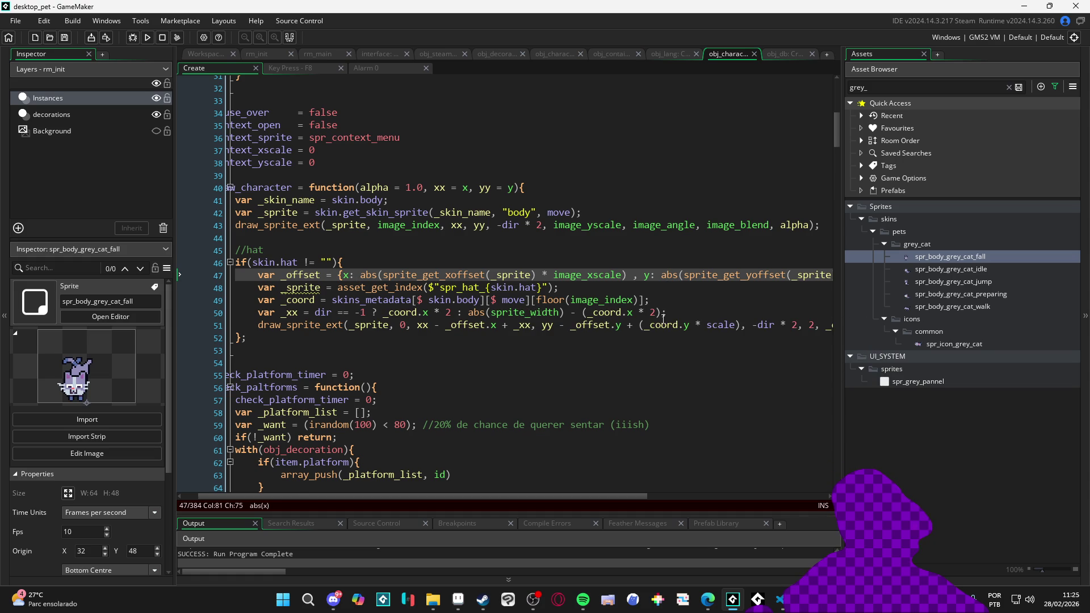
pyautogui.hotkey('ctrl', 'z')
pyautogui.hotkey('ctrl', 'z')
pyautogui.hotkey('ctrl', 'z')
pyautogui.hotkey('ctrl', 'z')
pyautogui.hotkey('ctrl', 'z')
pyautogui.hotkey('ctrl', 'z')
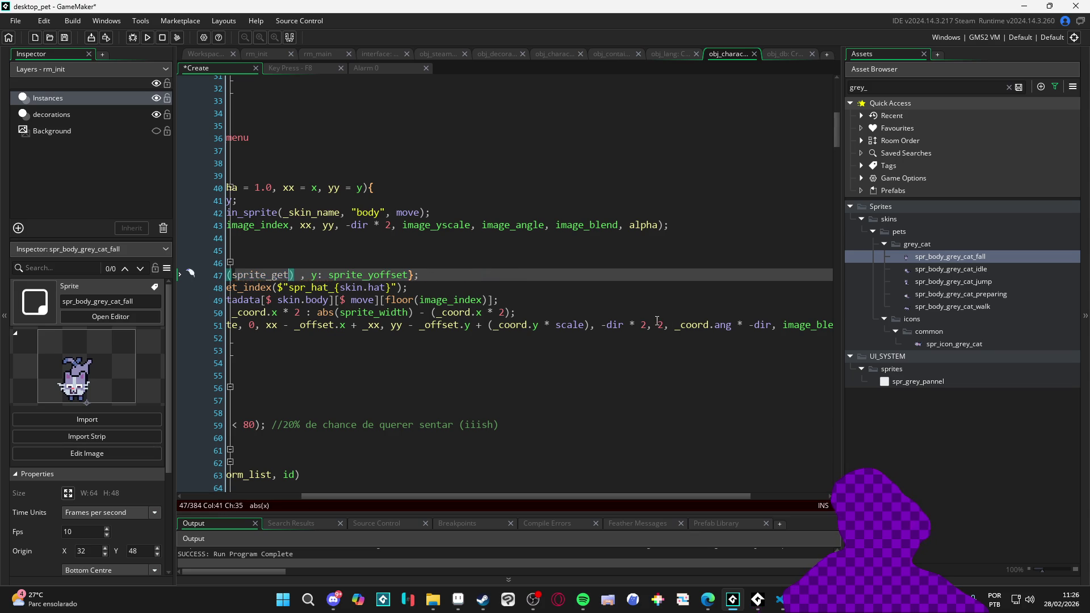
pyautogui.hotkey('ctrl', 'z')
pyautogui.hscroll(-5, 656, 321)
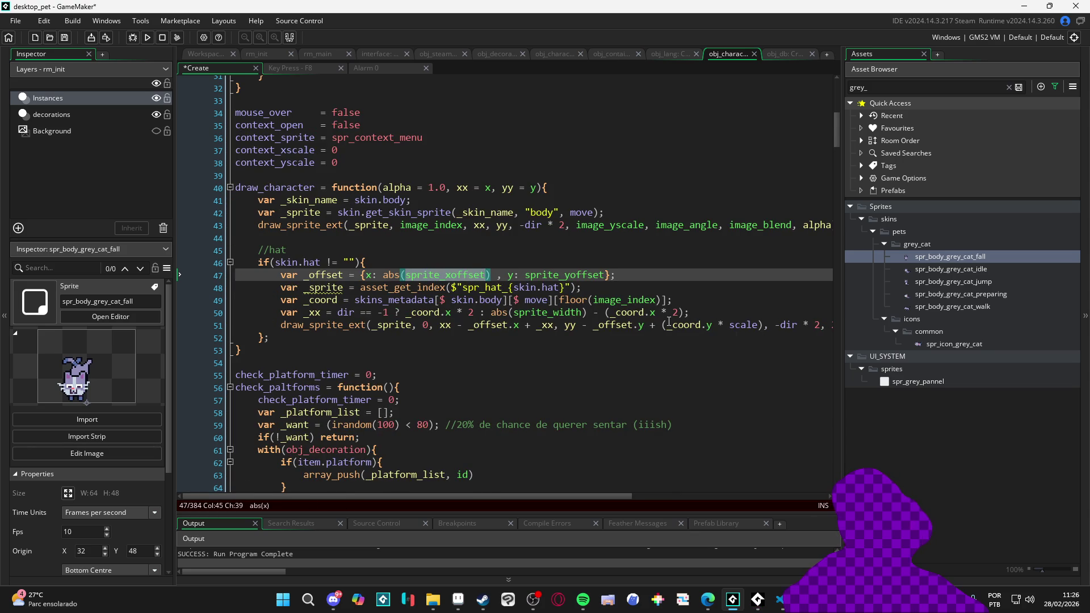
pyautogui.click(610, 335)
pyautogui.press('F5')
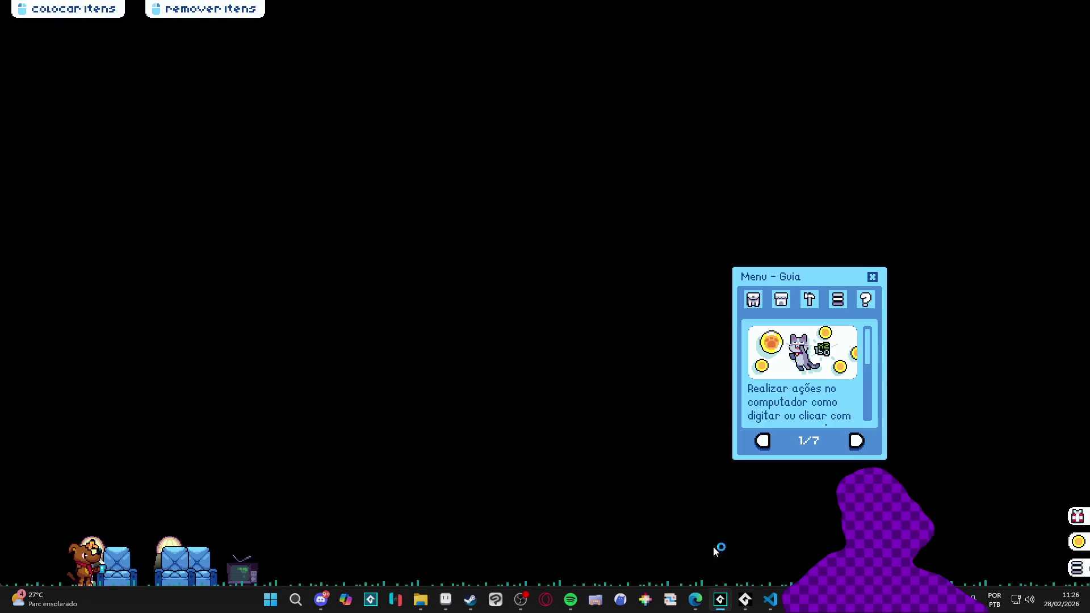
# Place a stool from the inventory on the floor beside the blue armchair, then close the game window
pyautogui.click(753, 299)
pyautogui.click(788, 379)
pyautogui.click(212, 437)
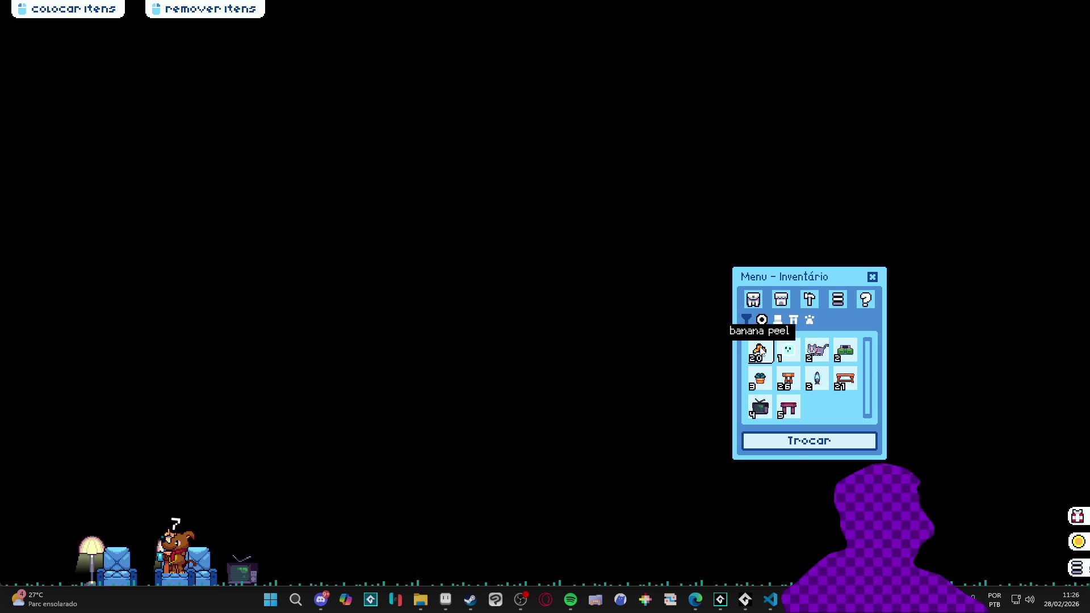
pyautogui.rightClick(745, 600)
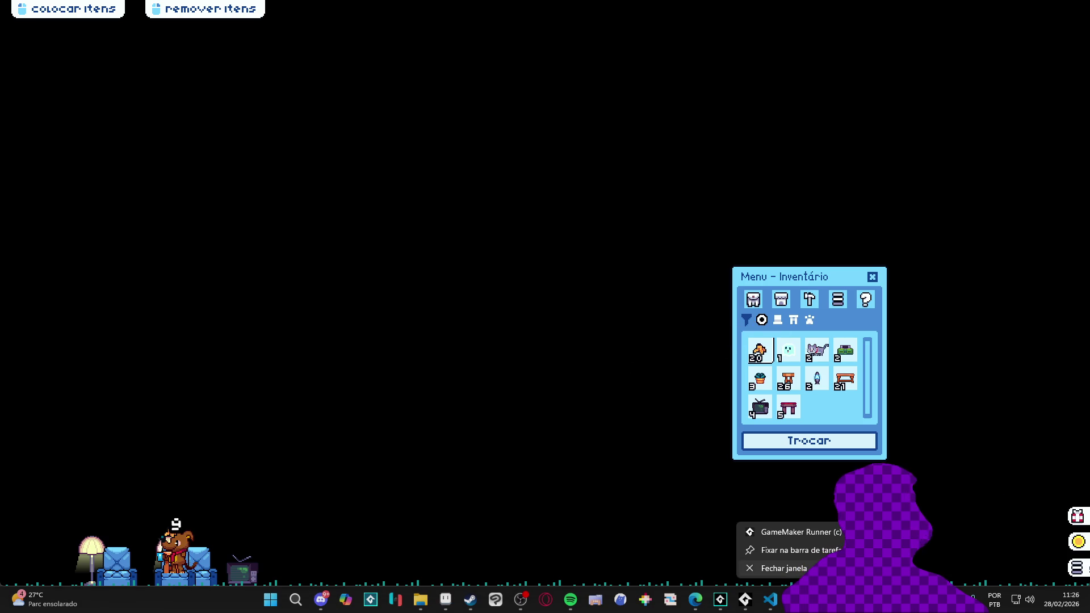
pyautogui.click(777, 570)
pyautogui.click(366, 261)
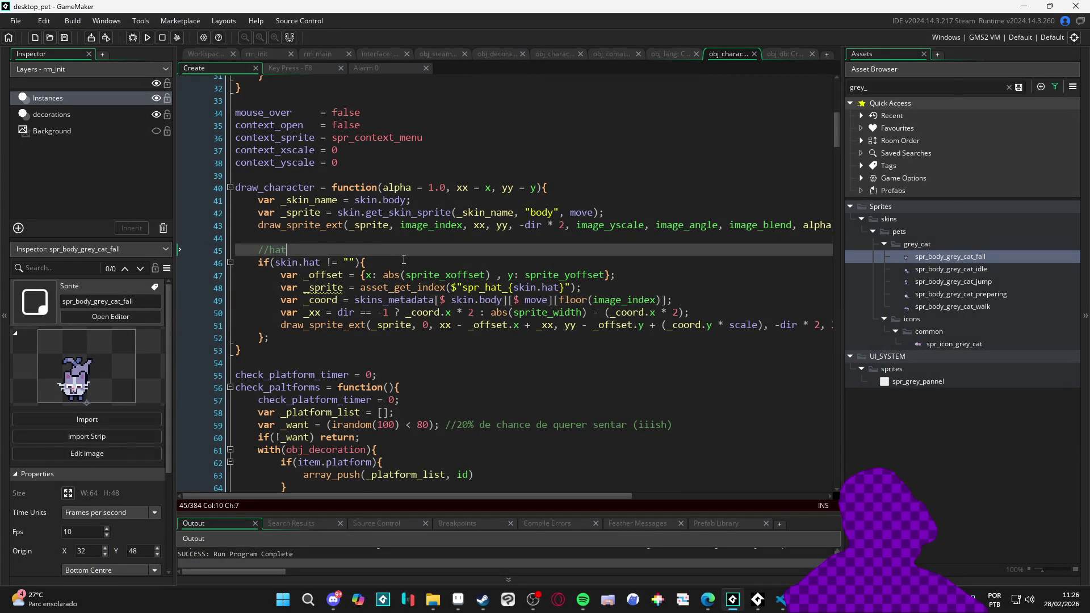
# Add a dif struct line below _coord starting with w: sprite_width - sprite_get_width(_sprite) * image_xscale
pyautogui.press('Return')
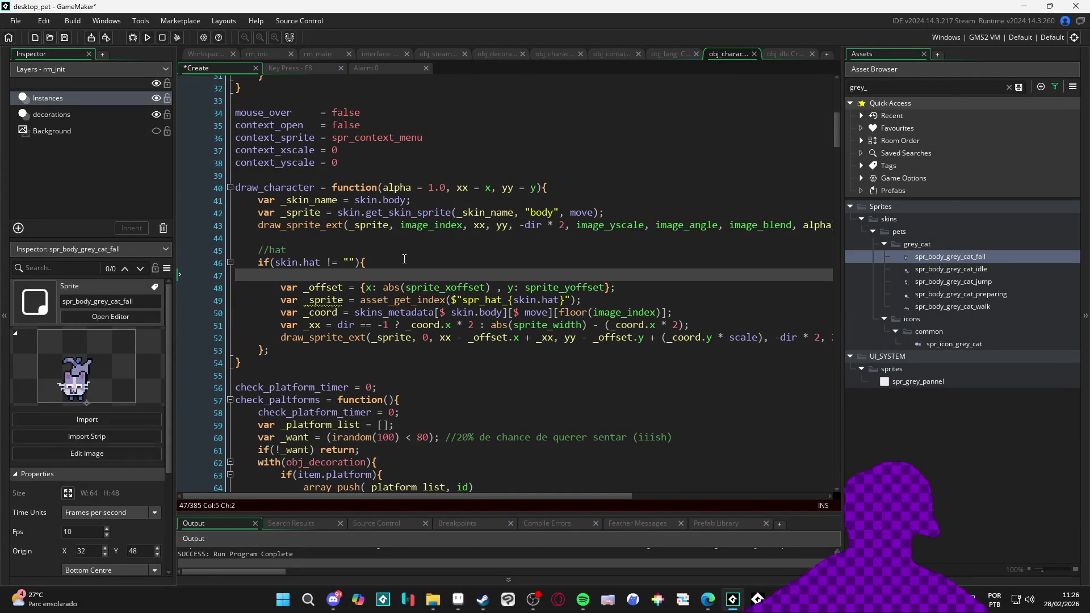
pyautogui.click(739, 314)
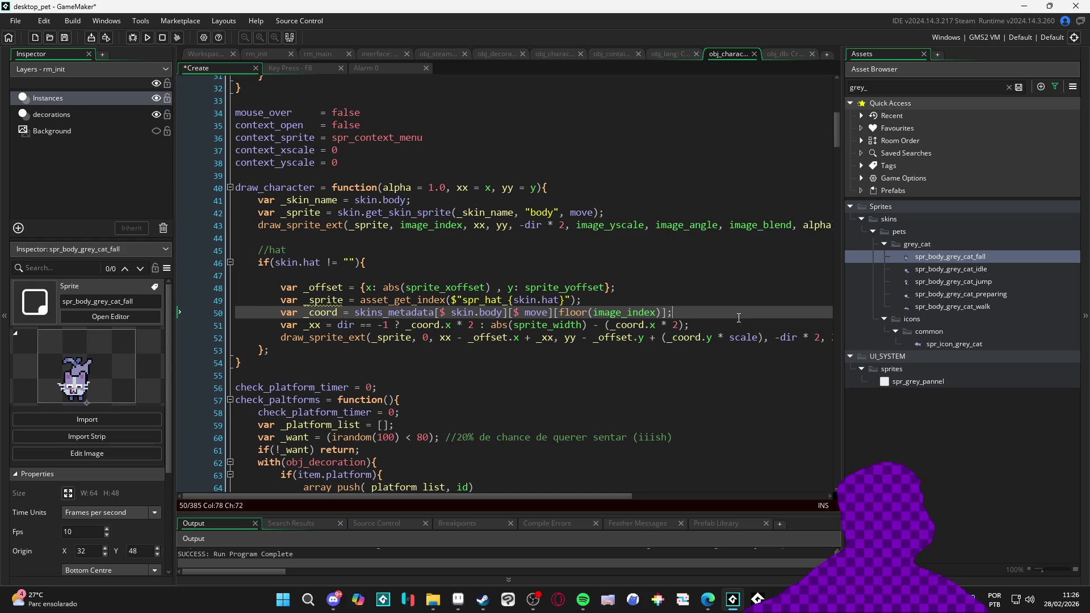
pyautogui.press('Return')
pyautogui.write('va')
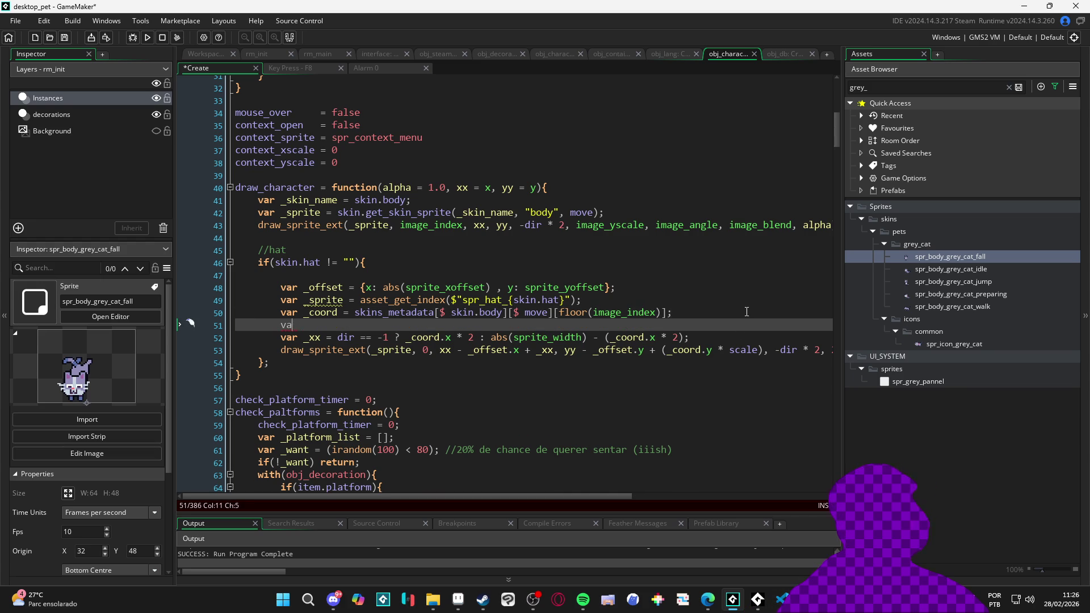
pyautogui.write('er r')
pyautogui.write('=')
pyautogui.press('BackSpace')
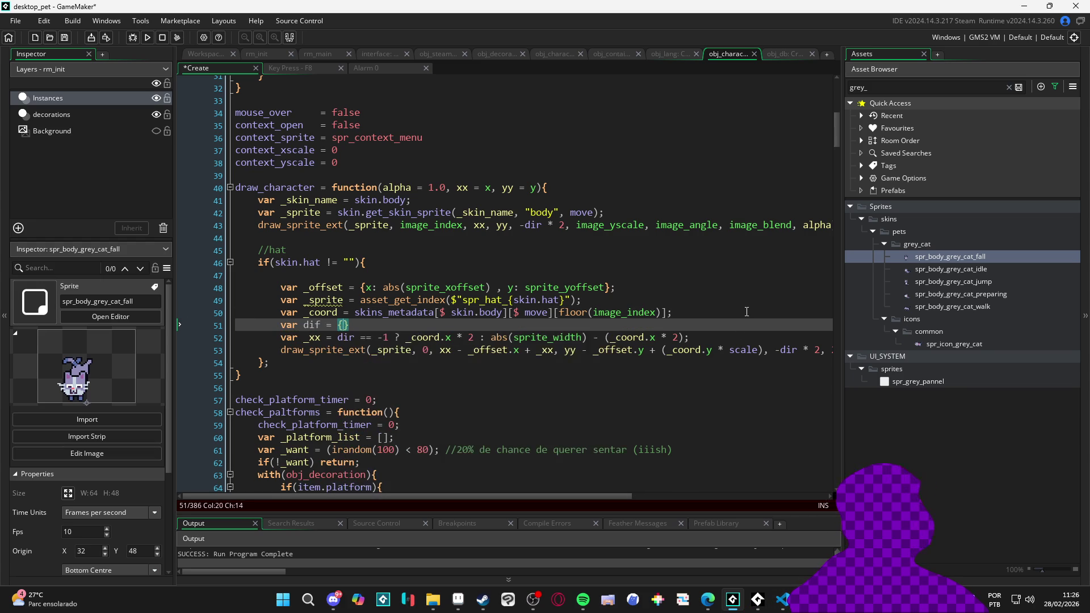
pyautogui.write('w: ')
pyautogui.write('sprite')
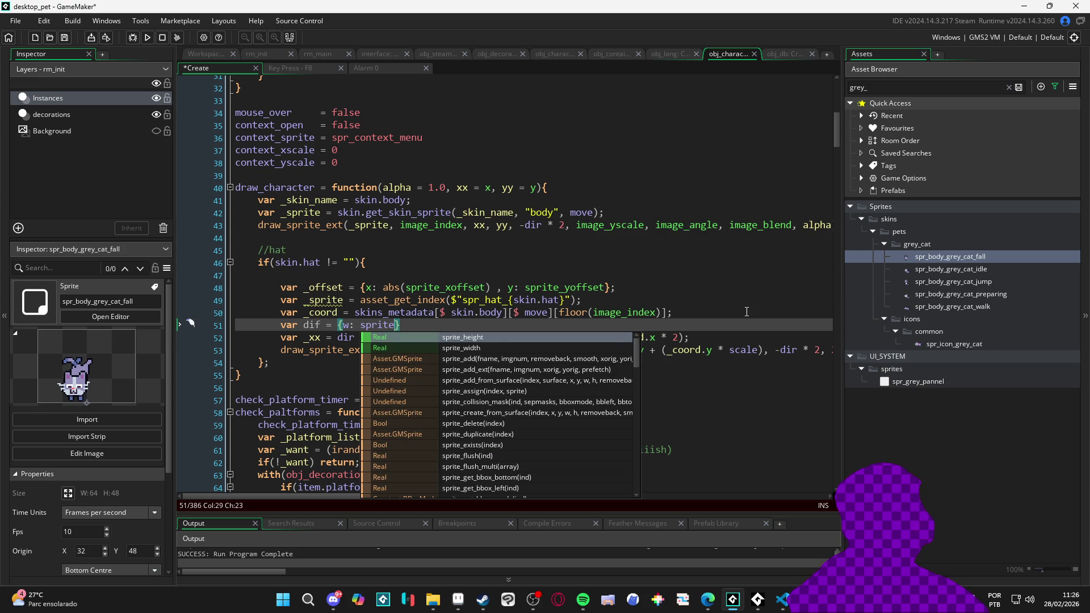
pyautogui.write('_width - ')
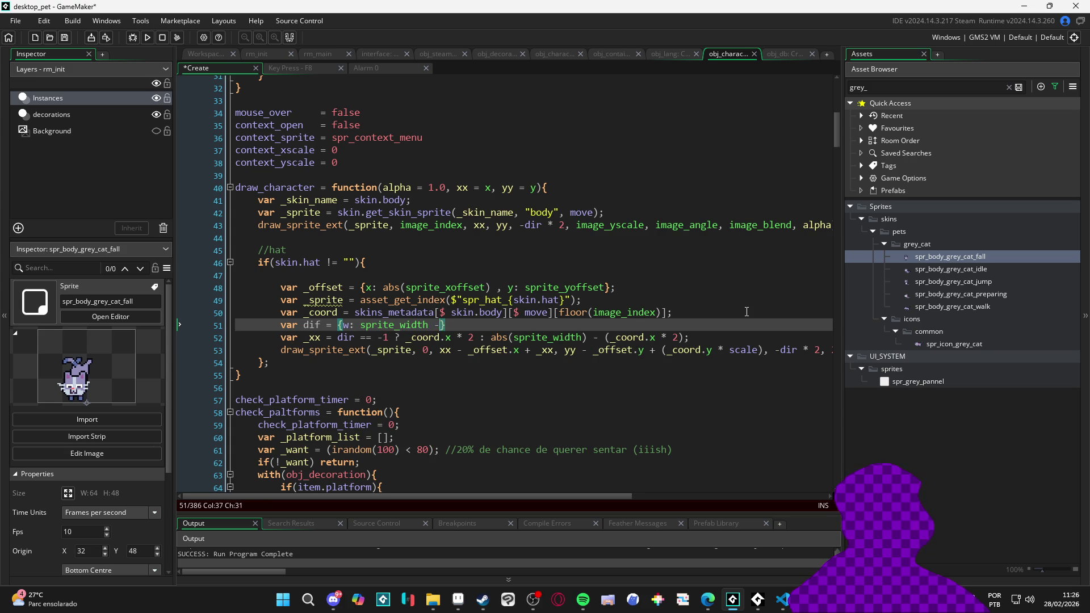
pyautogui.write('spri')
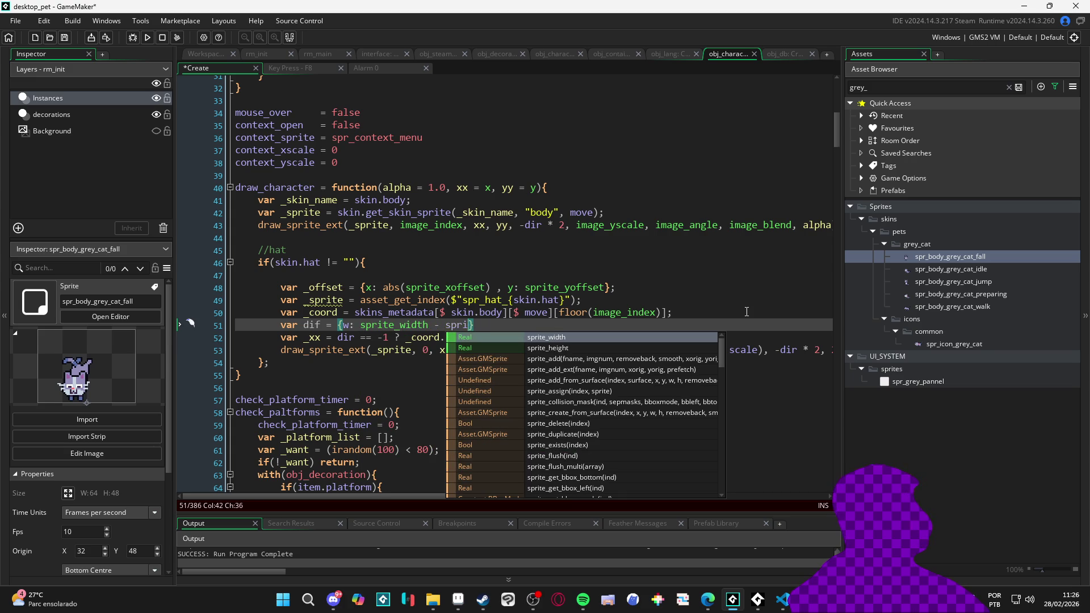
pyautogui.write('tenge')
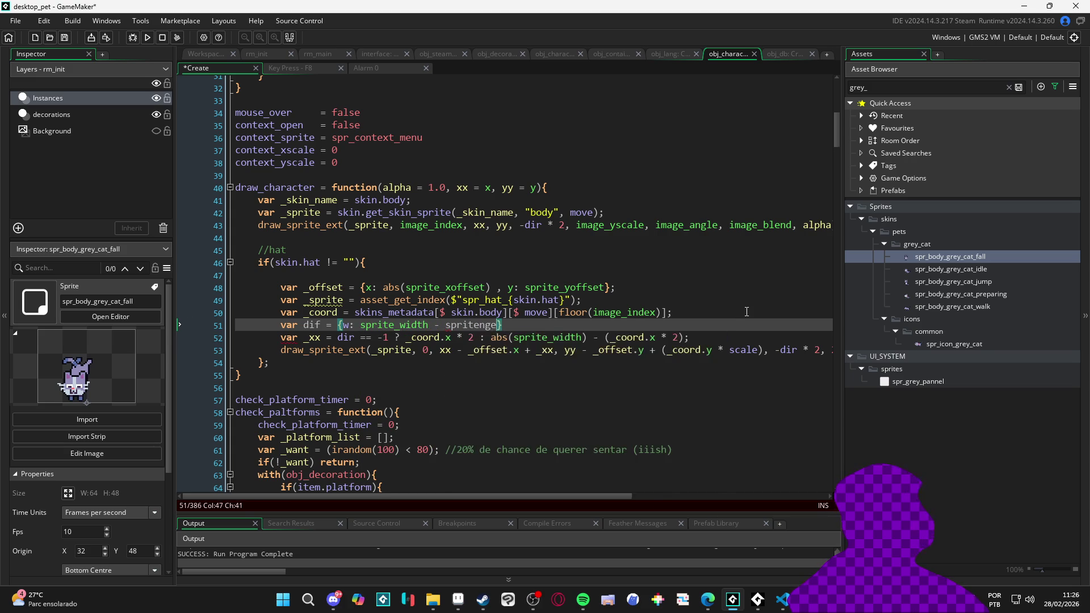
pyautogui.write('_get_w')
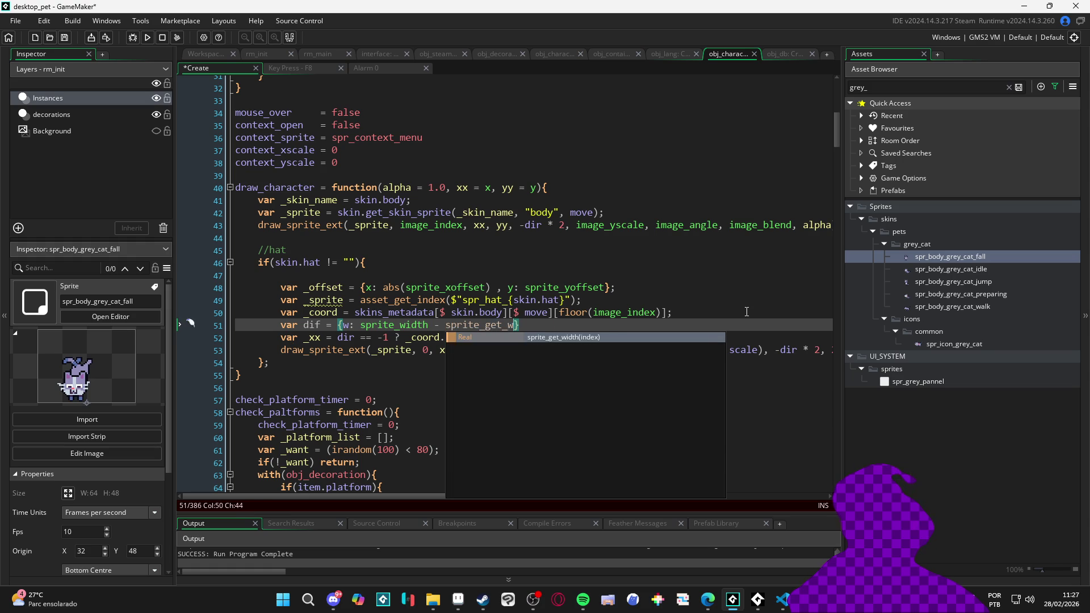
pyautogui.press('Return')
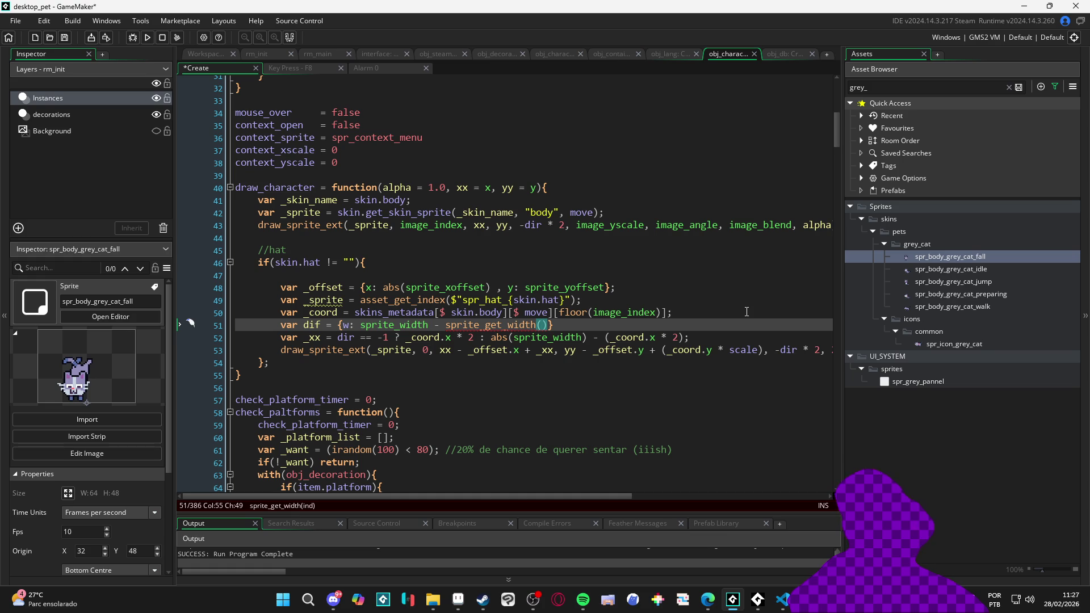
pyautogui.write('_sprite')
pyautogui.press('Right')
pyautogui.write('*')
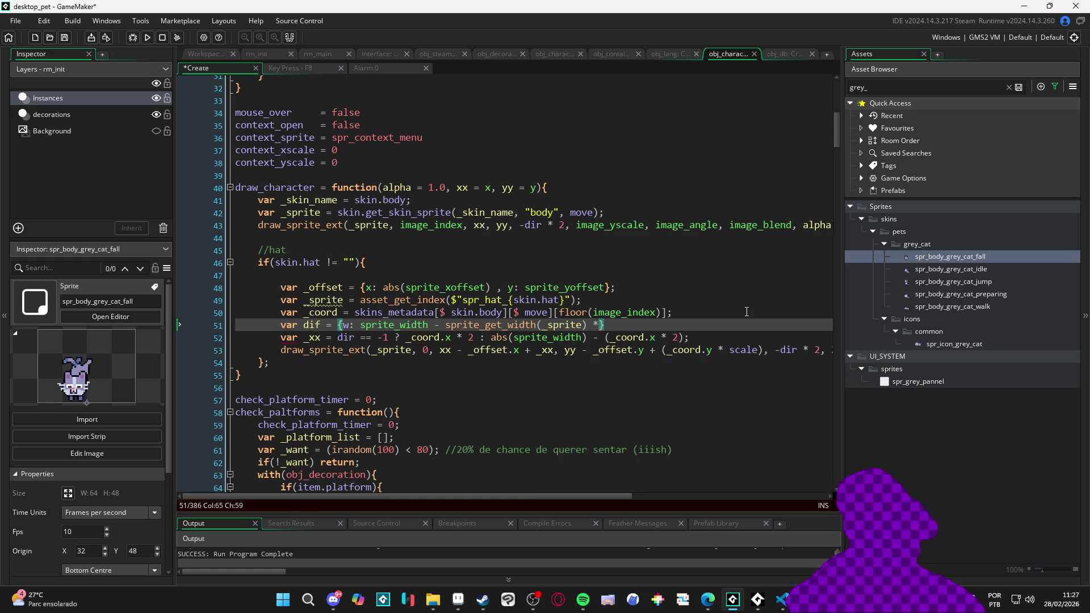
pyautogui.write(' sprite_xoffset')
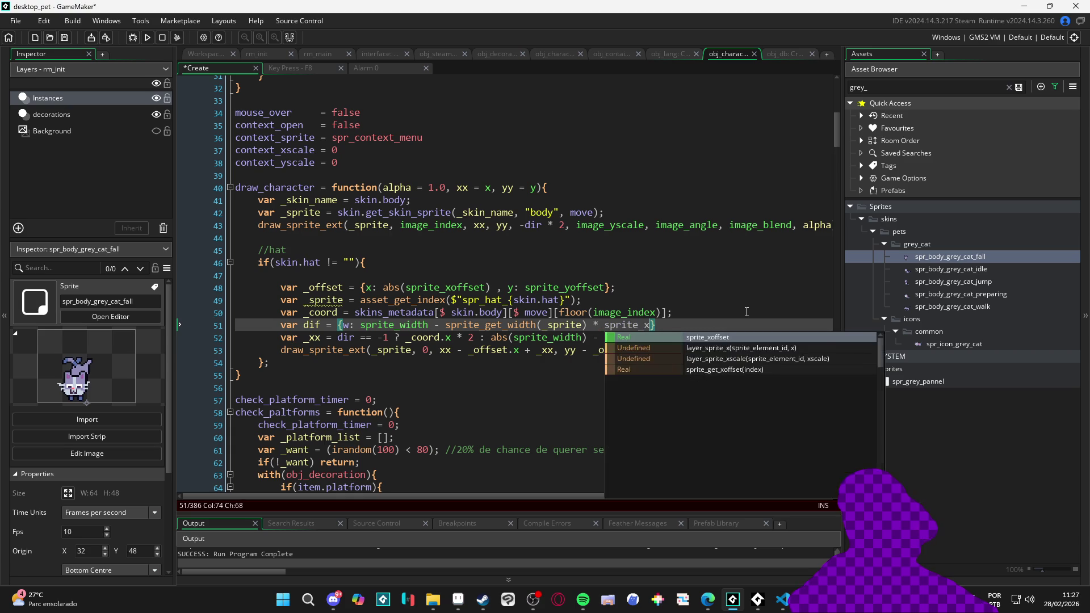
pyautogui.hotkey('ctrl', 'shift', 'Left')
pyautogui.write('image_xscale')
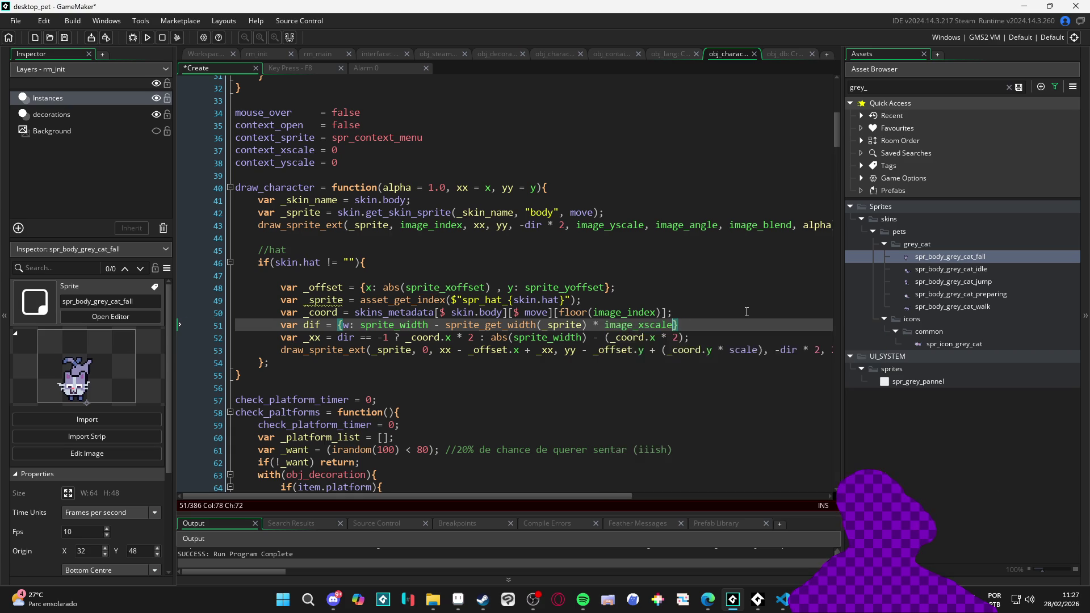
# Wrap the scaled hat width in parentheses and paste a copy of the width expression for h
pyautogui.click(390, 324)
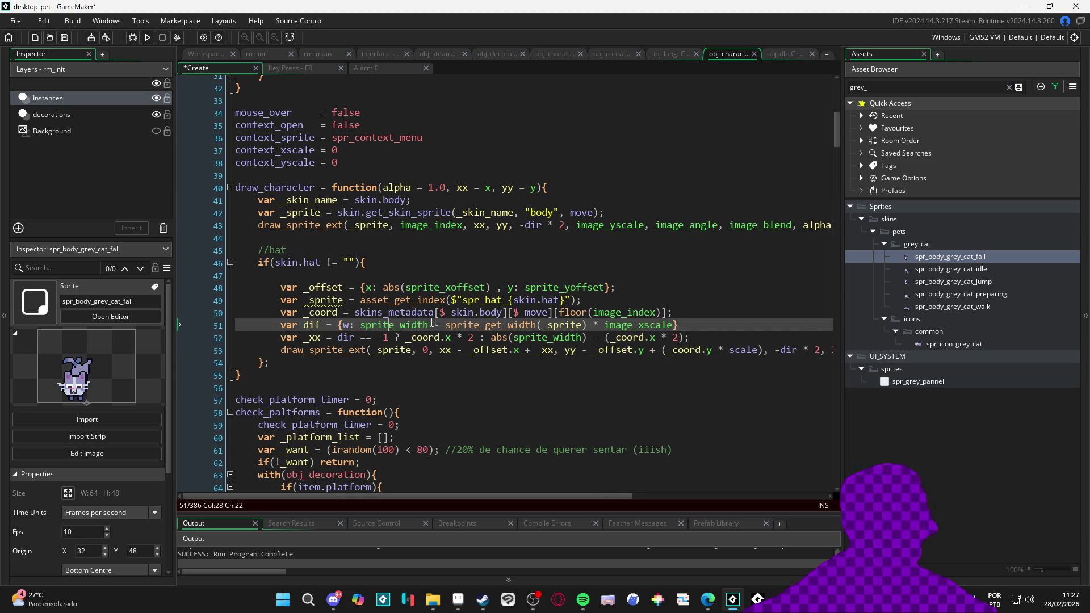
pyautogui.click(447, 326)
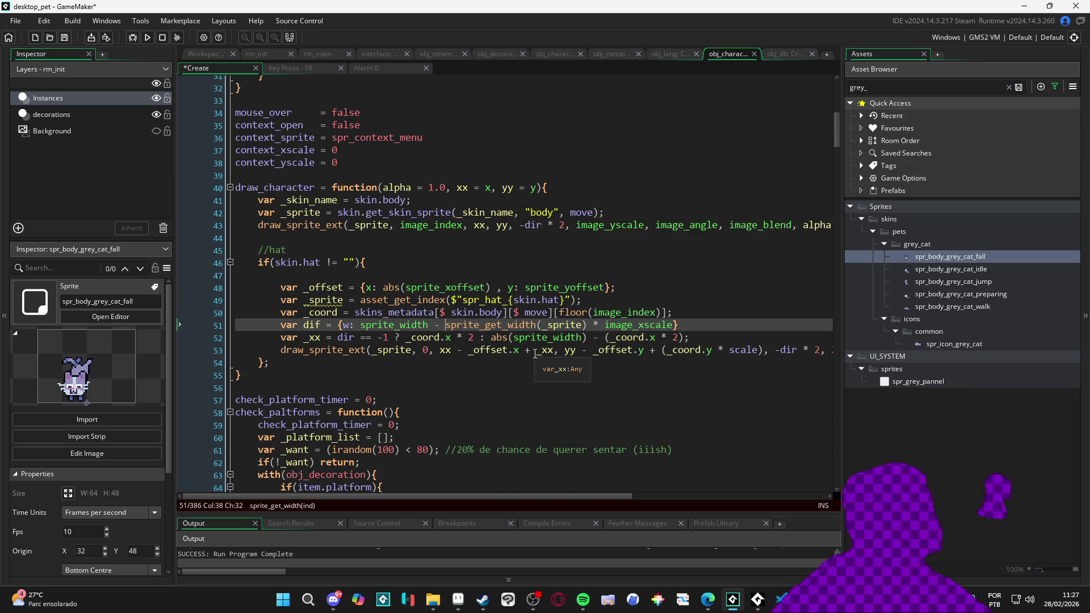
pyautogui.write('(')
pyautogui.click(681, 325)
pyautogui.write('),')
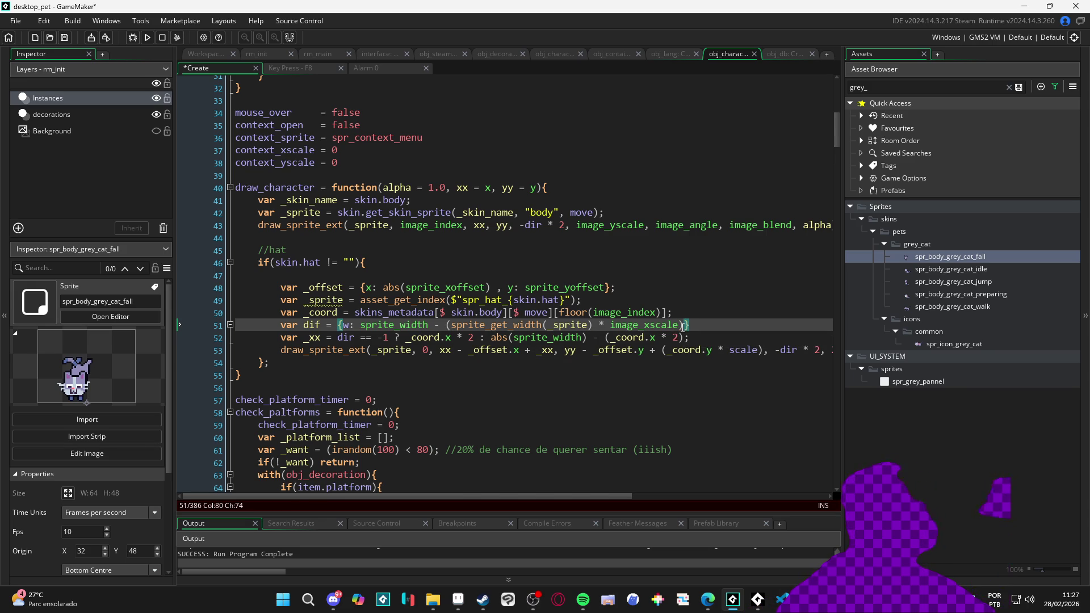
pyautogui.write(' h')
pyautogui.click(681, 325)
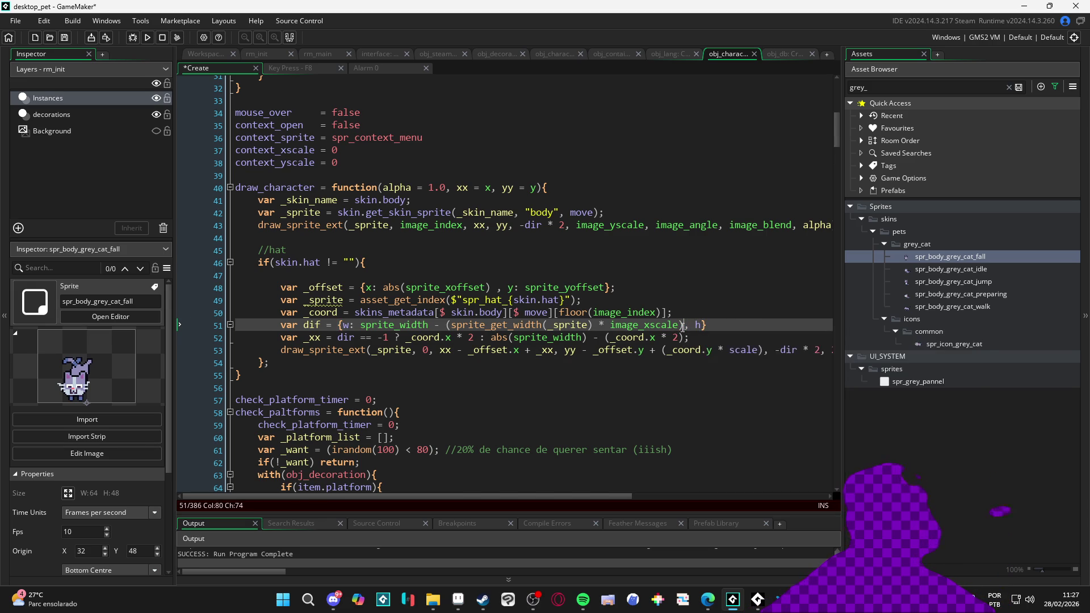
pyautogui.hotkey('ctrl', 'shift', 'Left')
pyautogui.hotkey('ctrl', 'shift', 'Left')
pyautogui.hotkey('ctrl', 'shift', 'Left')
pyautogui.hotkey('shift', 'Right')
pyautogui.hotkey('shift', 'Right')
pyautogui.hotkey('shift', 'Right')
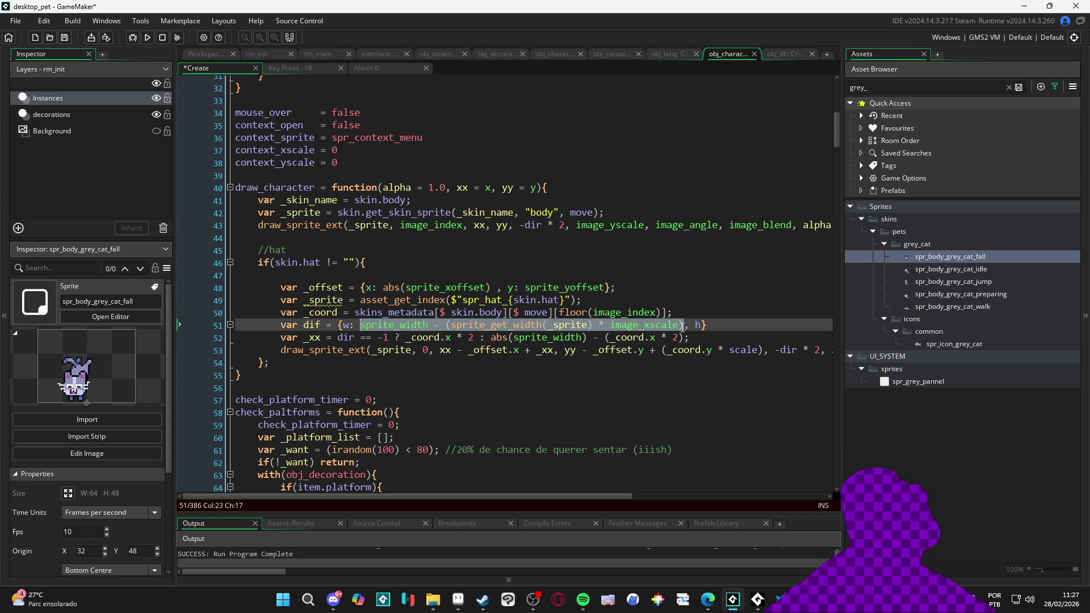
pyautogui.hotkey('ctrl', 'Right')
pyautogui.press('Left')
pyautogui.press('BackSpace')
pyautogui.write('sprite_width - (sprite_get_width(_sprite) * image_xscale)')
# Turn the copy into h: sprite_height - (sprite_get_height(_sprite) * scale) and save the code
pyautogui.hotkey('ctrl', 'Left')
pyautogui.hotkey('ctrl', 'Left')
pyautogui.hotkey('ctrl', 'Left')
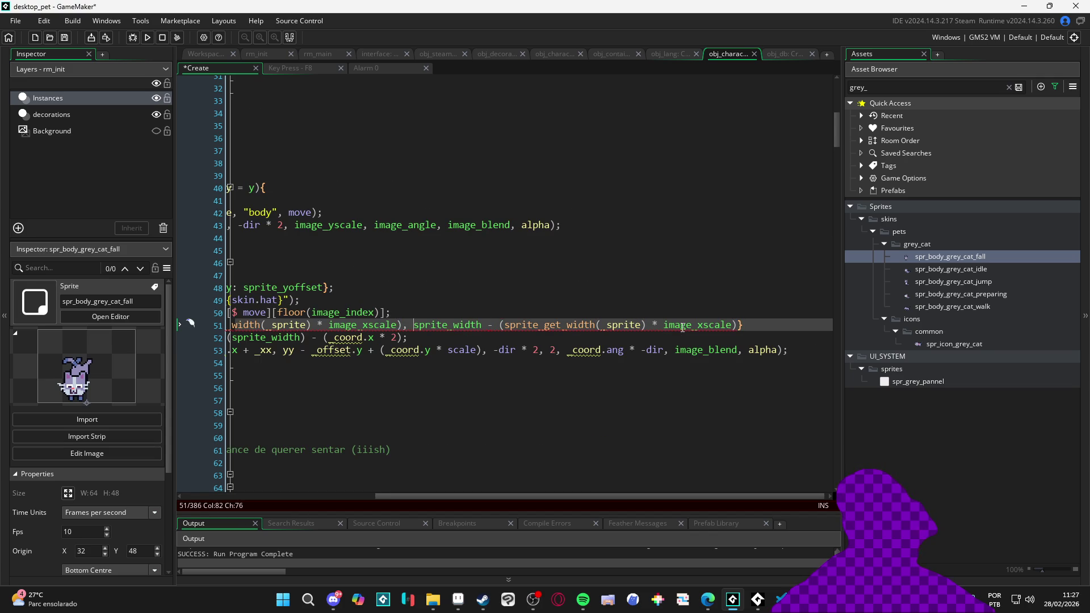
pyautogui.write('h:')
pyautogui.hotkey('ctrl', 'Right')
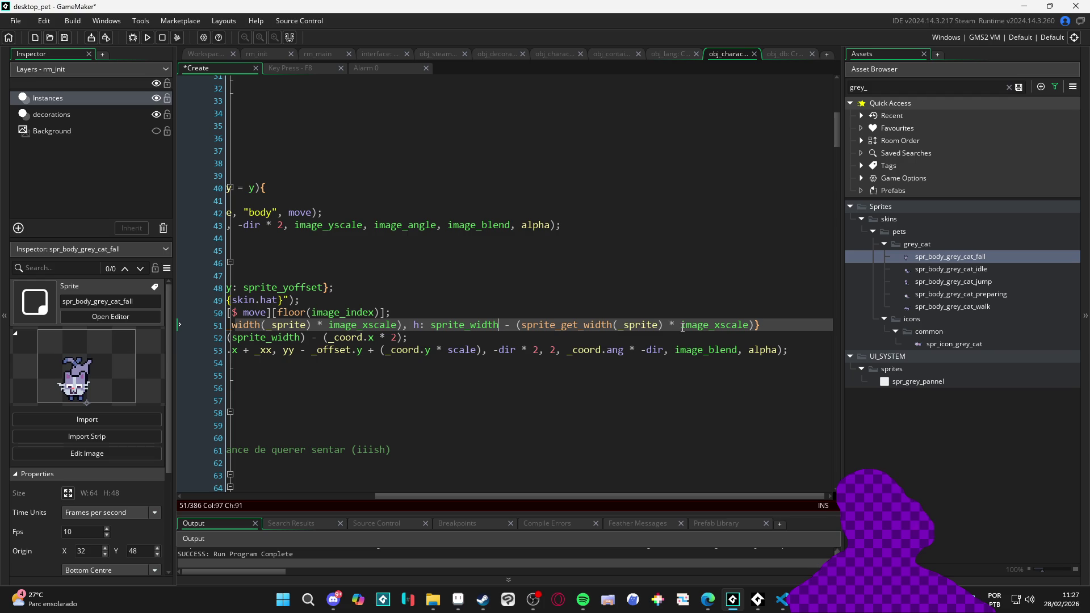
pyautogui.press('BackSpace')
pyautogui.press('BackSpace')
pyautogui.press('BackSpace')
pyautogui.write('height')
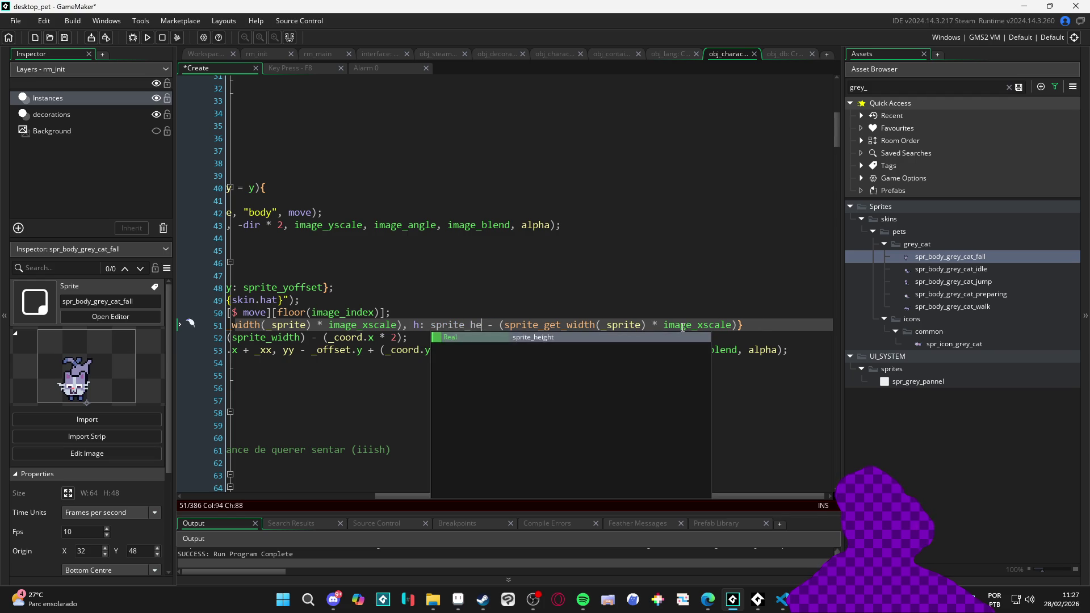
pyautogui.press('Right')
pyautogui.press('Right')
pyautogui.press('Right')
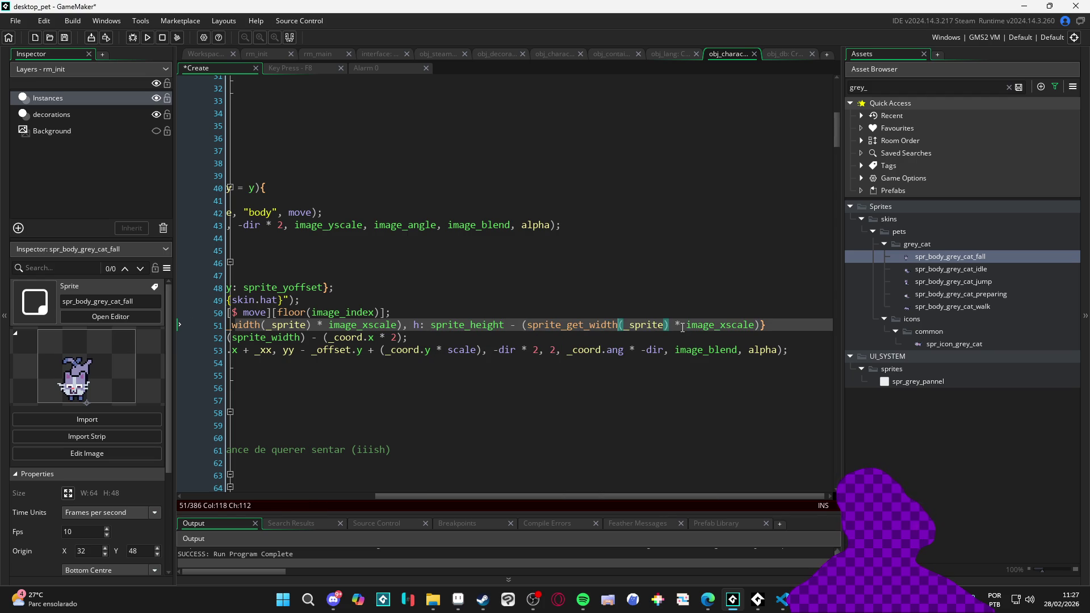
pyautogui.press('BackSpace')
pyautogui.press('Delete')
pyautogui.press('Delete')
pyautogui.press('Delete')
pyautogui.write('he')
pyautogui.press('Return')
pyautogui.press('Right')
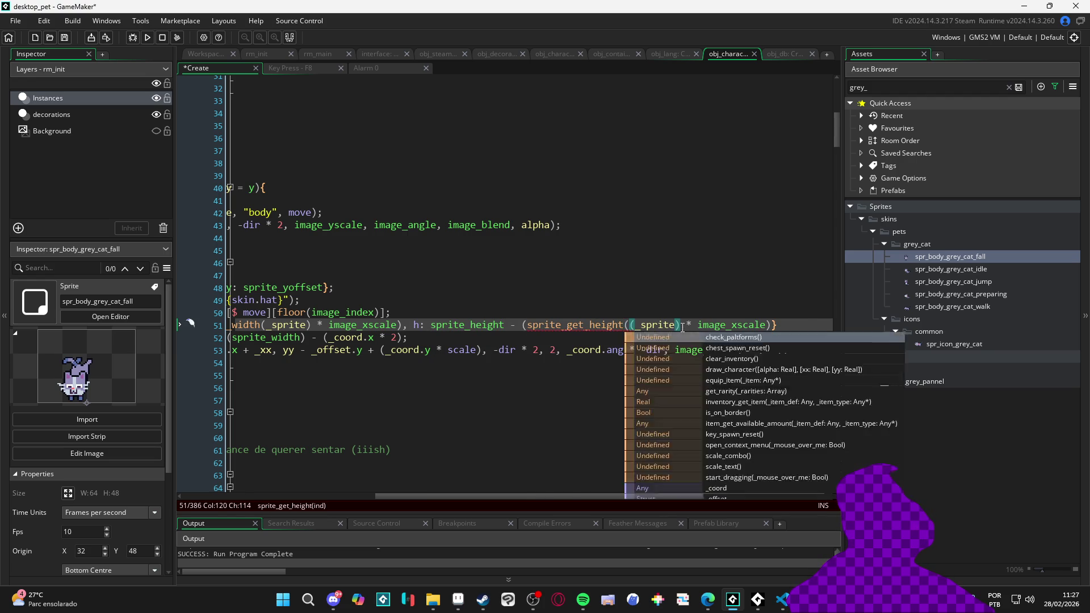
pyautogui.click(683, 326)
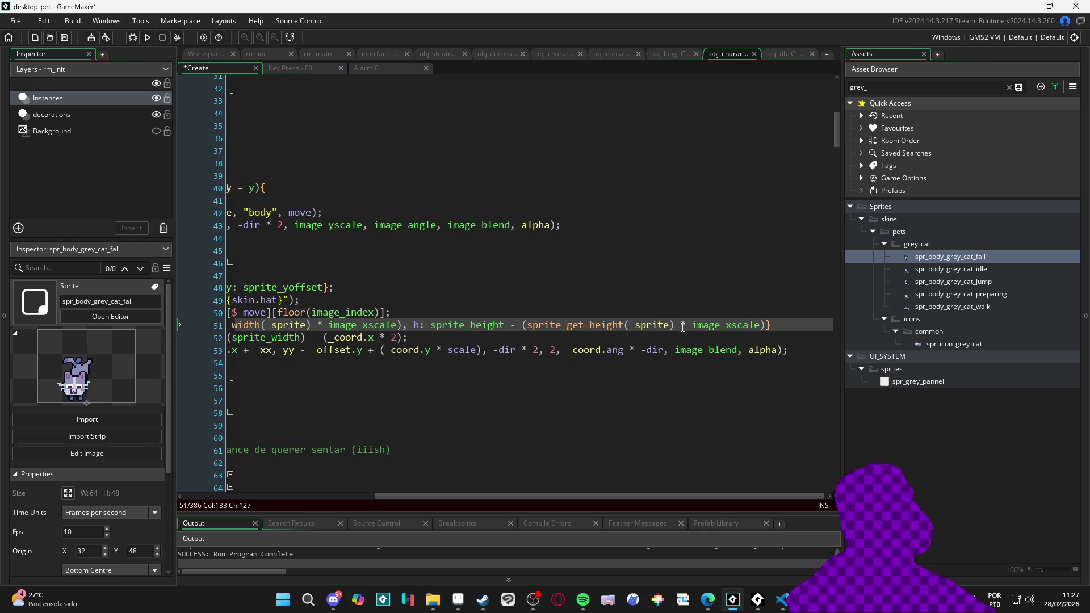
pyautogui.hotkey('ctrl', 's')
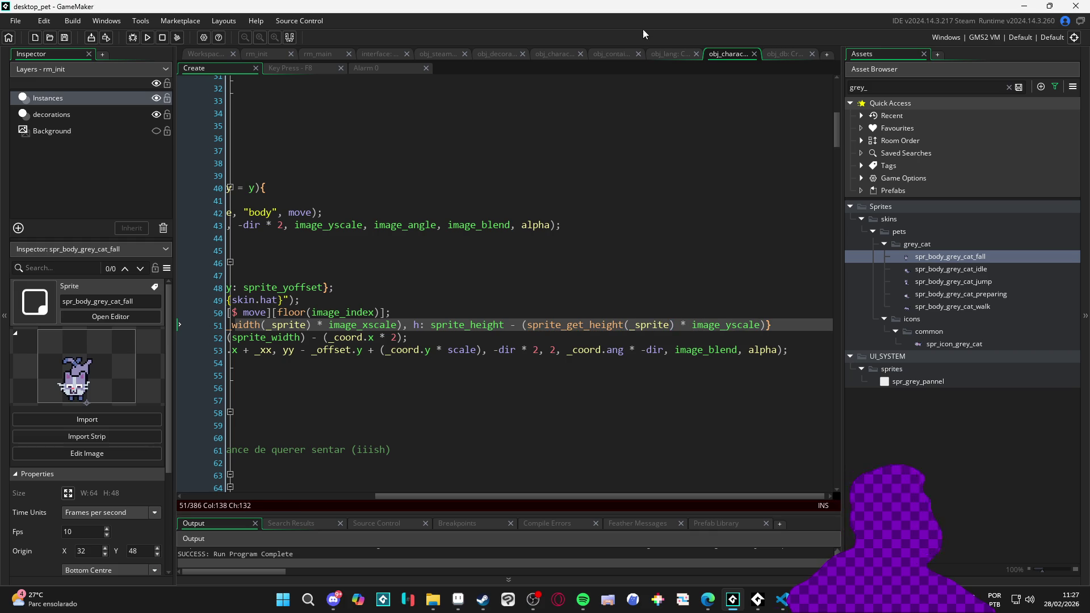
pyautogui.hscroll(-3, 490, 346)
pyautogui.hscroll(-2, 490, 346)
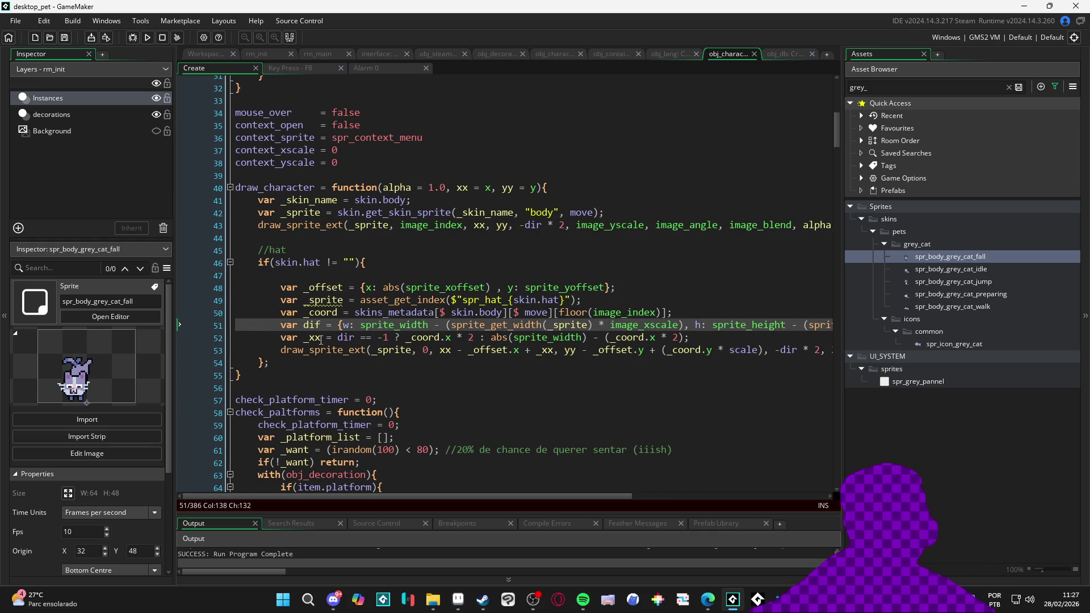
# Change the hat's draw_sprite_ext x position on line 53 to _xx - dif.w and run with F5
pyautogui.doubleClick(312, 324)
pyautogui.click(507, 350)
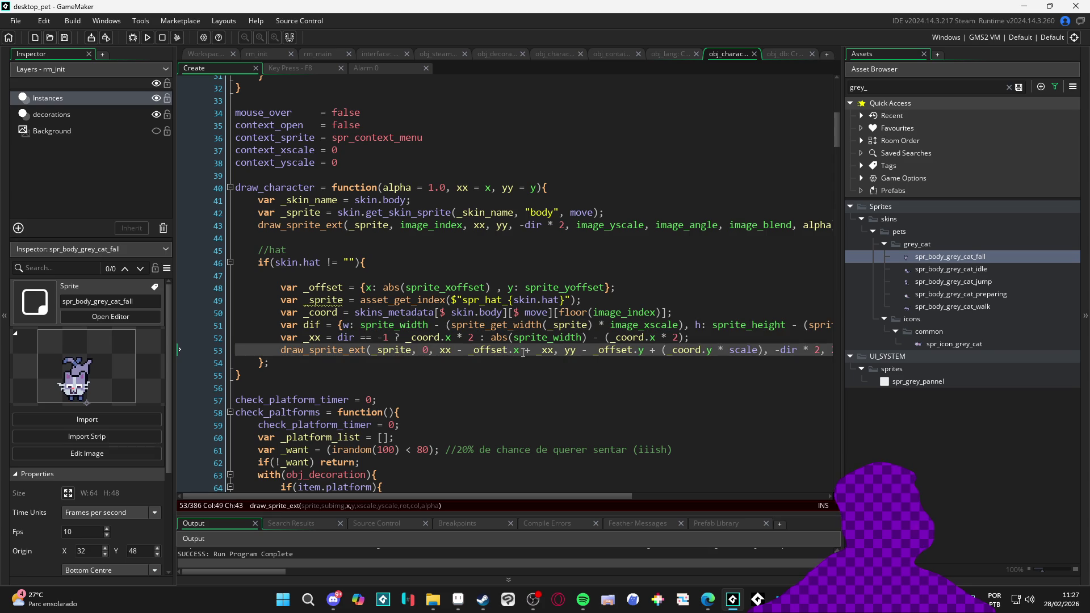
pyautogui.press('Right')
pyautogui.write('+')
pyautogui.press('BackSpace')
pyautogui.write('- dif')
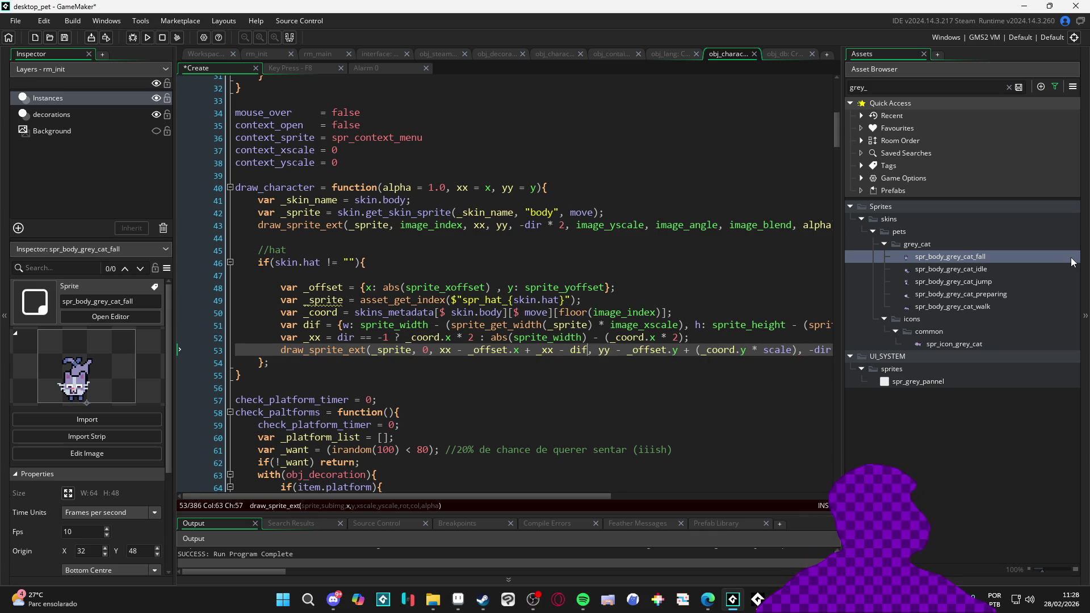
pyautogui.write('.w')
pyautogui.press('F5')
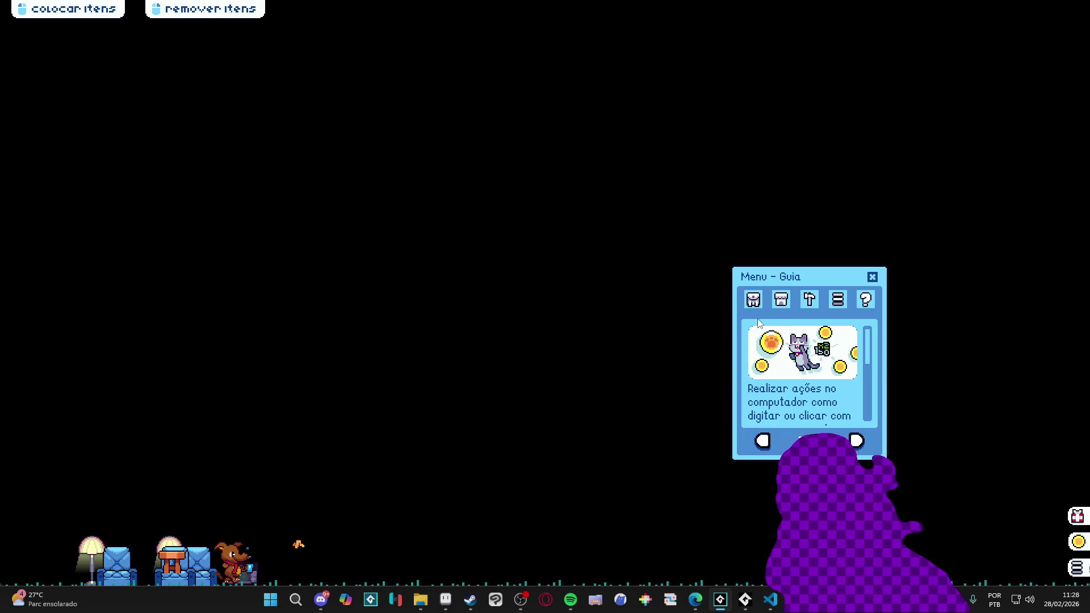
# Drag a table from the inventory onto the floor beside the TV, then close the game window
pyautogui.click(753, 299)
pyautogui.moveTo(844, 379); pyautogui.dragTo(238, 406)
pyautogui.rightClick(795, 599)
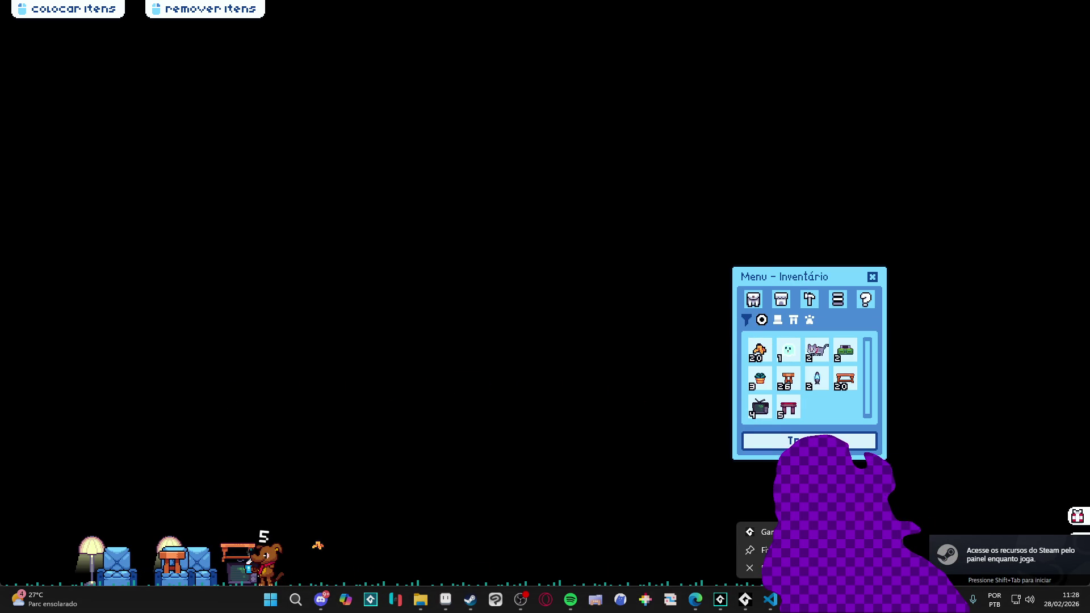
pyautogui.click(758, 568)
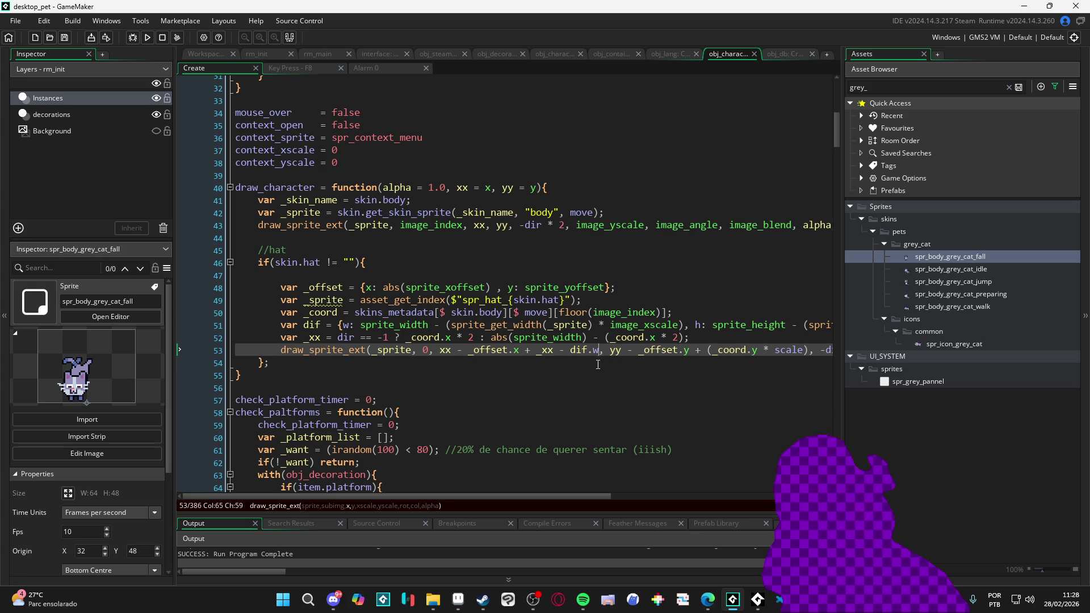
# Change the hat's x term to + dif.w, run the game to check, then close it with Alt+F4
pyautogui.moveTo(664, 352)
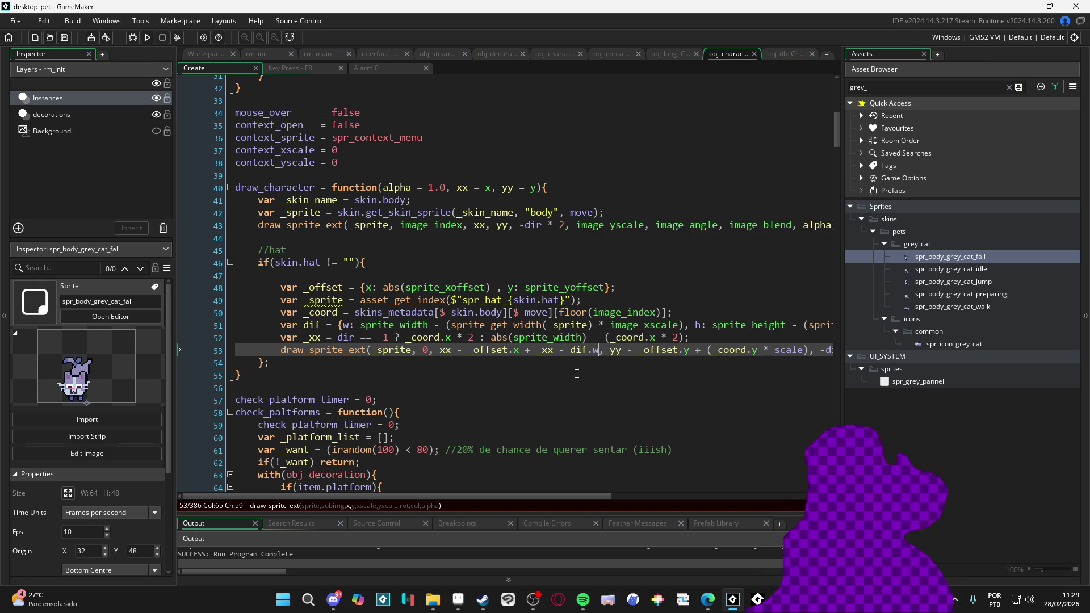
pyautogui.click(557, 351)
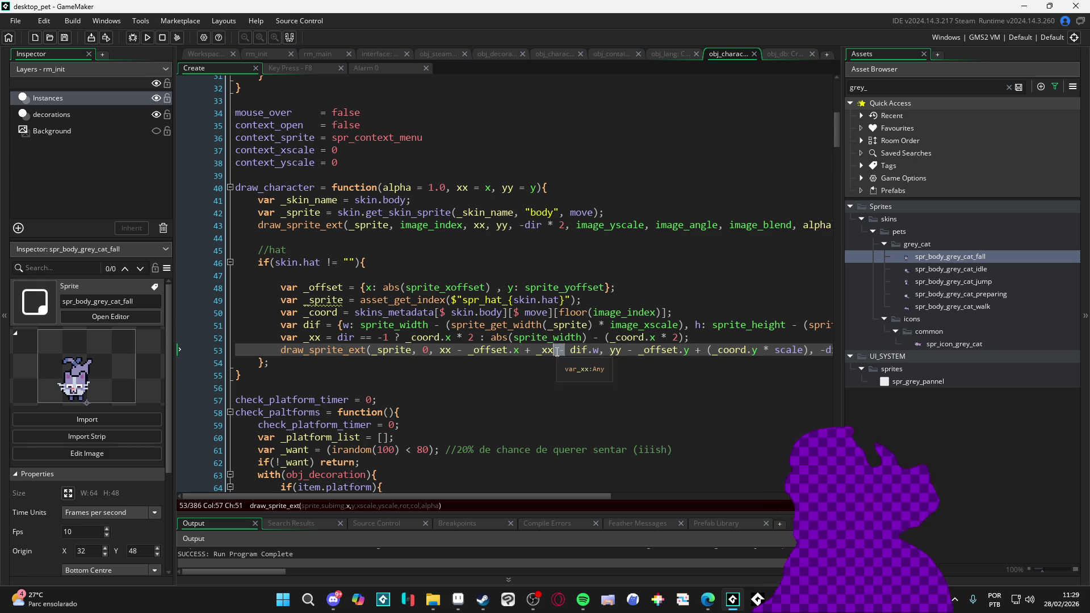
pyautogui.write('+')
pyautogui.press('F5')
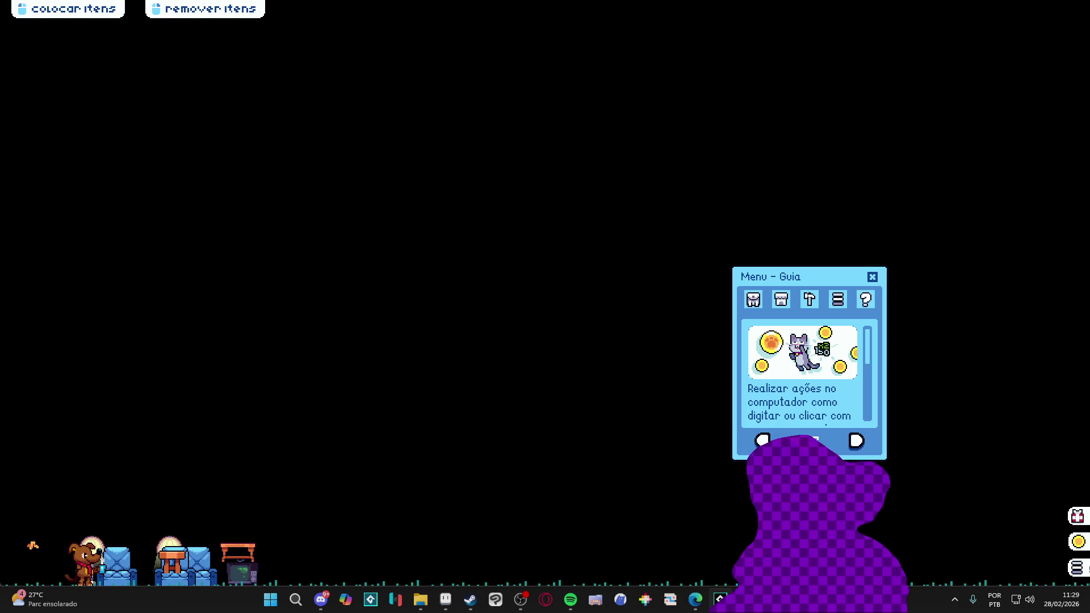
pyautogui.hotkey('alt', 'F4')
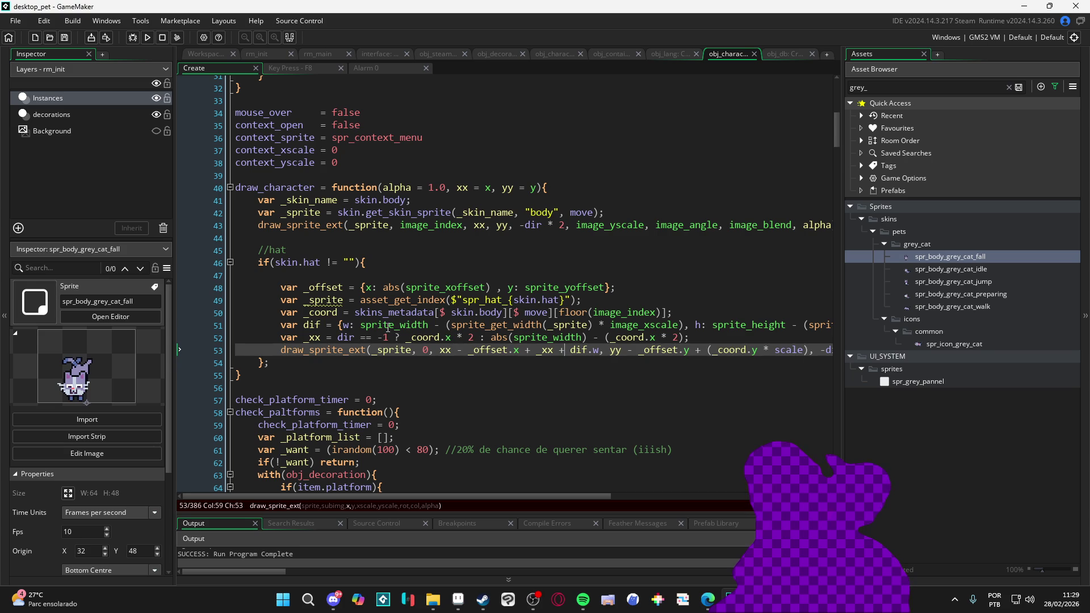
# Revert the dif.w term in the hat draw call and remove the dif struct line
pyautogui.moveTo(479, 495)
pyautogui.mouseDown()
pyautogui.moveTo(625, 502)
pyautogui.moveTo(477, 494)
pyautogui.mouseUp()
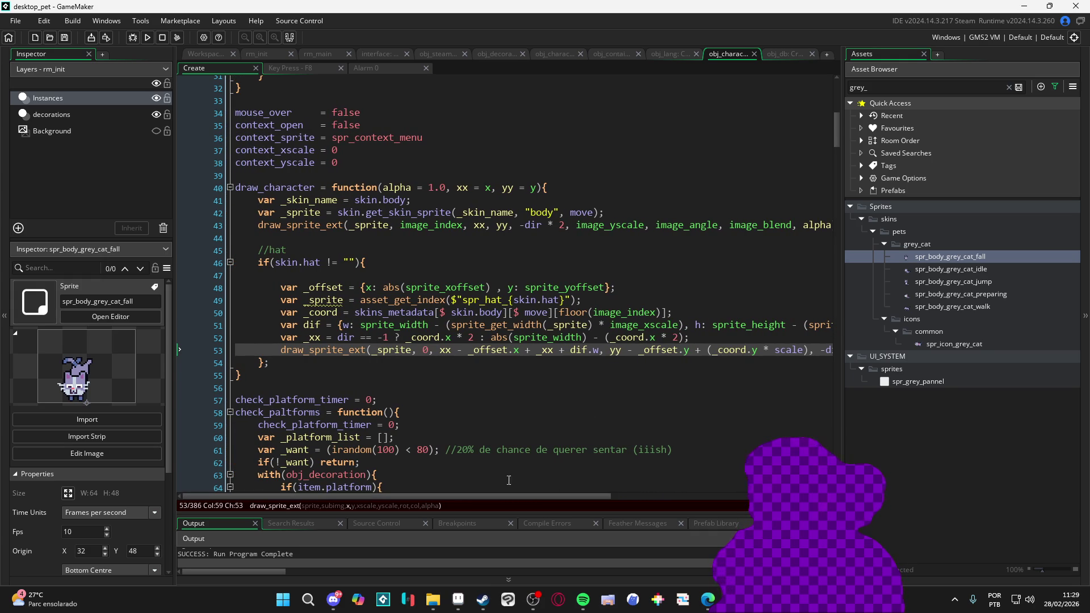
pyautogui.press('BackSpace')
pyautogui.write('-')
pyautogui.hotkey('ctrl', 'Right')
pyautogui.hotkey('ctrl', 'Right')
pyautogui.hotkey('ctrl', 'Right')
pyautogui.press('Up')
pyautogui.press('Up')
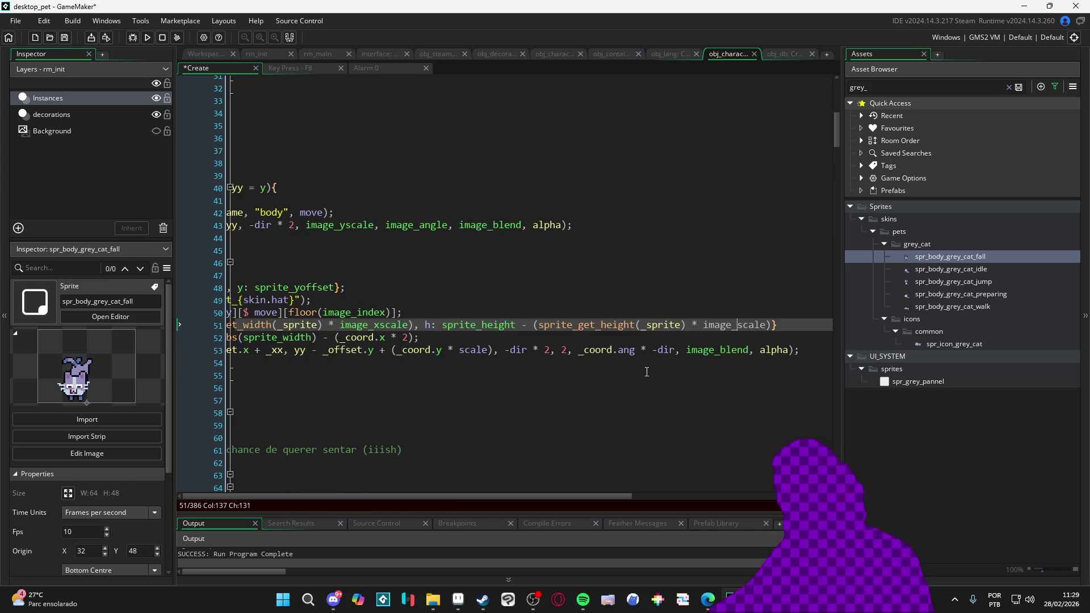
pyautogui.press('BackSpace')
pyautogui.press('BackSpace')
pyautogui.press('BackSpace')
pyautogui.hotkey('ctrl', 'z')
pyautogui.hotkey('ctrl', 'z')
pyautogui.hotkey('ctrl', 'z')
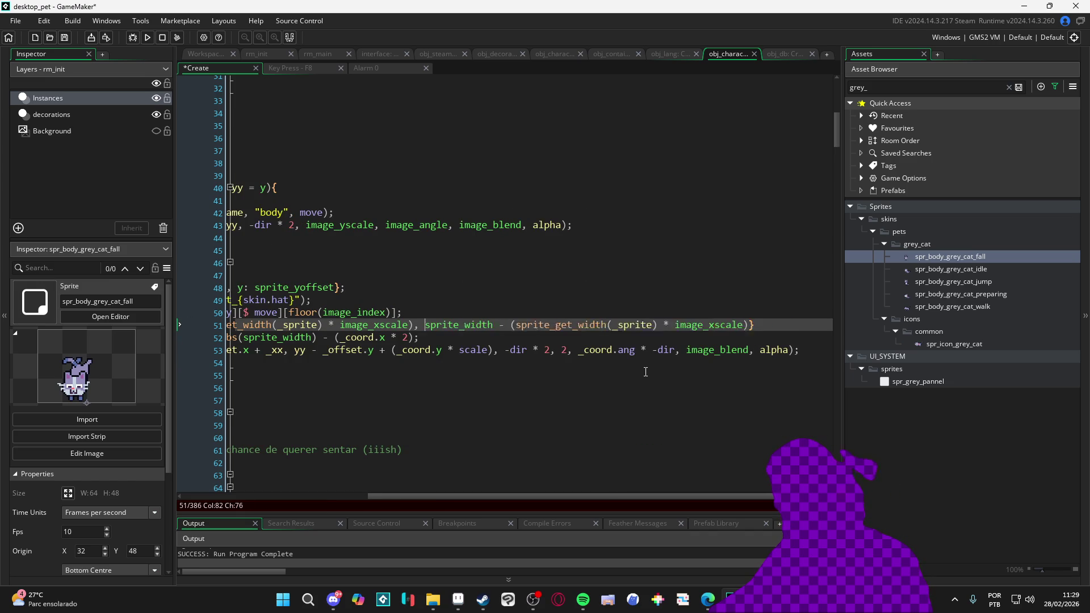
pyautogui.press('BackSpace')
pyautogui.press('BackSpace')
pyautogui.press('BackSpace')
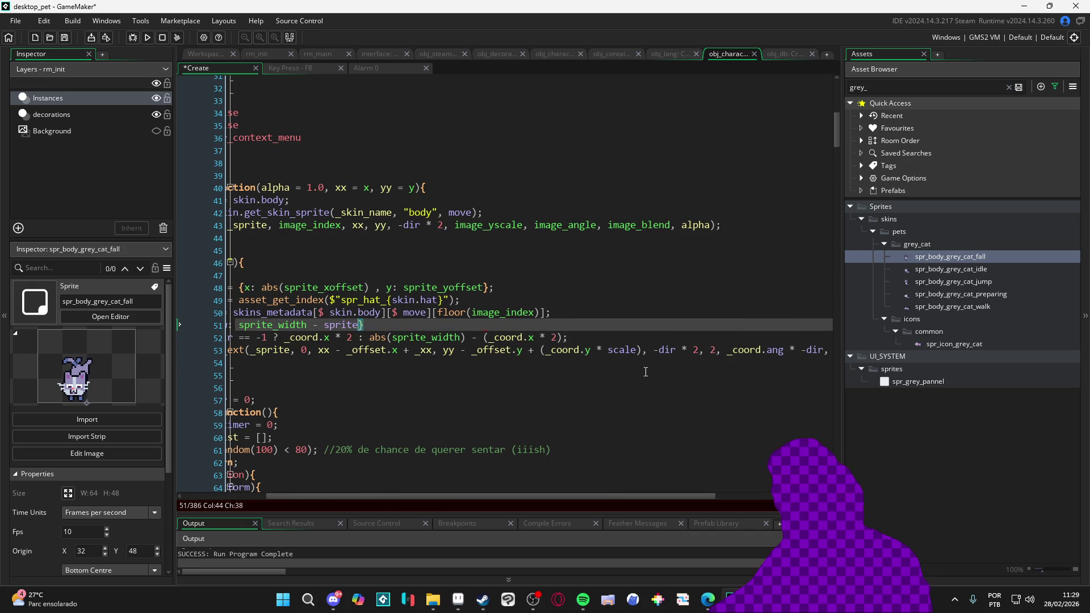
pyautogui.press('BackSpace')
pyautogui.press('BackSpace')
pyautogui.press('BackSpace')
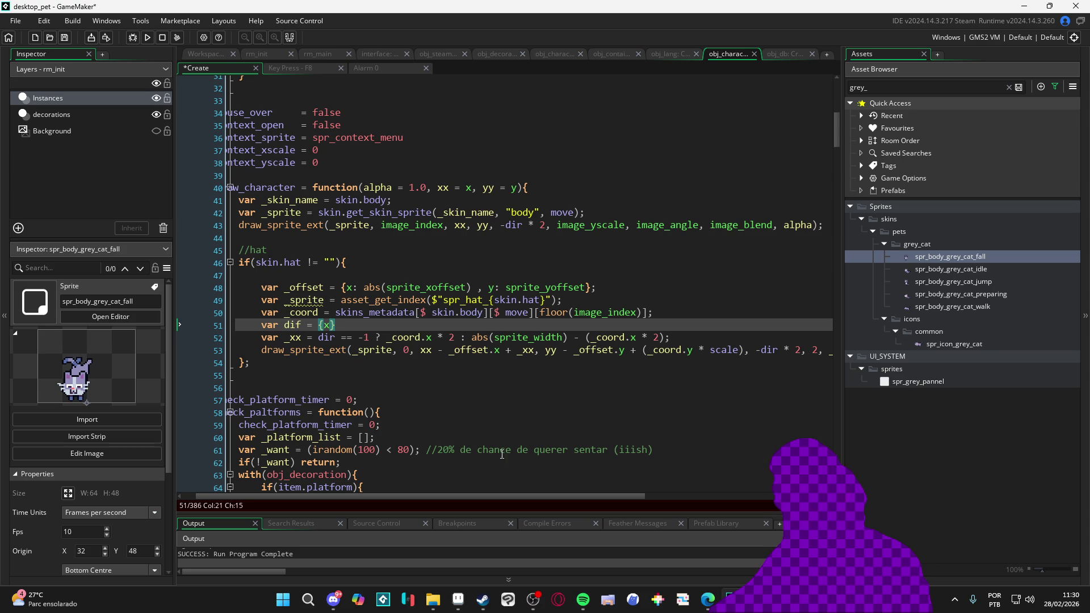
pyautogui.press('BackSpace')
pyautogui.press('BackSpace')
pyautogui.press('BackSpace')
pyautogui.press('BackSpace')
pyautogui.press('BackSpace')
# Delete the leftover empty lines at the start of the hat block
pyautogui.press('Up')
pyautogui.press('Up')
pyautogui.press('Up')
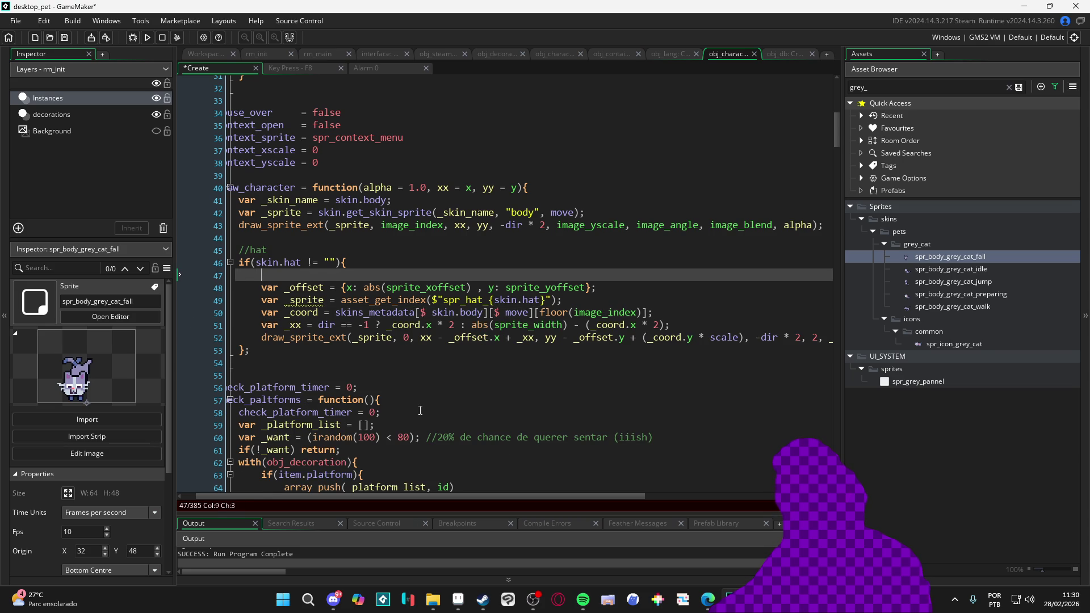
pyautogui.press('BackSpace')
pyautogui.press('BackSpace')
pyautogui.press('BackSpace')
pyautogui.hotkey('ctrl', 'z')
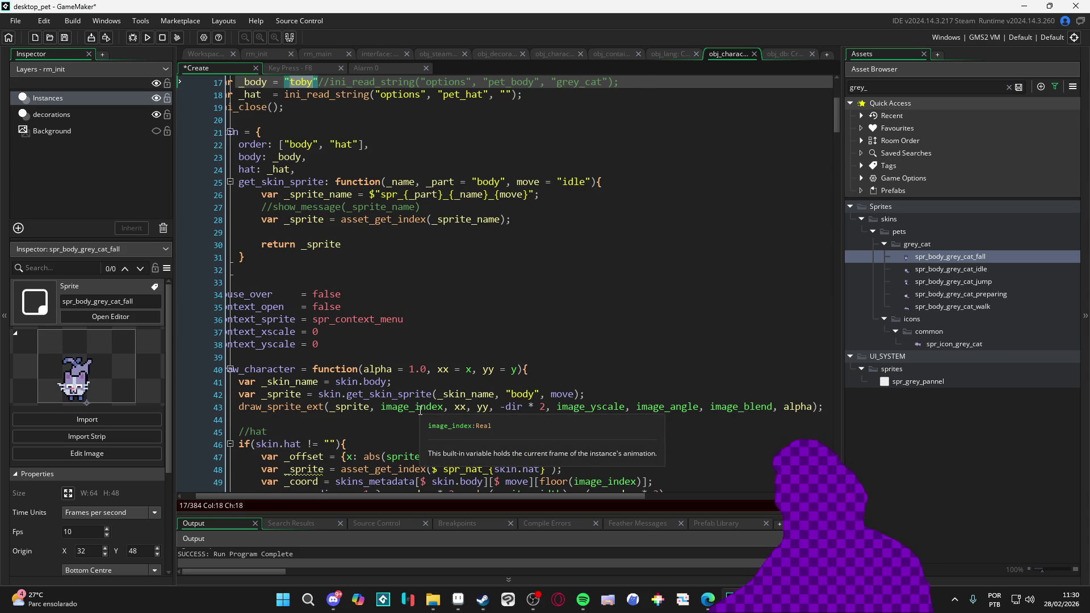
# Add var _sprite_w = sprite_get_width(_sprite) below the hat sprite lookup line
pyautogui.hotkey('ctrl', 'y')
pyautogui.scroll(-4, 558, 274)
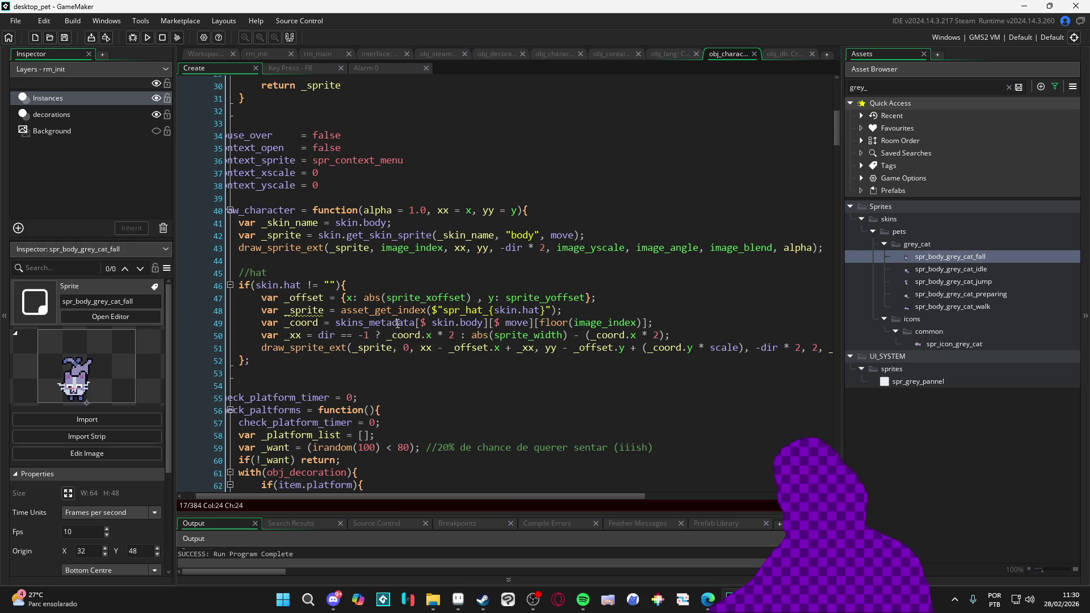
pyautogui.scroll(-1, 400, 318)
pyautogui.click(632, 270)
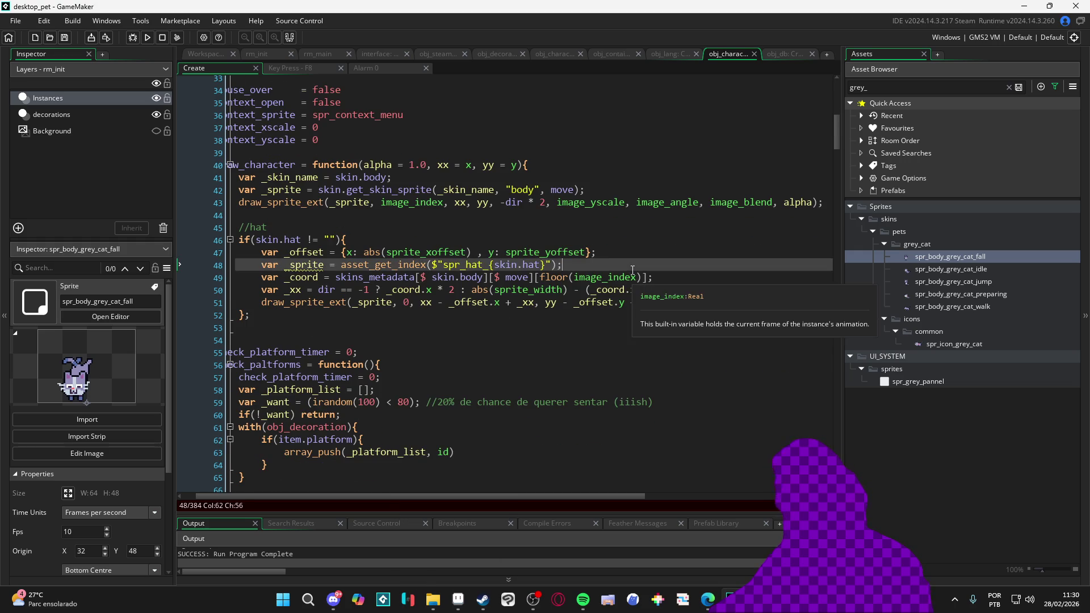
pyautogui.press('Return')
pyautogui.write('var _sprite_w = ')
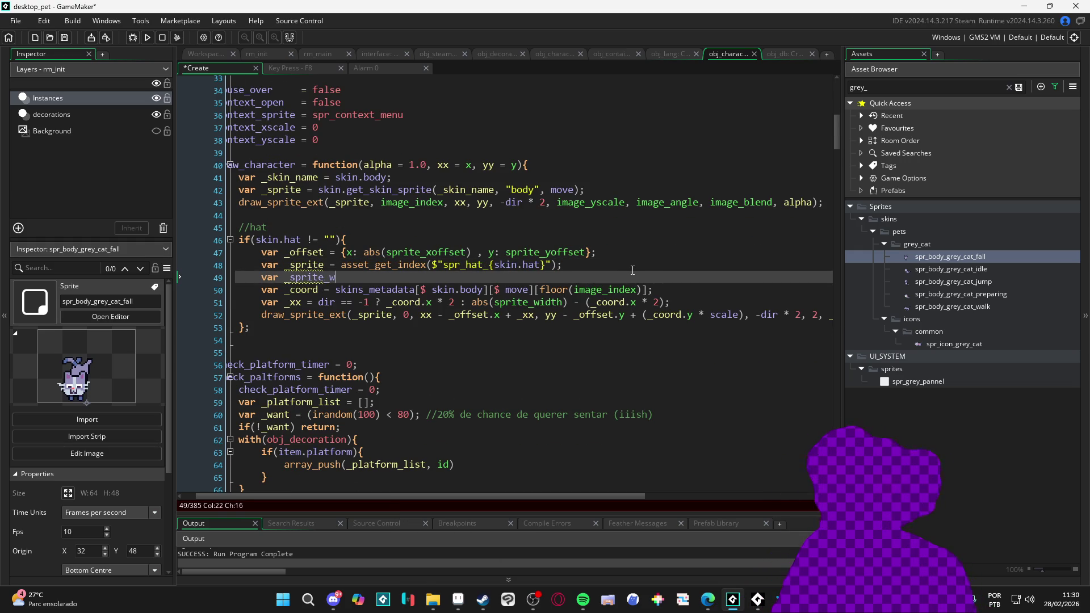
pyautogui.write('sprite_')
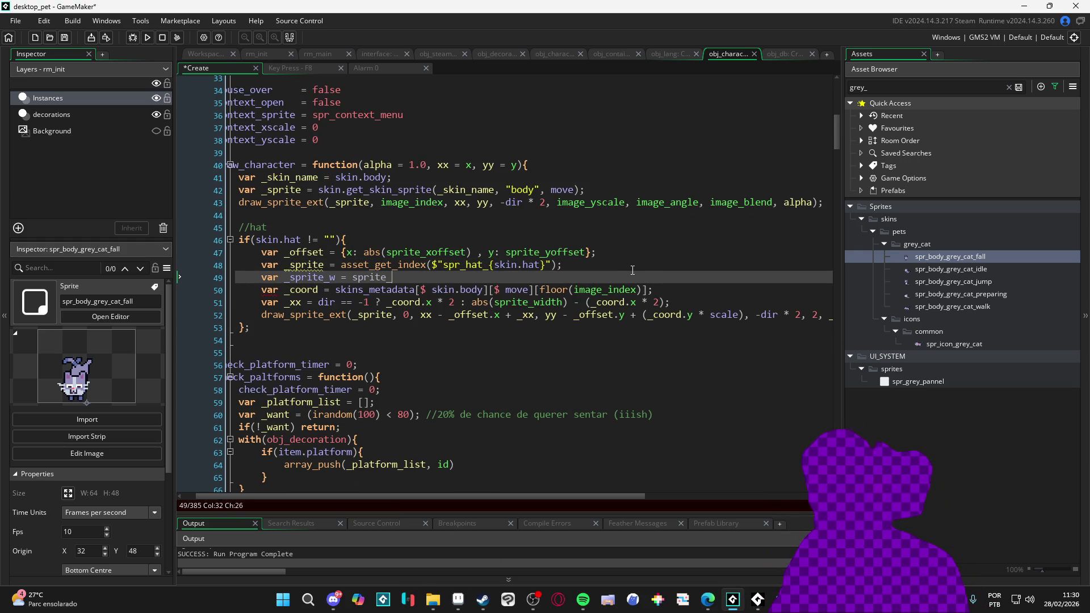
pyautogui.write('get_w')
pyautogui.press('Return')
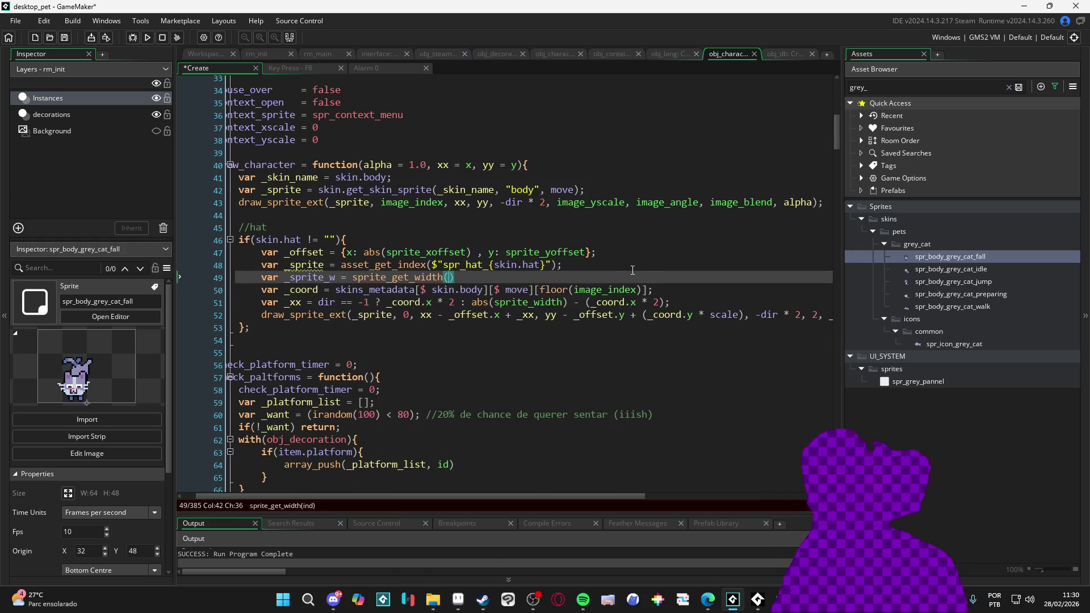
pyautogui.write('_sprite)')
# Add var _sprite_h = sprite_get_height(_sprite) and end both size lines with semicolons
pyautogui.press('Return')
pyautogui.write('v')
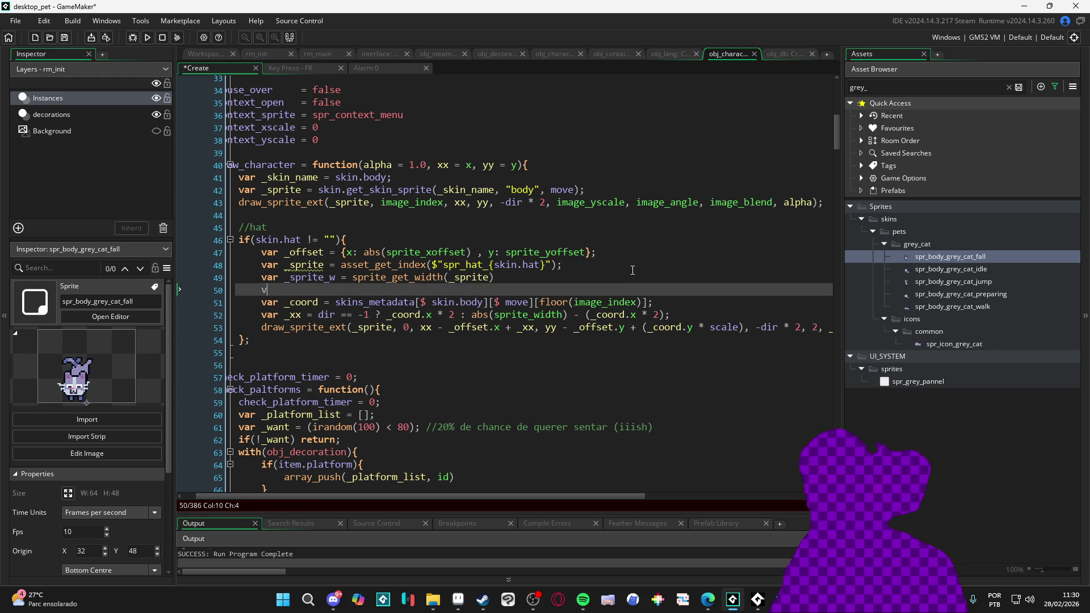
pyautogui.write('ar _sprite_h = sprite_get_')
pyautogui.write('h')
pyautogui.press('Return')
pyautogui.write('_sprite)')
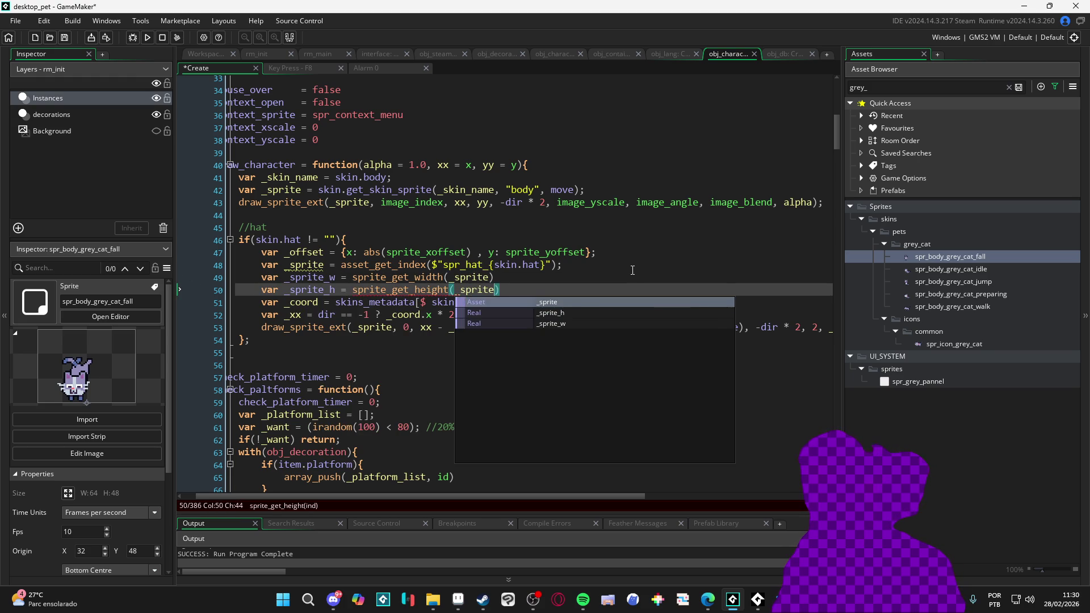
pyautogui.press('Up')
pyautogui.write(';')
pyautogui.press('Down')
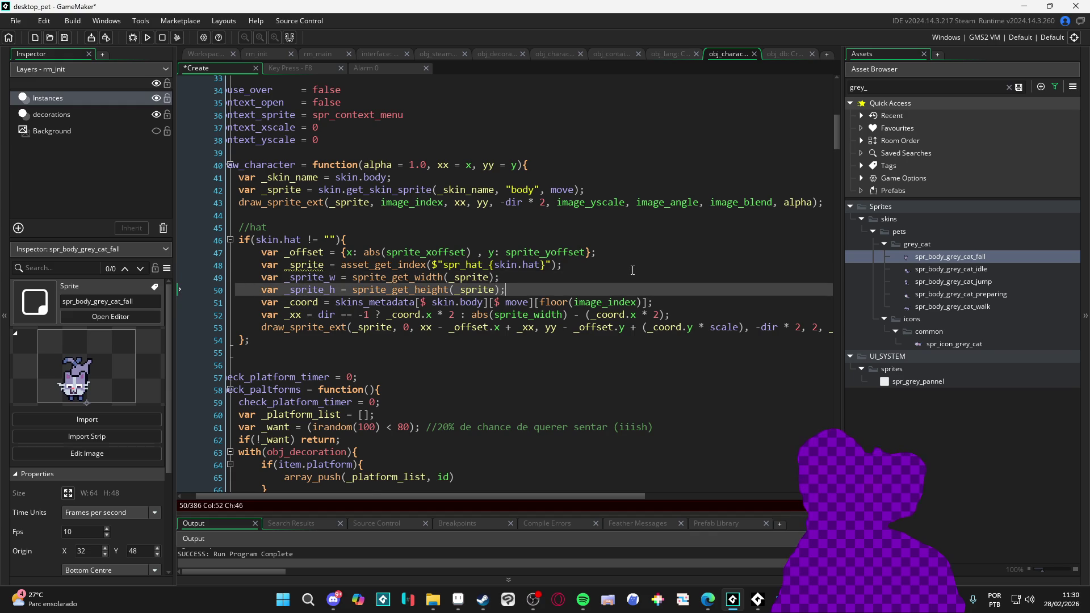
pyautogui.write(';')
pyautogui.press('Return')
# Replace sprite_width inside the abs on the _xx line with _sprite_w * image_xscale
pyautogui.write('var')
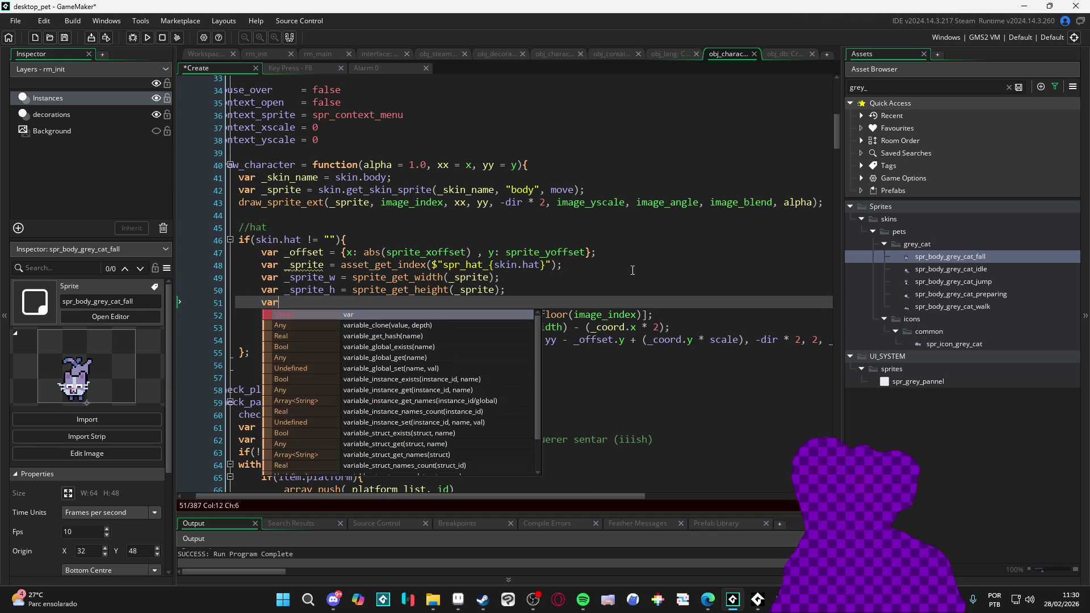
pyautogui.press('Escape')
pyautogui.press('BackSpace')
pyautogui.press('Escape')
pyautogui.press('BackSpace')
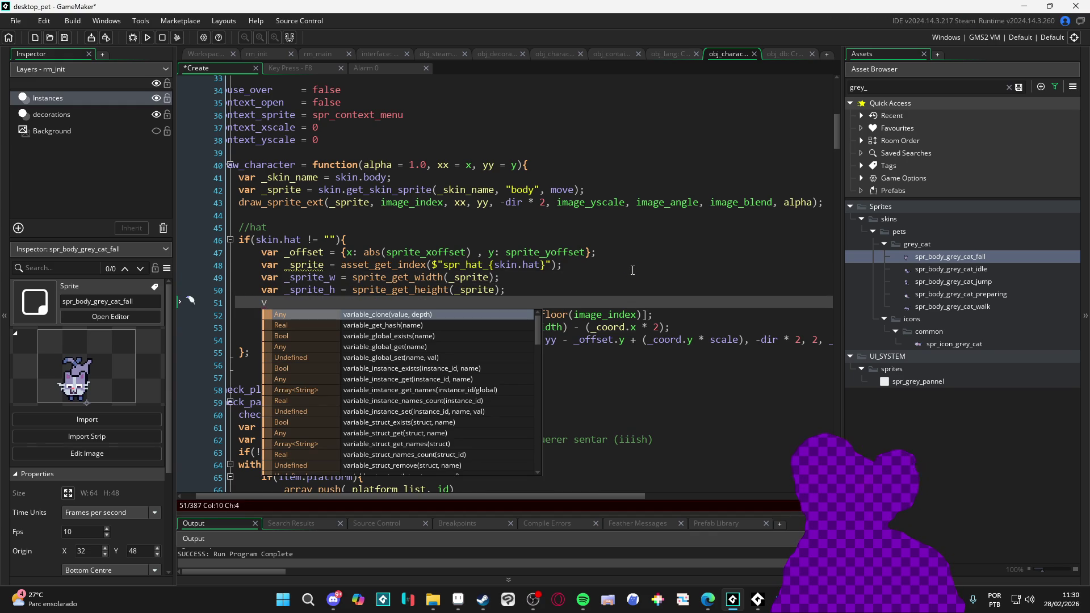
pyautogui.write('ar')
pyautogui.press('BackSpace')
pyautogui.press('BackSpace')
pyautogui.press('BackSpace')
pyautogui.press('BackSpace')
pyautogui.press('BackSpace')
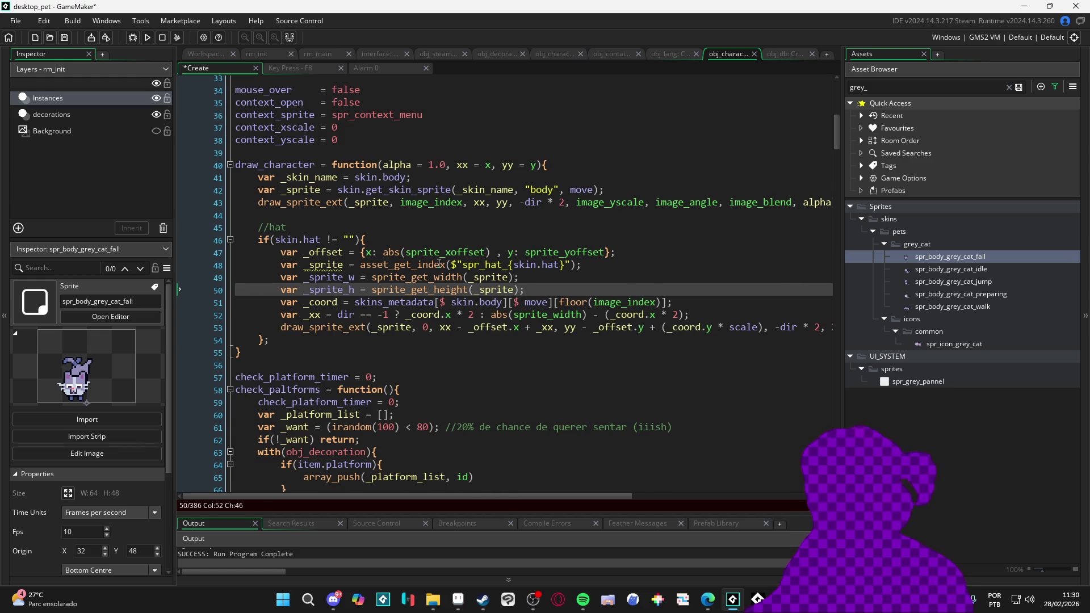
pyautogui.click(337, 279)
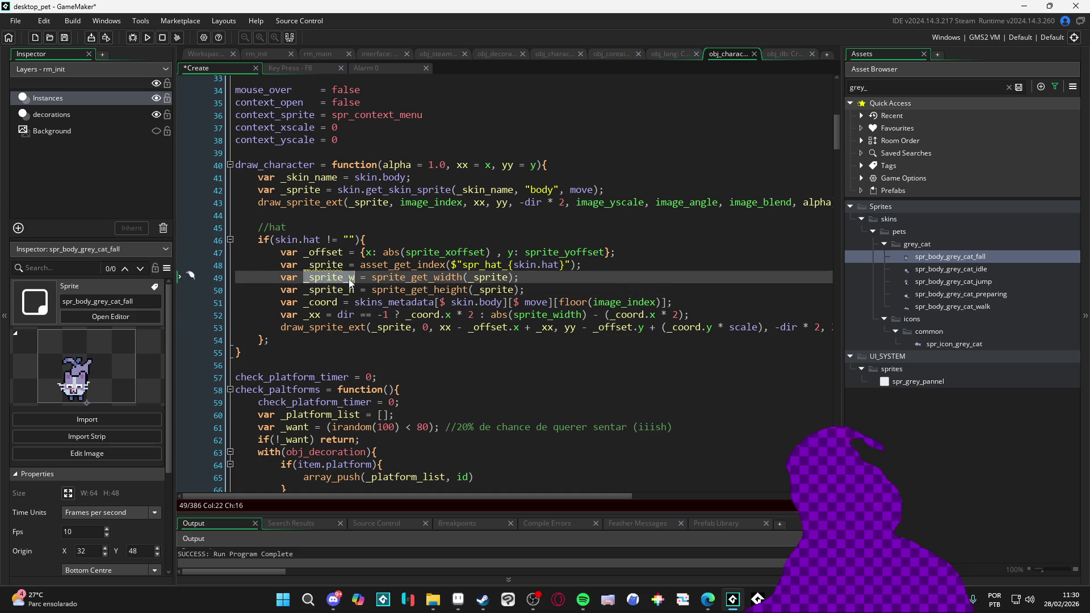
pyautogui.click(575, 313)
pyautogui.write('_sprite_w * image_')
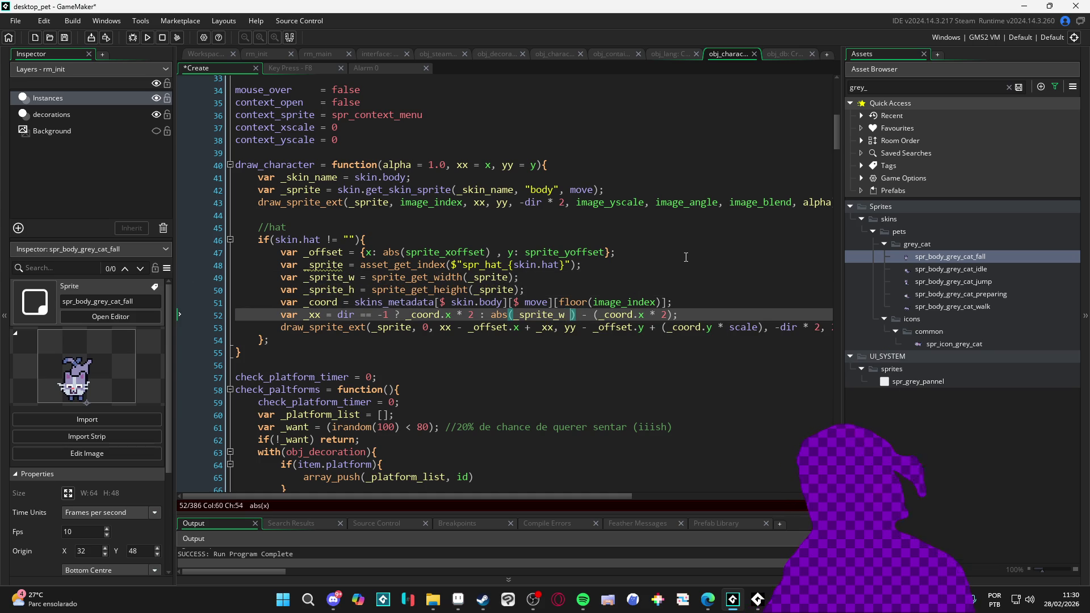
pyautogui.write('xscale')
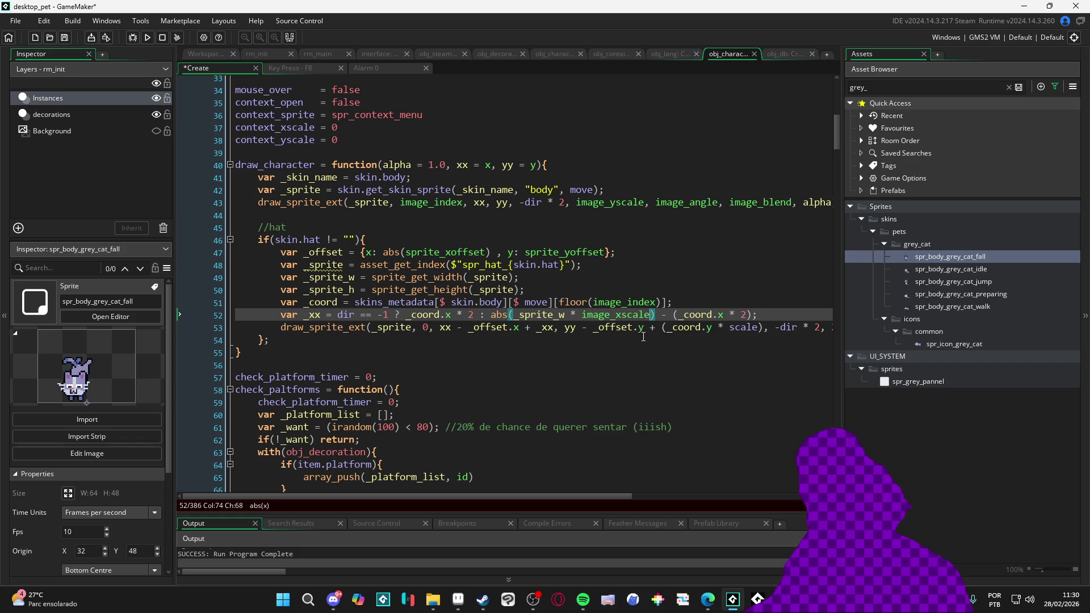
# Select the whole _offset line of the hat block
pyautogui.hscroll(6, 652, 336)
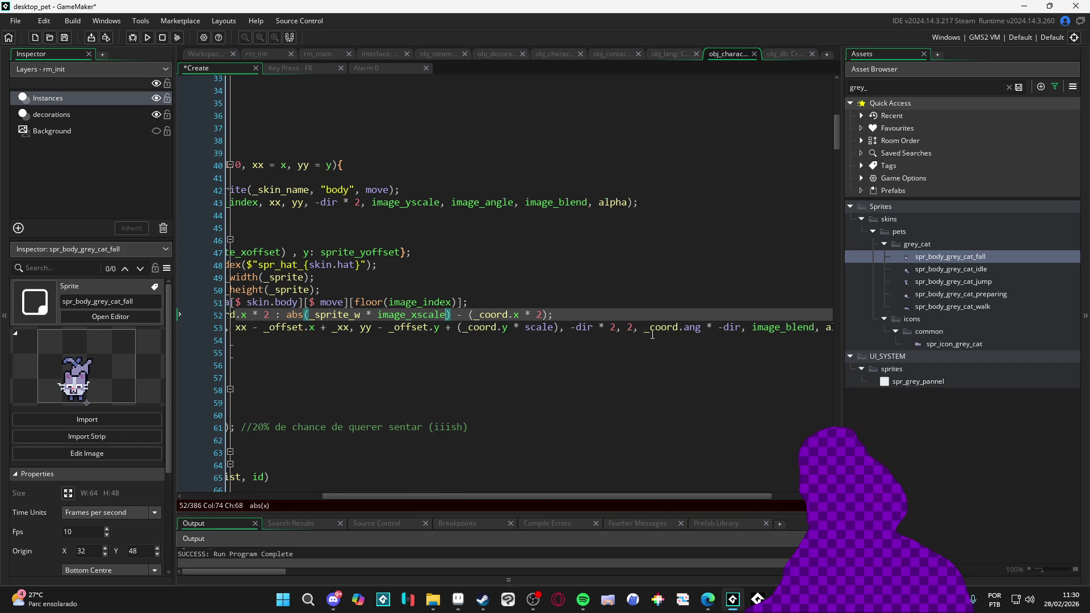
pyautogui.hscroll(-6, 652, 334)
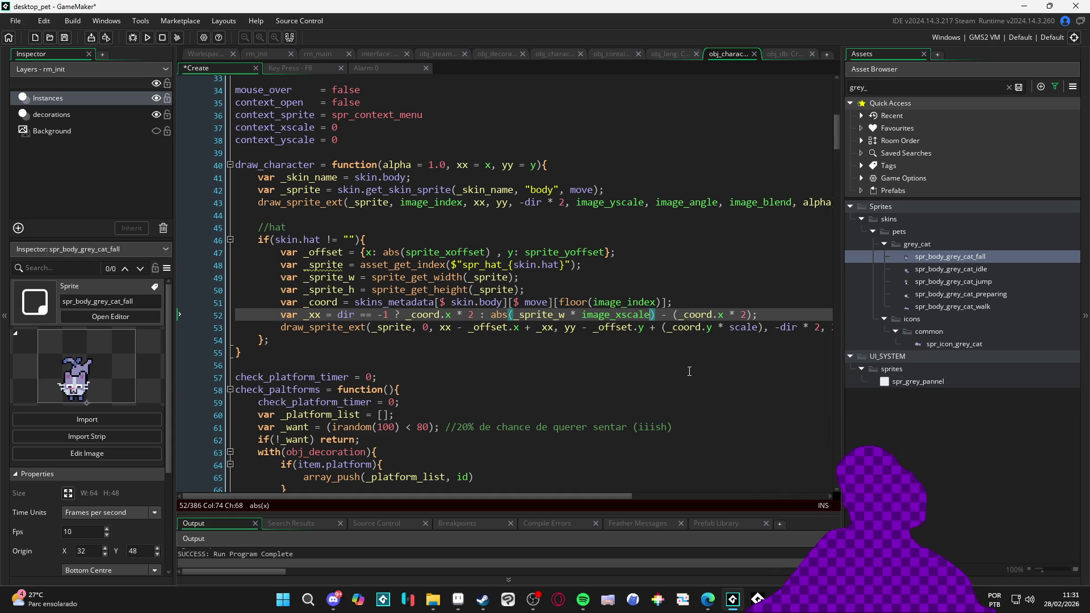
pyautogui.moveTo(457, 297)
pyautogui.moveTo(483, 272)
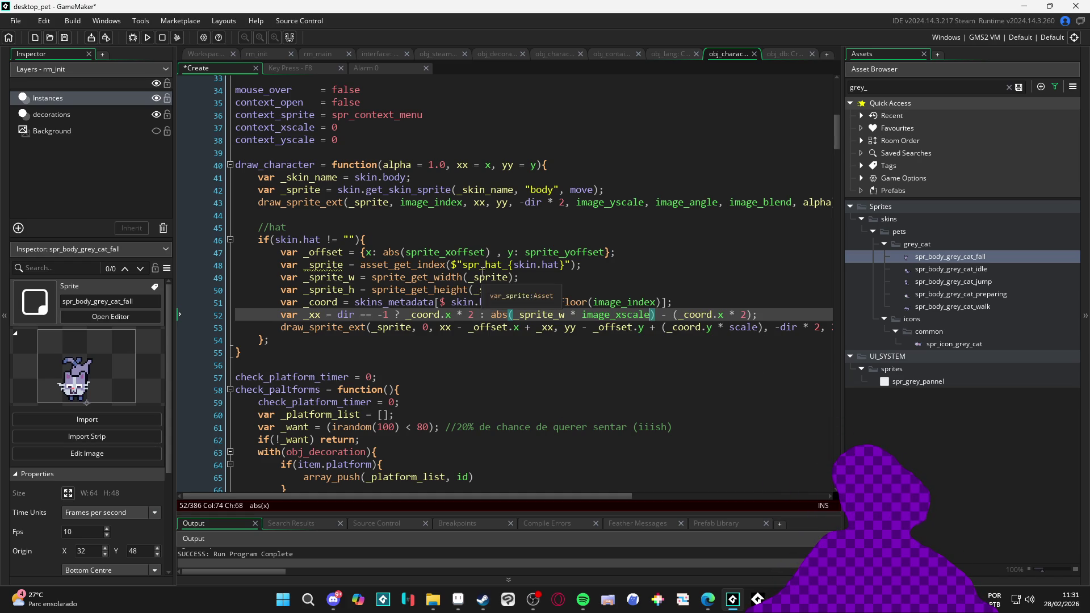
pyautogui.moveTo(633, 250); pyautogui.dragTo(245, 255)
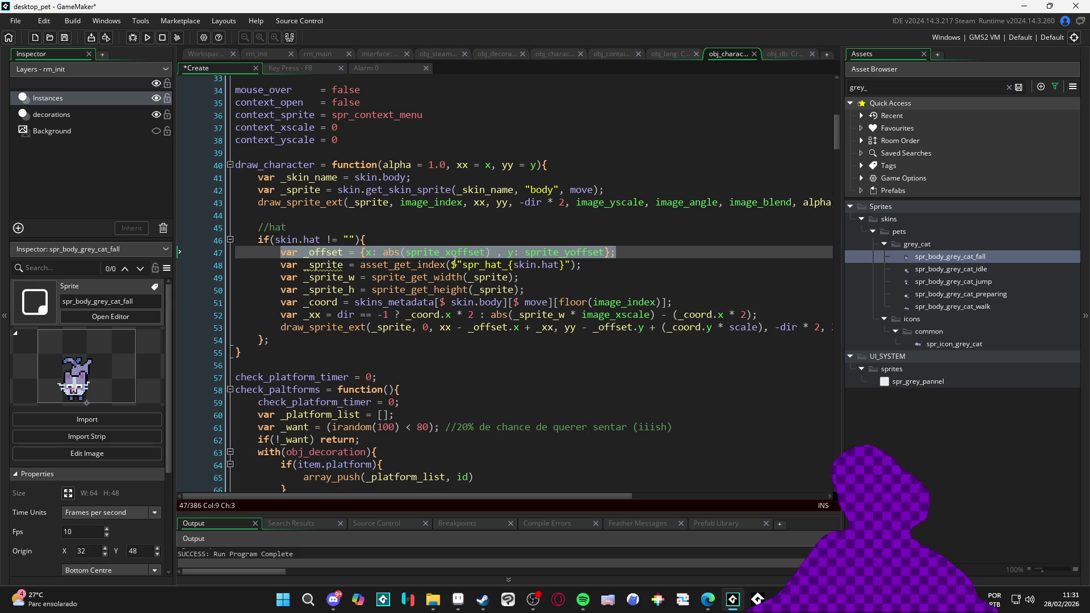
# Move the _offset line below the _sprite_w and _sprite_h variables
pyautogui.hotkey('ctrl', 'x')
pyautogui.click(531, 290)
pyautogui.press('Return')
pyautogui.hotkey('ctrl', 'v')
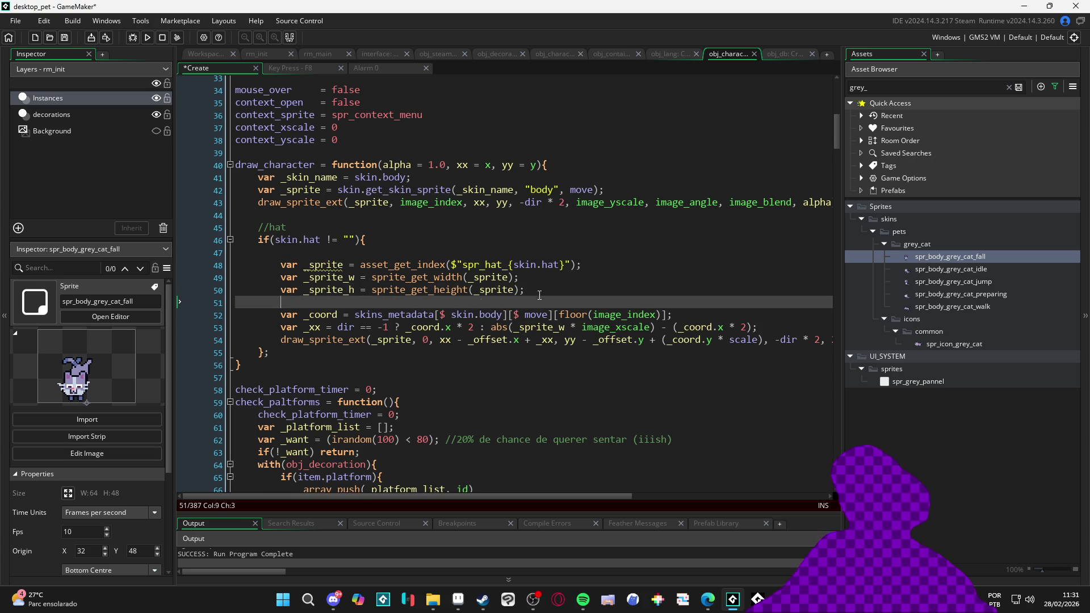
# Change the offset's x to sprite_get_xoffset(_sprite) * image_xscale
pyautogui.doubleClick(462, 303)
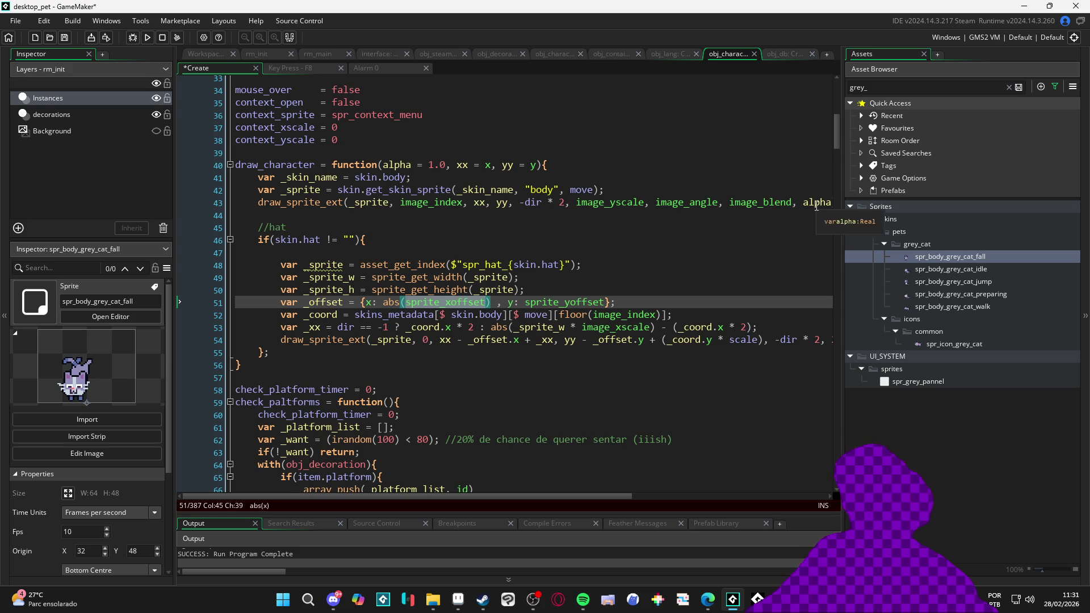
pyautogui.press('Right')
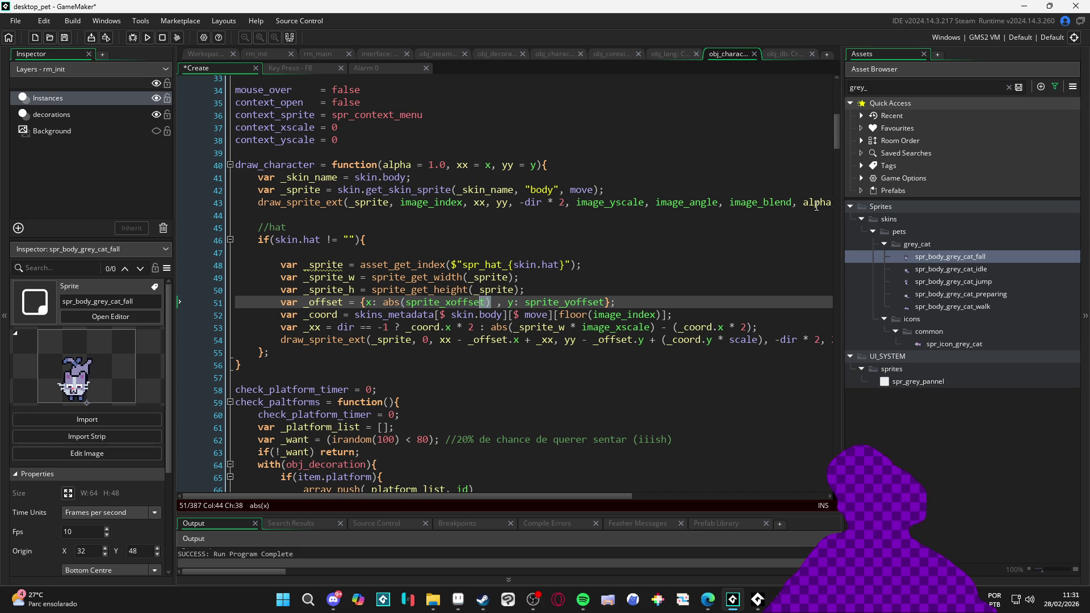
pyautogui.press('Right')
pyautogui.hotkey('shift', 'Left')
pyautogui.hotkey('shift', 'Left')
pyautogui.hotkey('shift', 'Left')
pyautogui.write('sprite_get_')
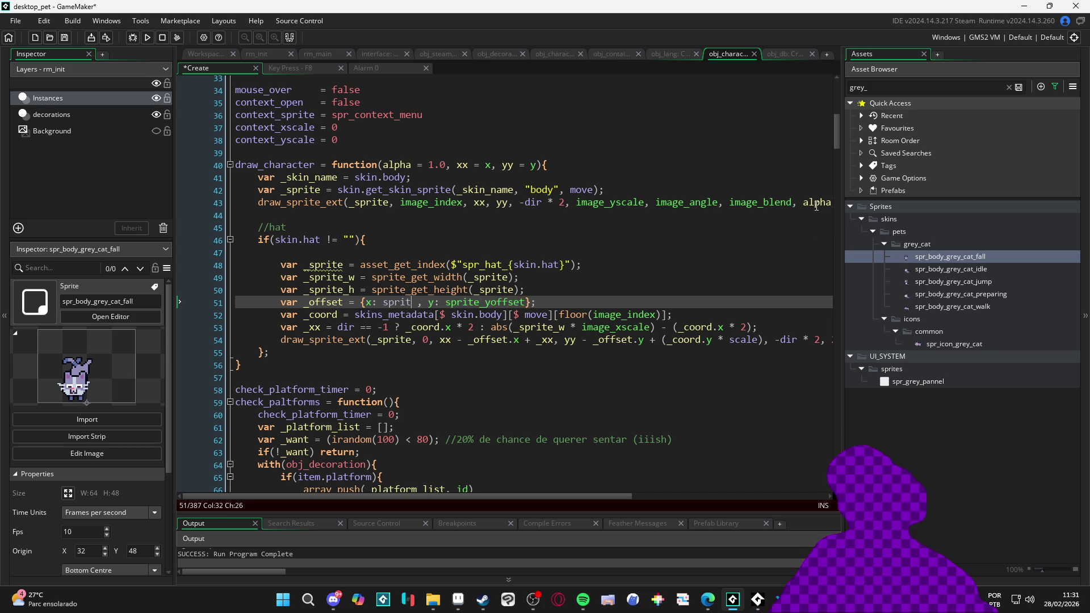
pyautogui.press('BackSpace')
pyautogui.press('BackSpace')
pyautogui.press('BackSpace')
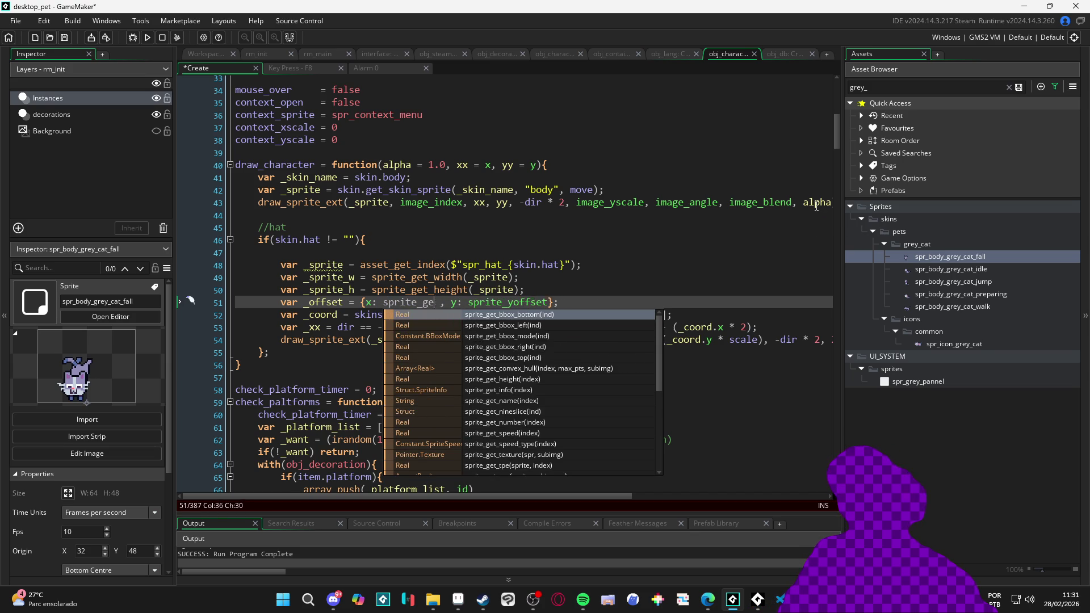
pyautogui.write('get_x')
pyautogui.press('Return')
pyautogui.write('_sprite) * ')
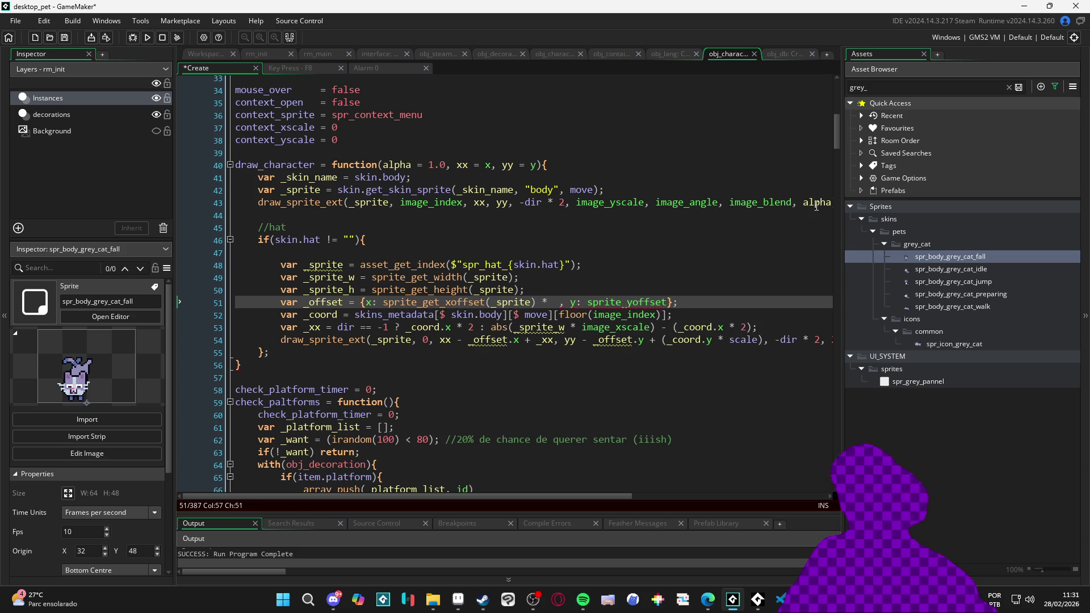
pyautogui.write('image_xscale')
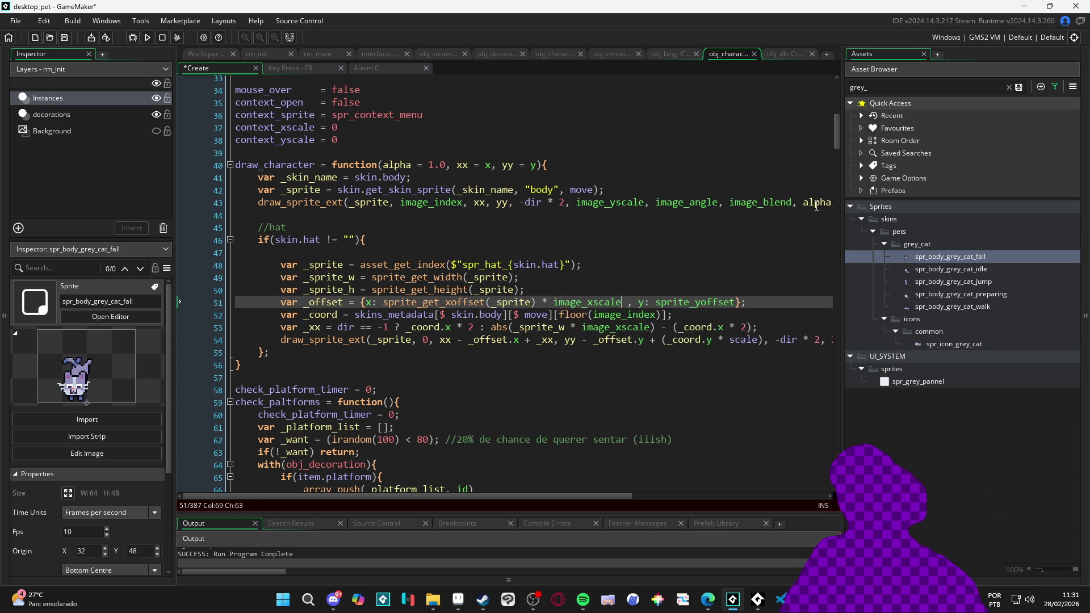
# Make the y offset sprite_get_yoffset(_sprite) * image_yscale, save, and run the pet
pyautogui.hotkey('ctrl', 'shift', 'Right')
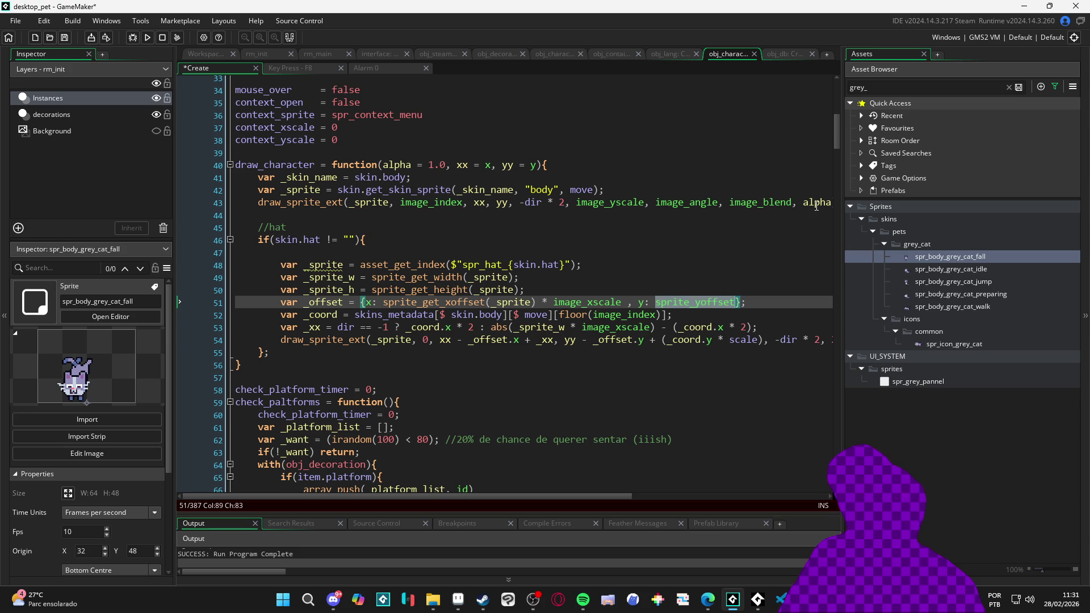
pyautogui.write('sprite_get_yoffset(')
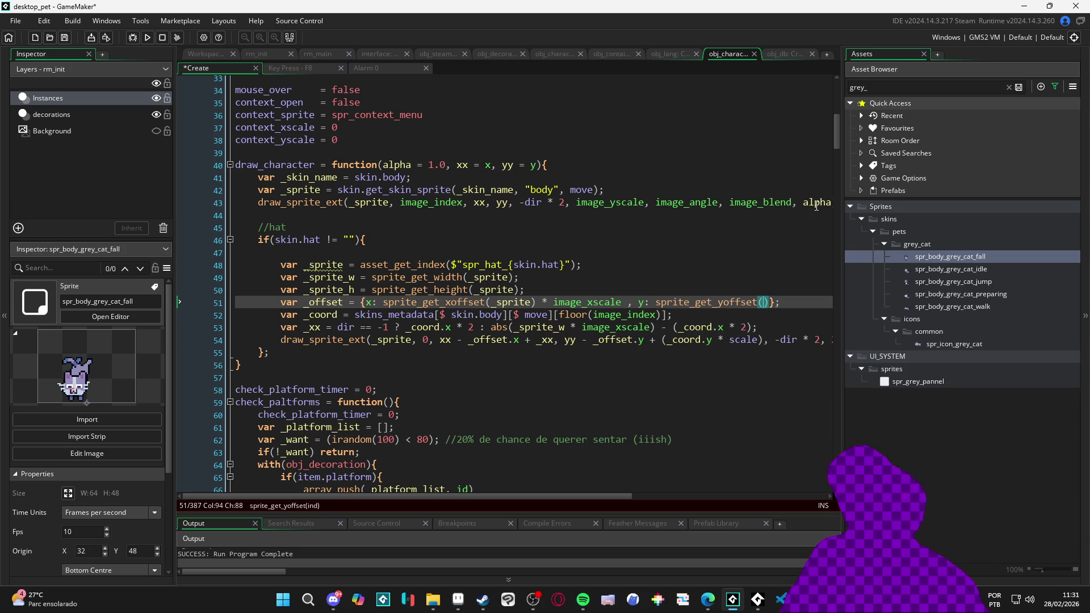
pyautogui.write('_sprite) *')
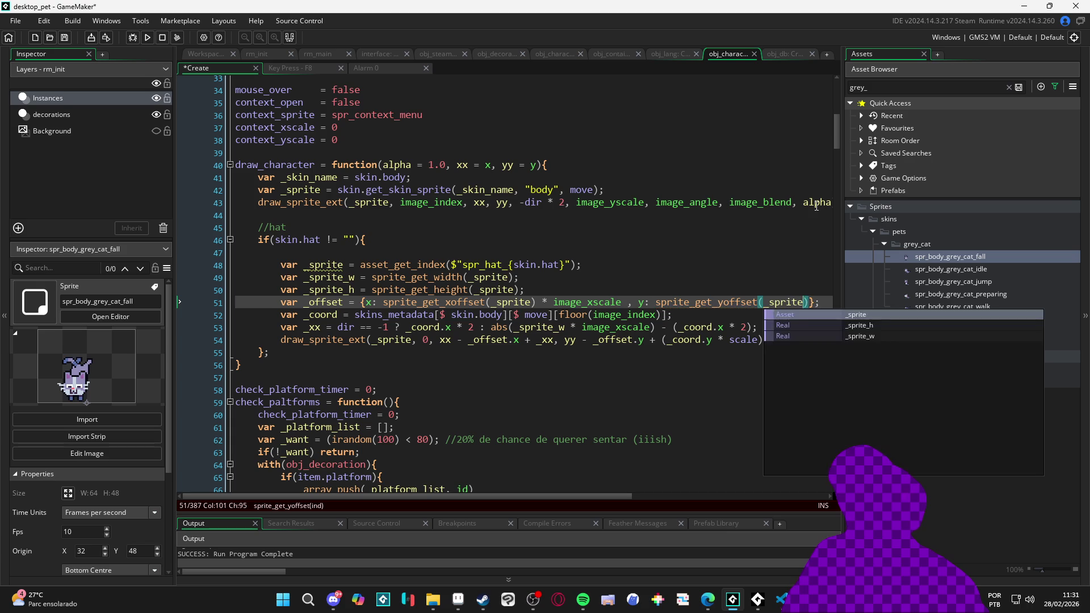
pyautogui.write(' image_x')
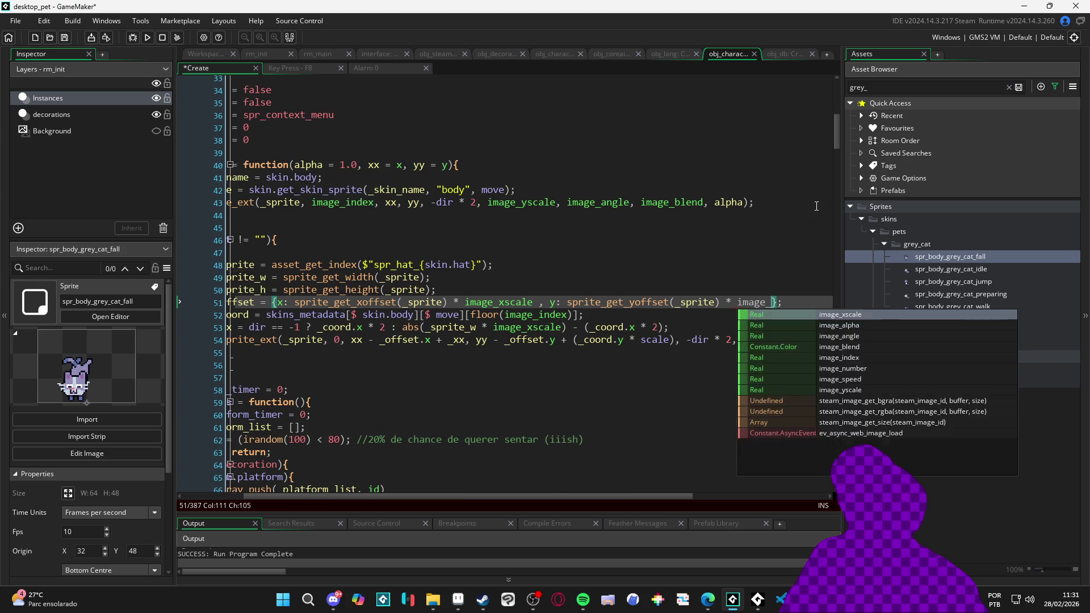
pyautogui.press('Return')
pyautogui.hotkey('ctrl', 's')
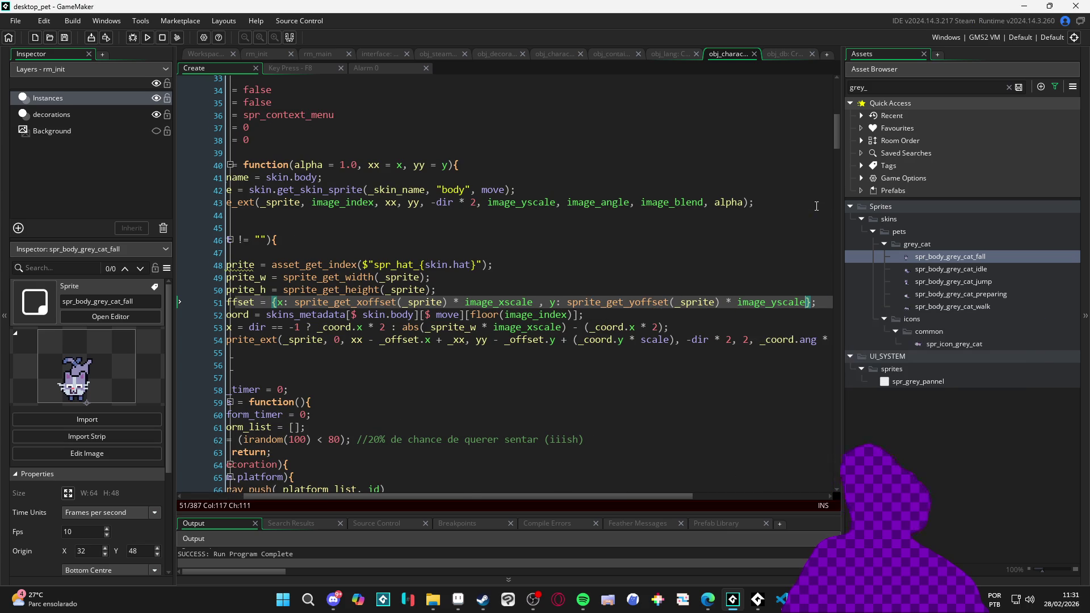
pyautogui.click(586, 332)
pyautogui.press('F5')
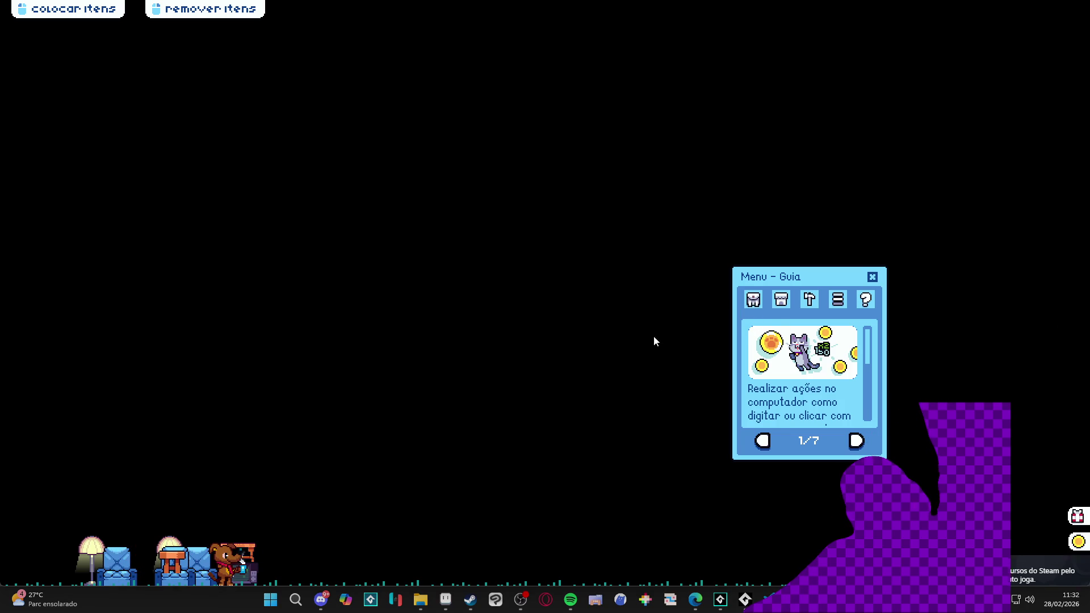
pyautogui.click(752, 303)
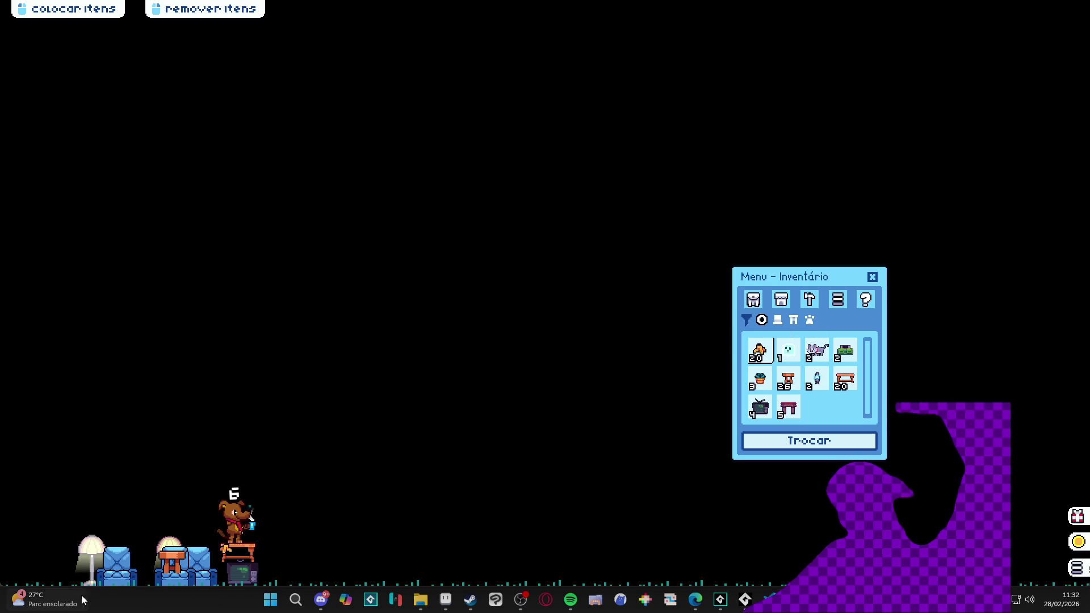
pyautogui.rightClick(744, 599)
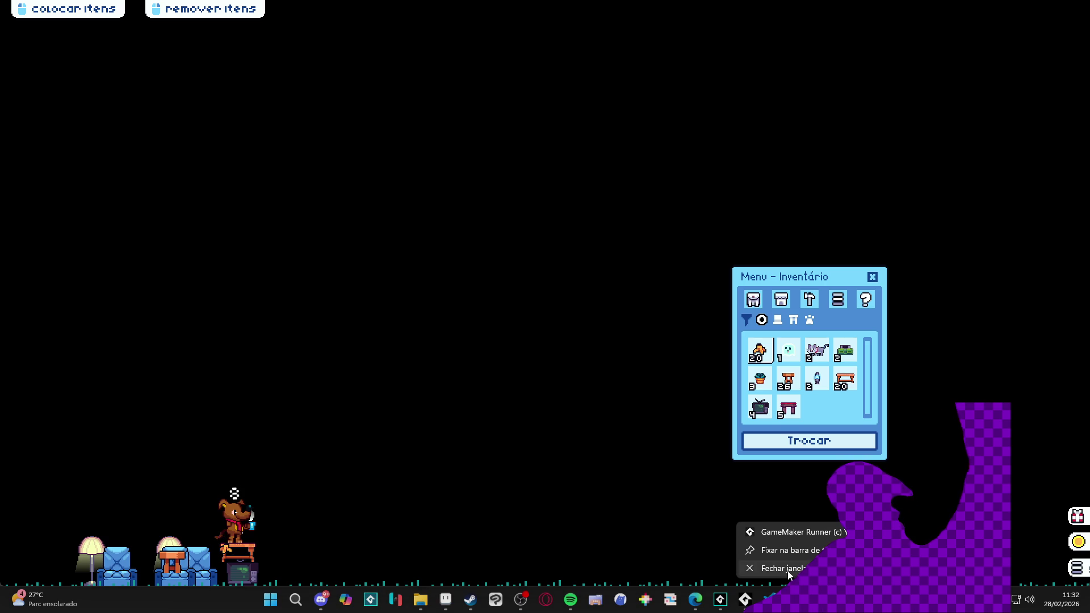
pyautogui.click(781, 570)
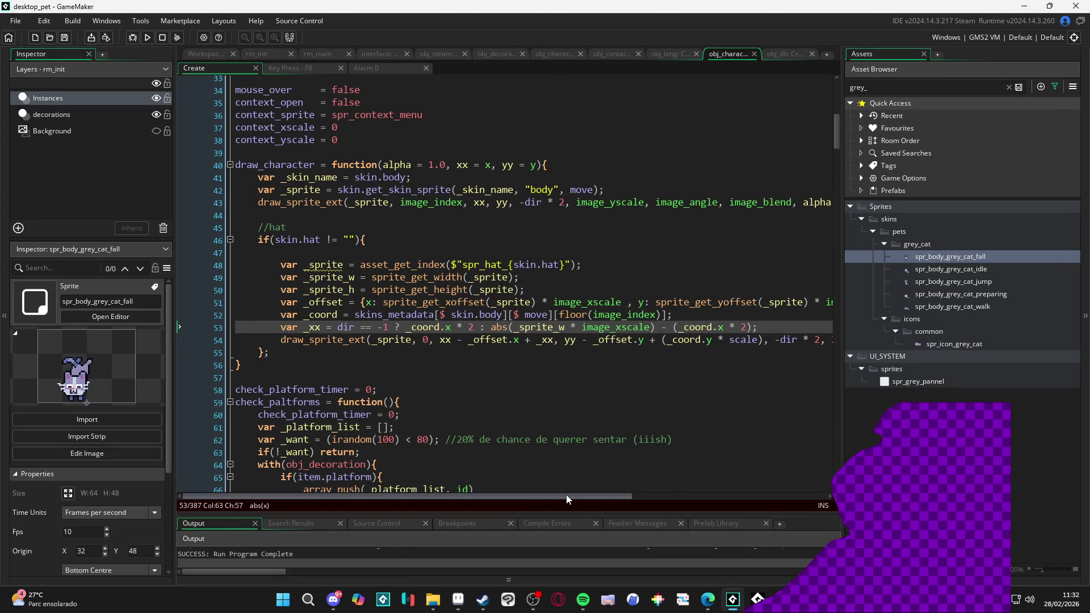
pyautogui.moveTo(567, 495)
pyautogui.mouseDown()
pyautogui.moveTo(625, 499)
pyautogui.moveTo(578, 507)
pyautogui.mouseUp()
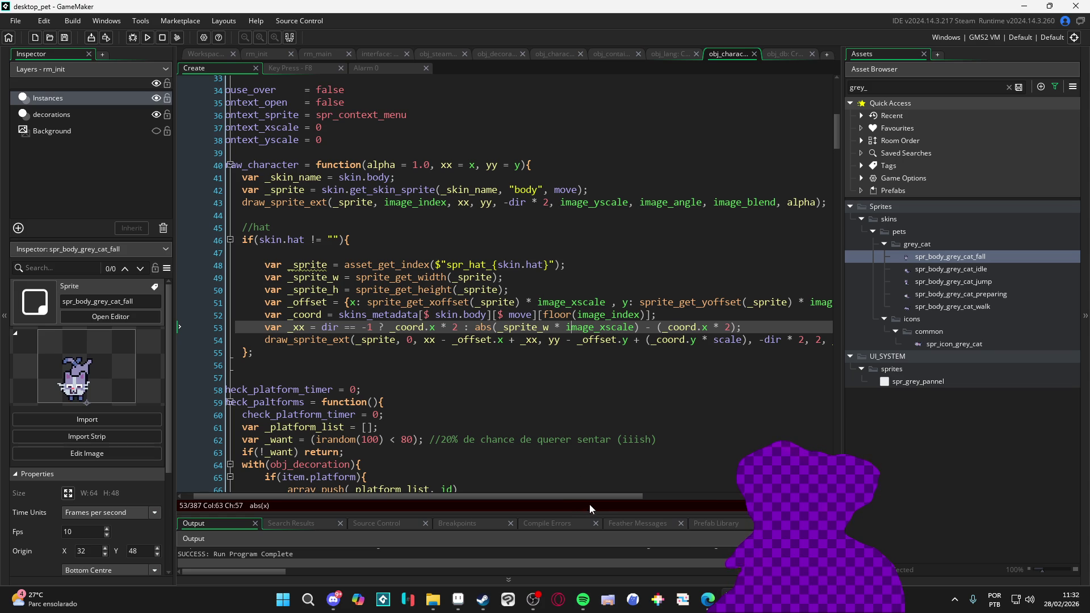
pyautogui.moveTo(601, 499); pyautogui.dragTo(646, 506)
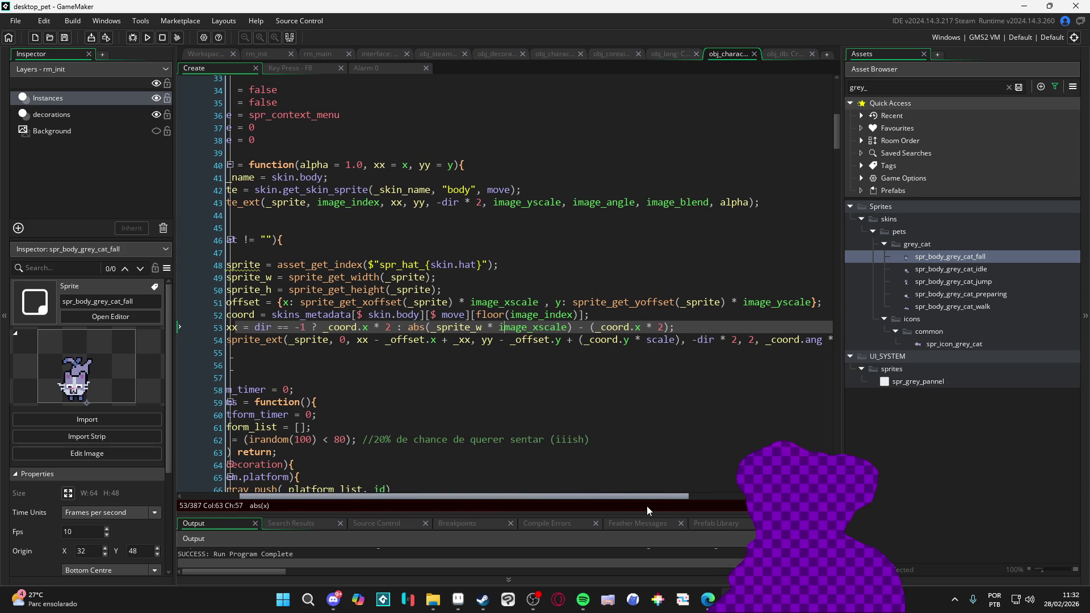
pyautogui.moveTo(646, 506)
pyautogui.mouseDown()
pyautogui.moveTo(559, 505)
pyautogui.moveTo(687, 503)
pyautogui.moveTo(621, 508)
pyautogui.mouseUp()
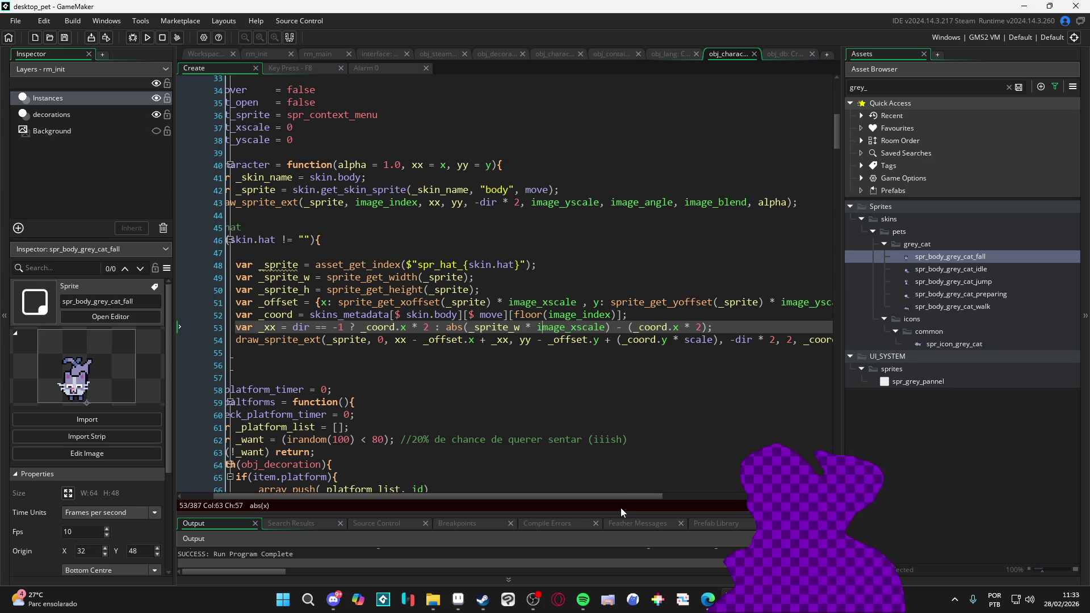
pyautogui.click(494, 203)
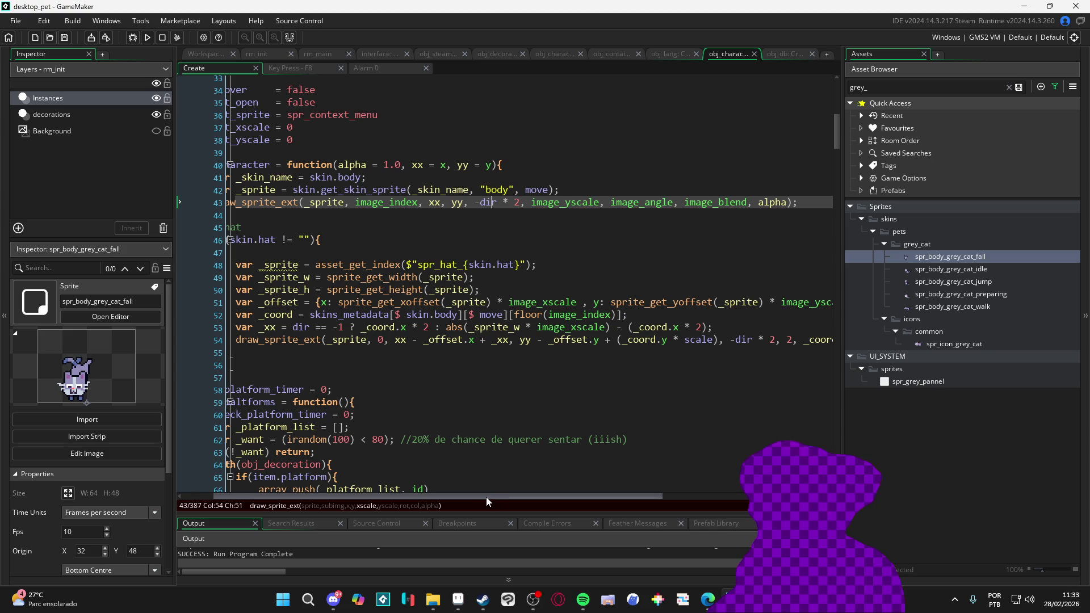
pyautogui.moveTo(486, 496); pyautogui.dragTo(436, 500)
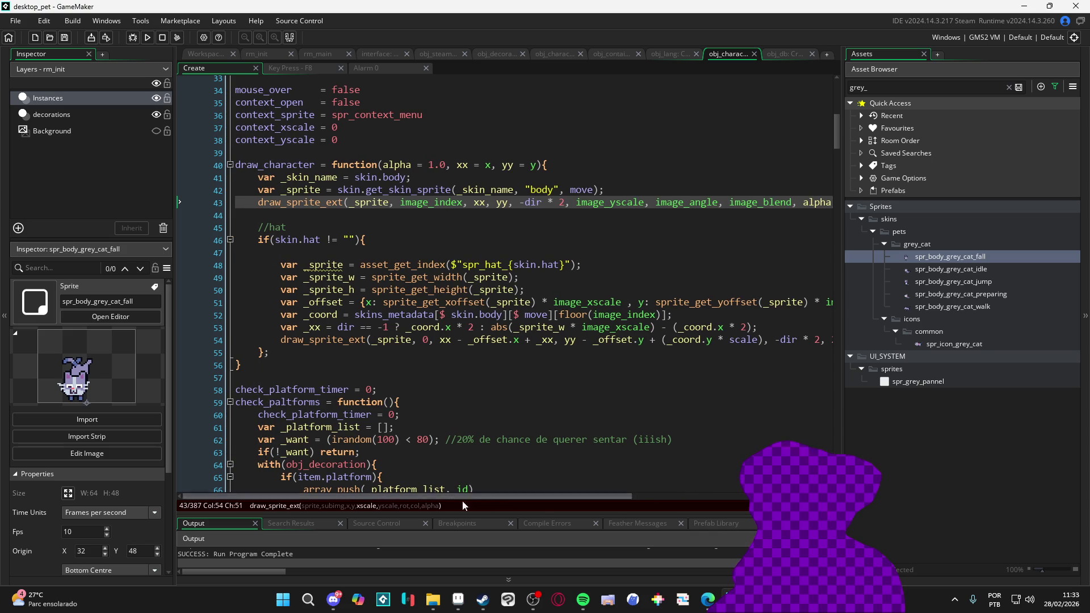
pyautogui.moveTo(549, 499); pyautogui.dragTo(625, 505)
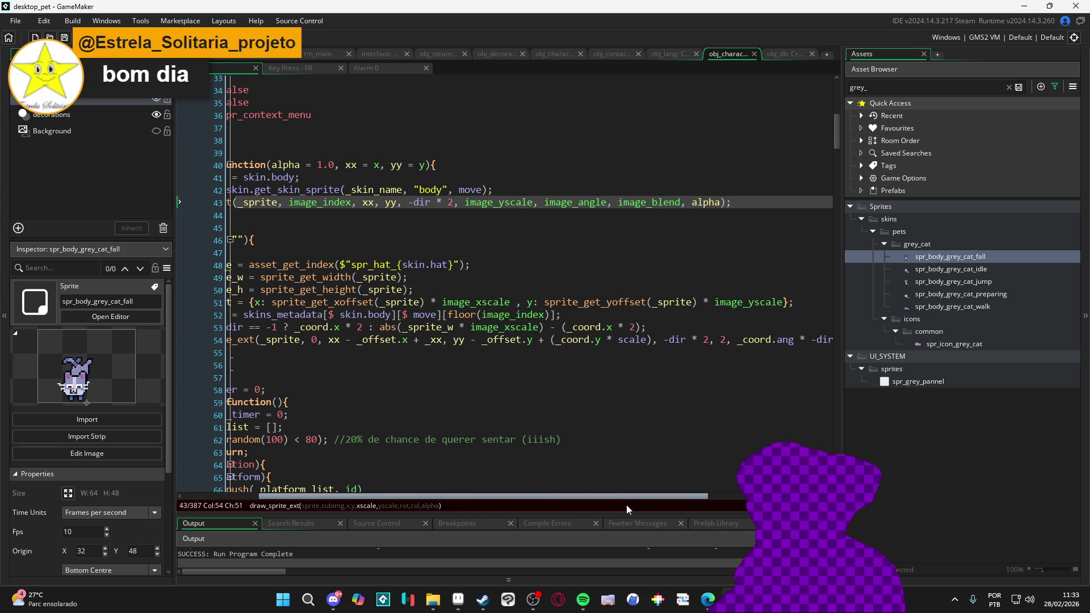
pyautogui.moveTo(626, 505); pyautogui.dragTo(626, 505)
pyautogui.moveTo(782, 301); pyautogui.dragTo(543, 302)
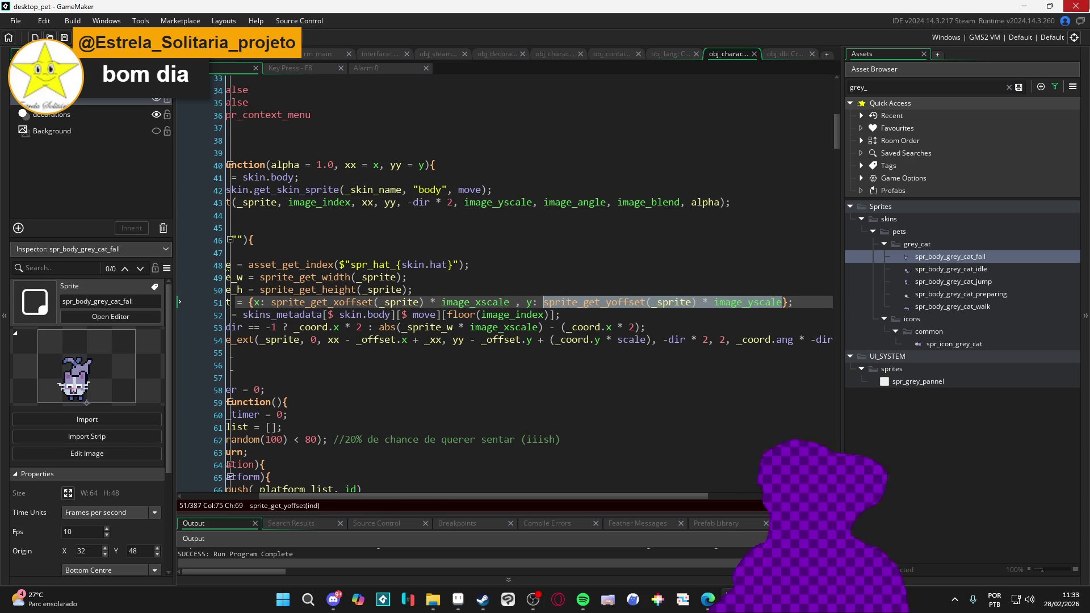
pyautogui.write('yof')
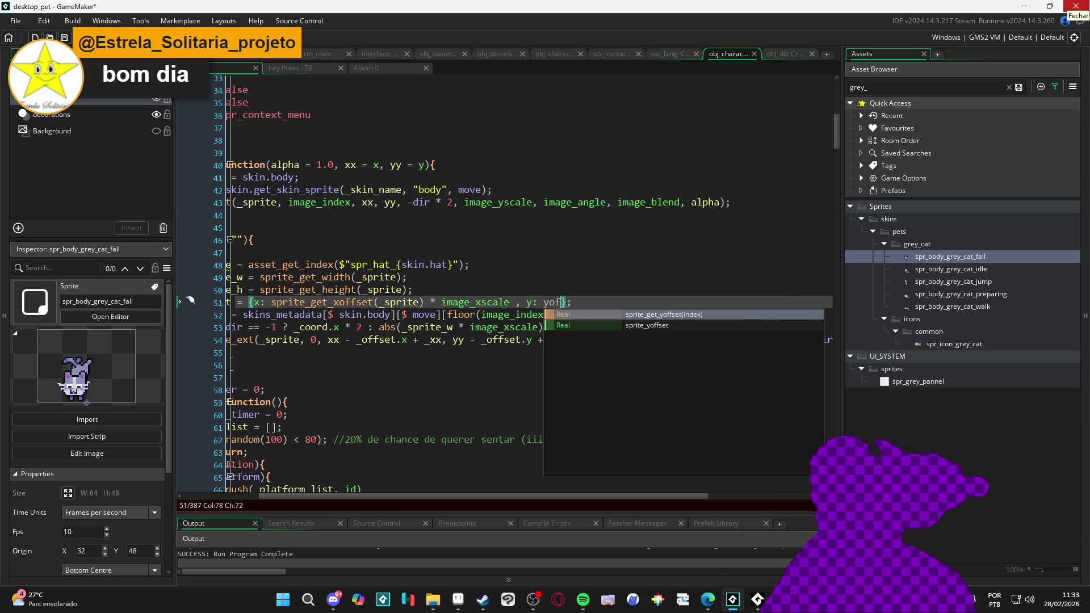
# Set the hat's y offset to sprite_yoffset, save, and launch a test run
pyautogui.press('Down')
pyautogui.press('Return')
pyautogui.press('F5')
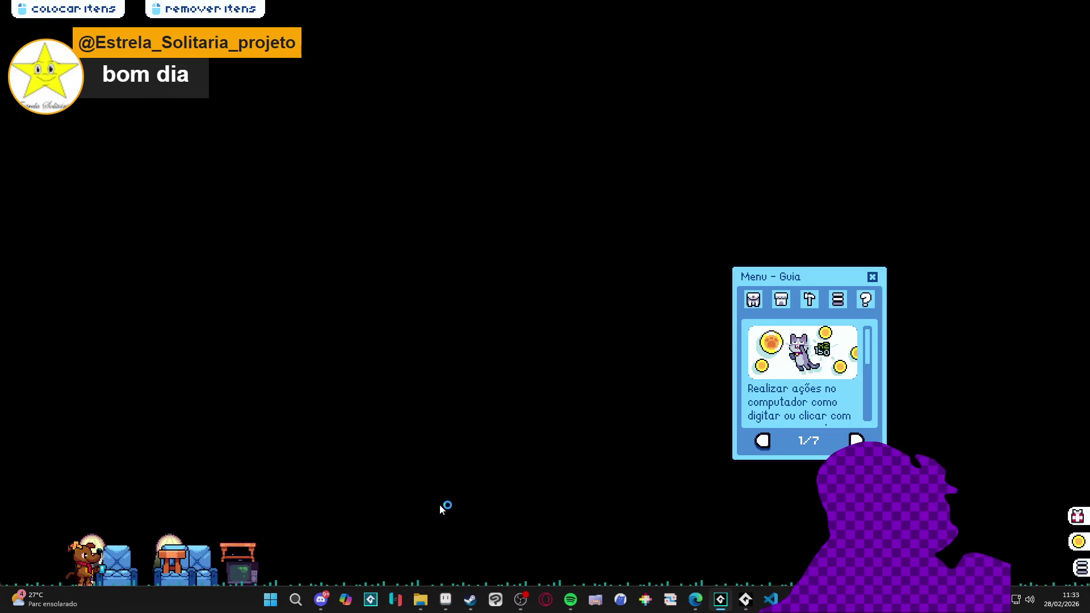
# In the running pet, open Inventário, drop a potted plant, then close the game
pyautogui.click(754, 299)
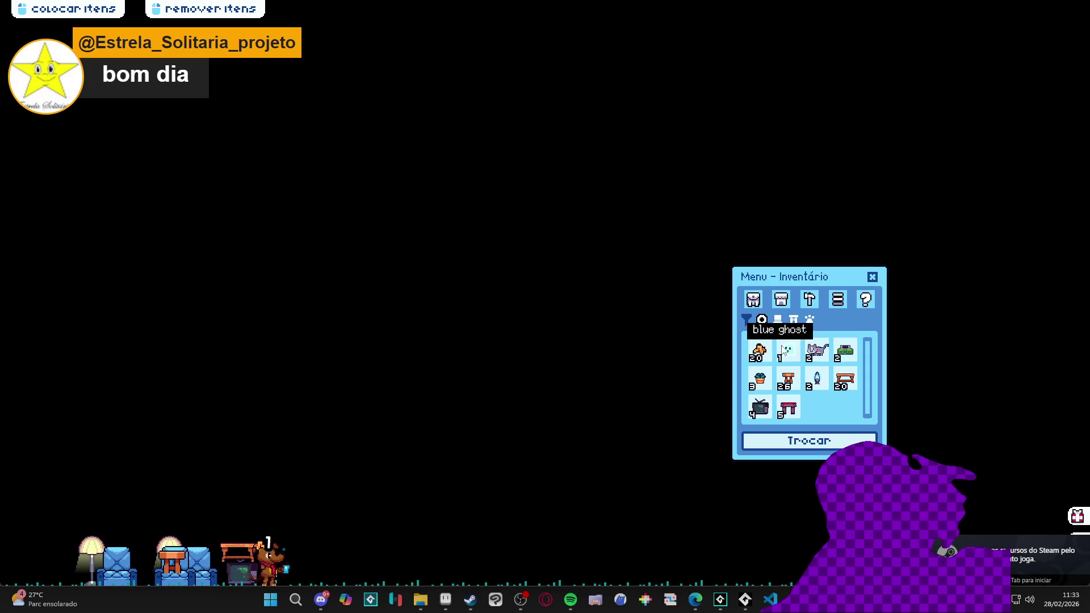
pyautogui.moveTo(759, 379)
pyautogui.mouseDown()
pyautogui.moveTo(271, 475)
pyautogui.moveTo(291, 469)
pyautogui.mouseUp()
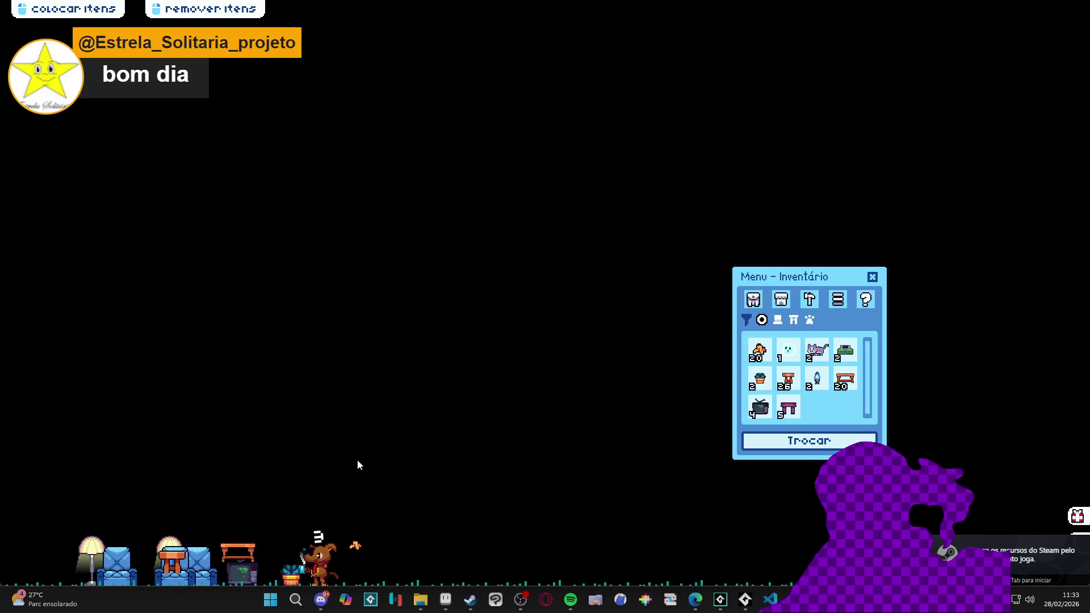
pyautogui.rightClick(737, 521)
pyautogui.click(783, 567)
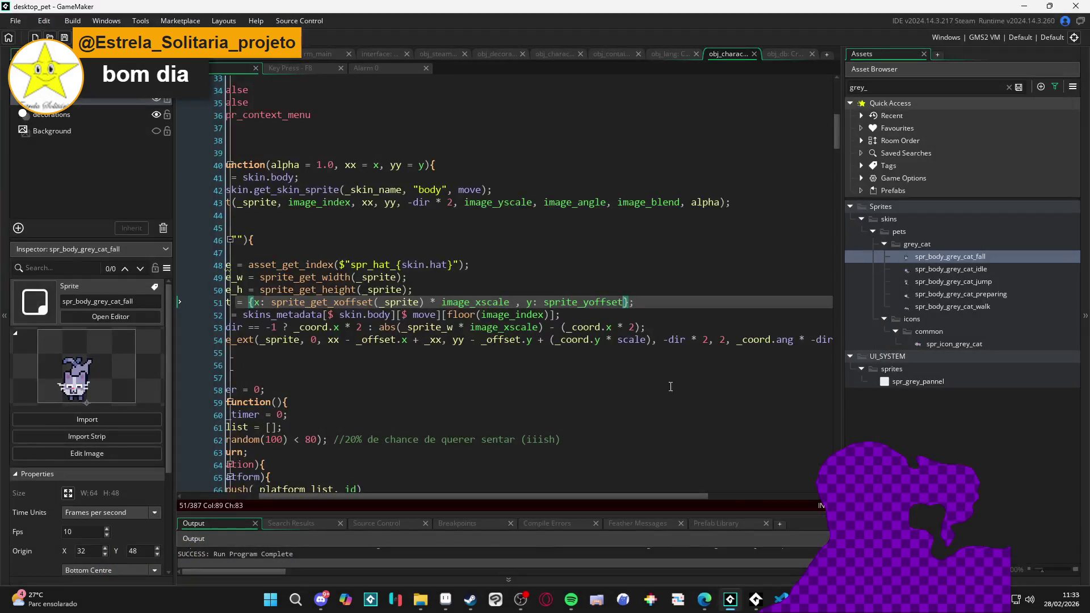
pyautogui.moveTo(418, 499); pyautogui.dragTo(291, 509)
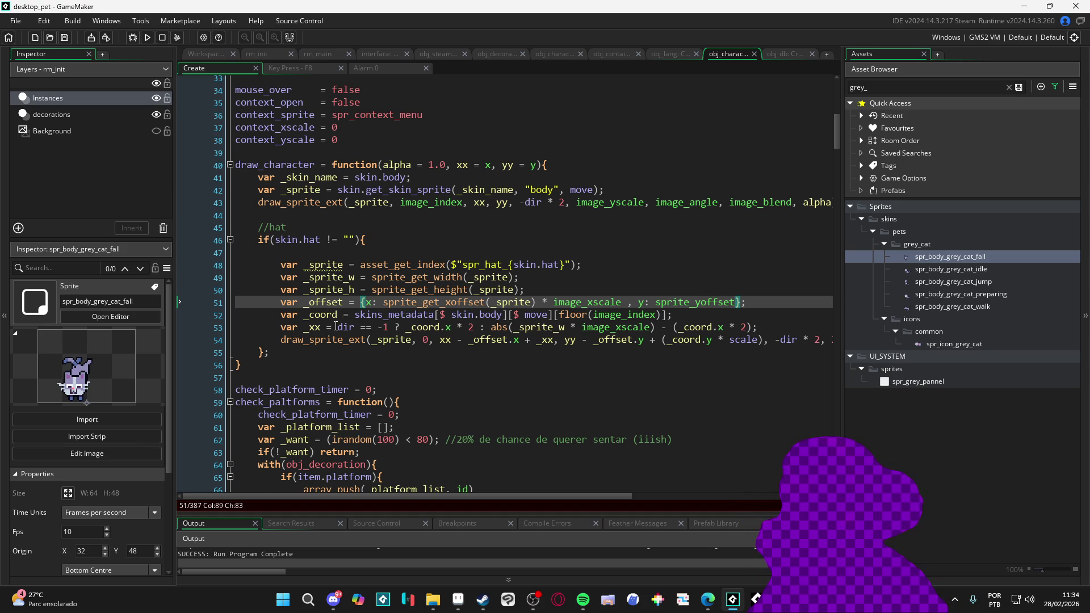
pyautogui.press('BackSpace')
pyautogui.press('BackSpace')
pyautogui.press('BackSpace')
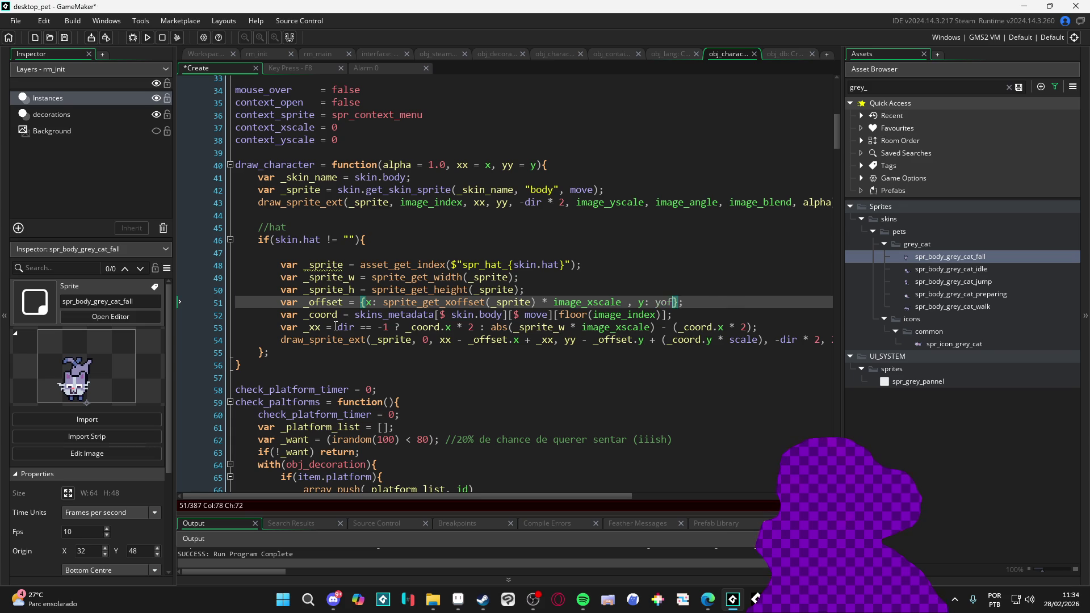
# Undo back to the earlier hat code using abs(sprite_xoffset) and abs(sprite_width), then select the _offset line
pyautogui.write('get_y')
pyautogui.hotkey('ctrl', 'z')
pyautogui.hotkey('ctrl', 'z')
pyautogui.hotkey('ctrl', 'z')
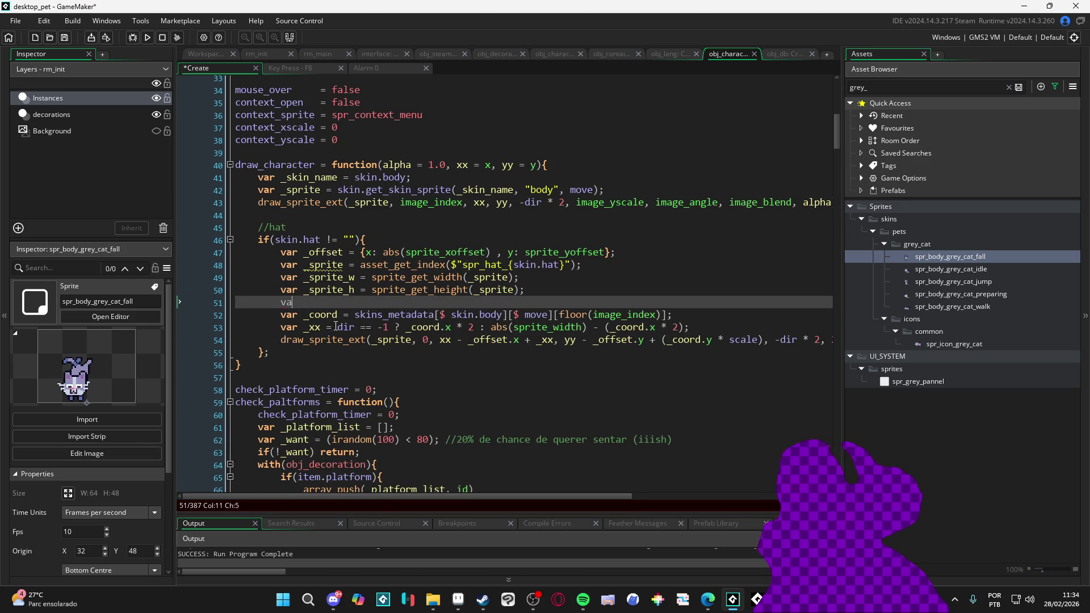
pyautogui.hotkey('ctrl', 'z')
pyautogui.hotkey('ctrl', 'z')
pyautogui.hotkey('ctrl', 'z')
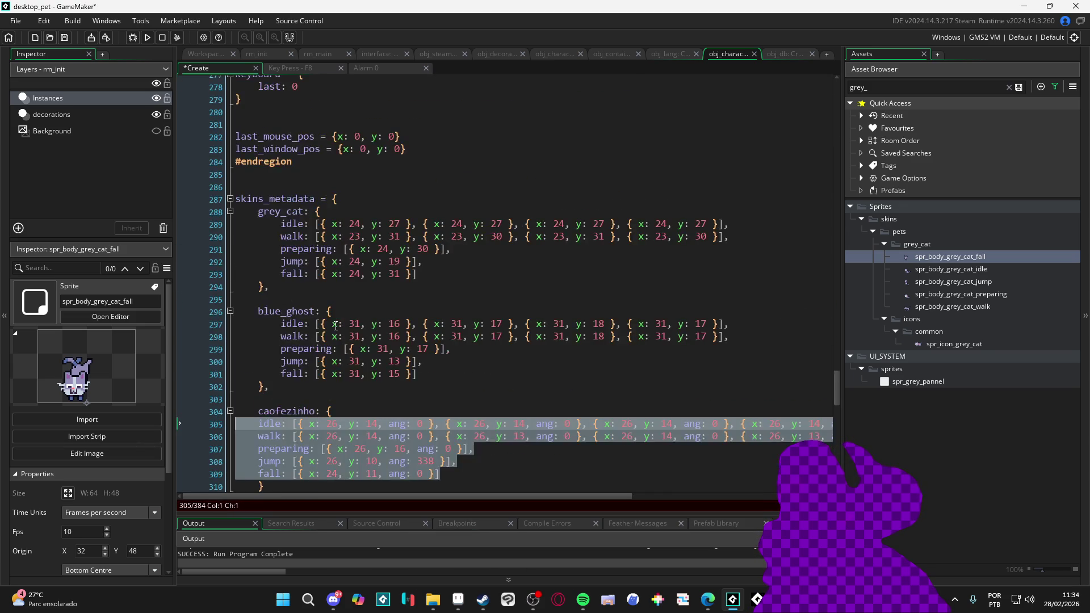
pyautogui.hotkey('ctrl', 'z')
pyautogui.hotkey('ctrl', 'z')
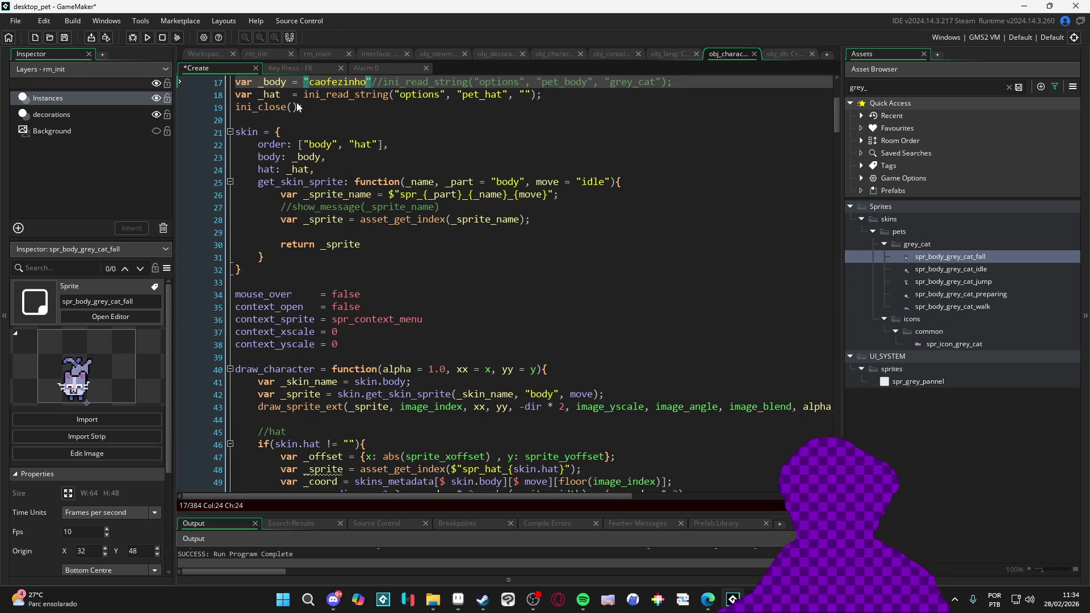
pyautogui.scroll(-5, 435, 282)
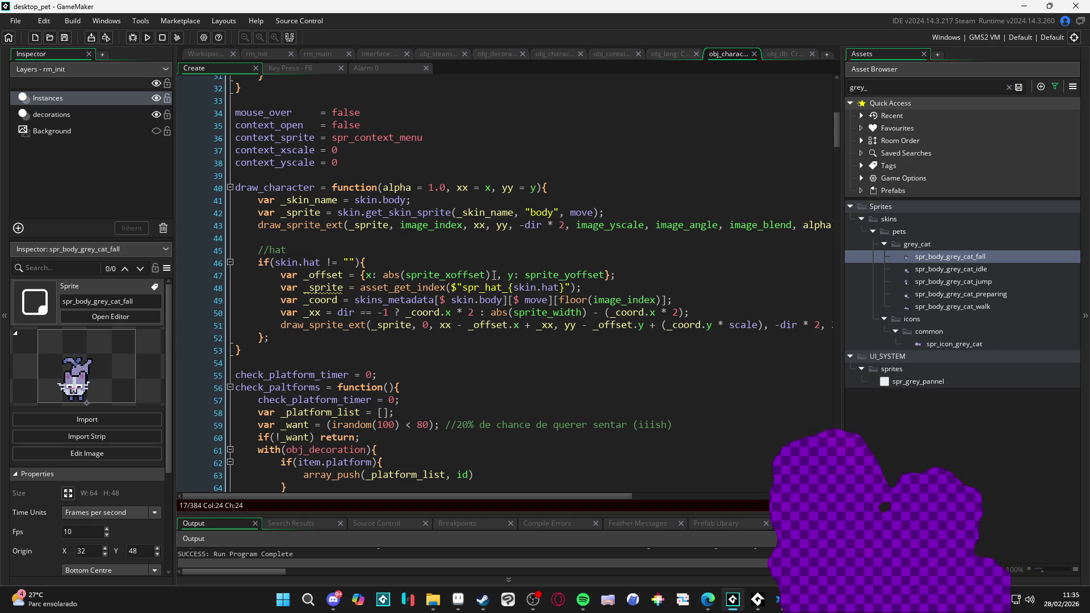
pyautogui.click(492, 274)
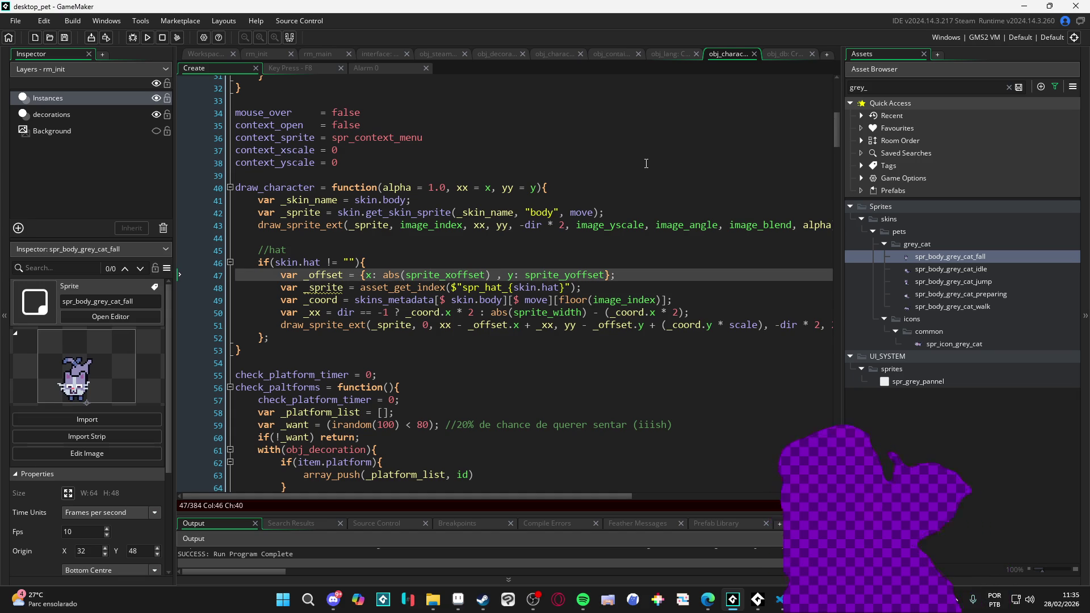
pyautogui.moveTo(639, 277); pyautogui.dragTo(280, 276)
# Move the _offset line to a new line above the _coord line
pyautogui.press('BackSpace')
pyautogui.click(282, 294)
pyautogui.press('Return')
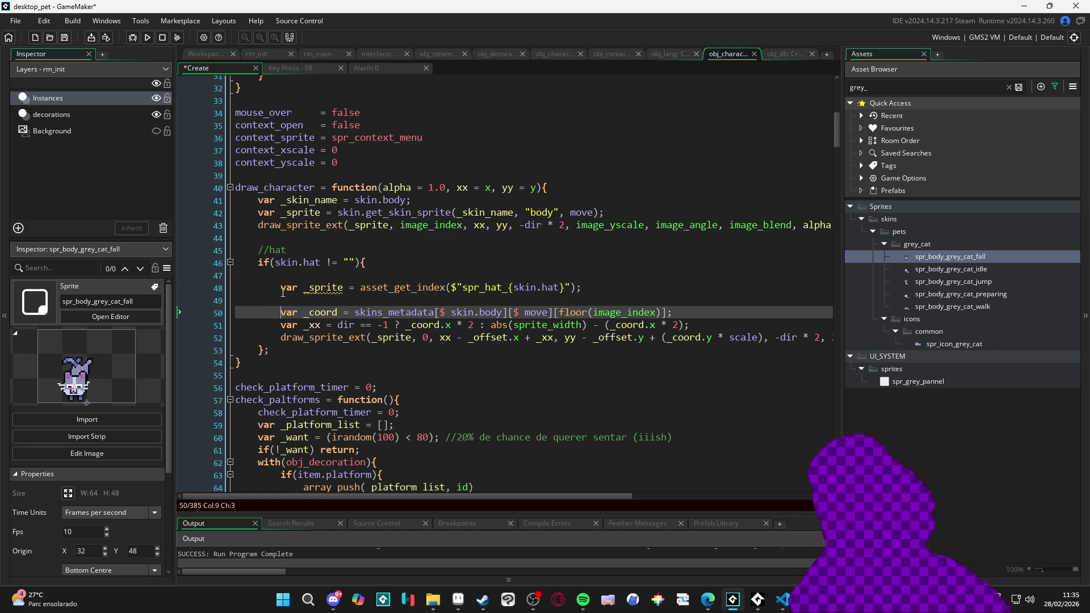
pyautogui.write('var _offset = {x: abs(sprite_xoffset) , y: sprite_yoffset};')
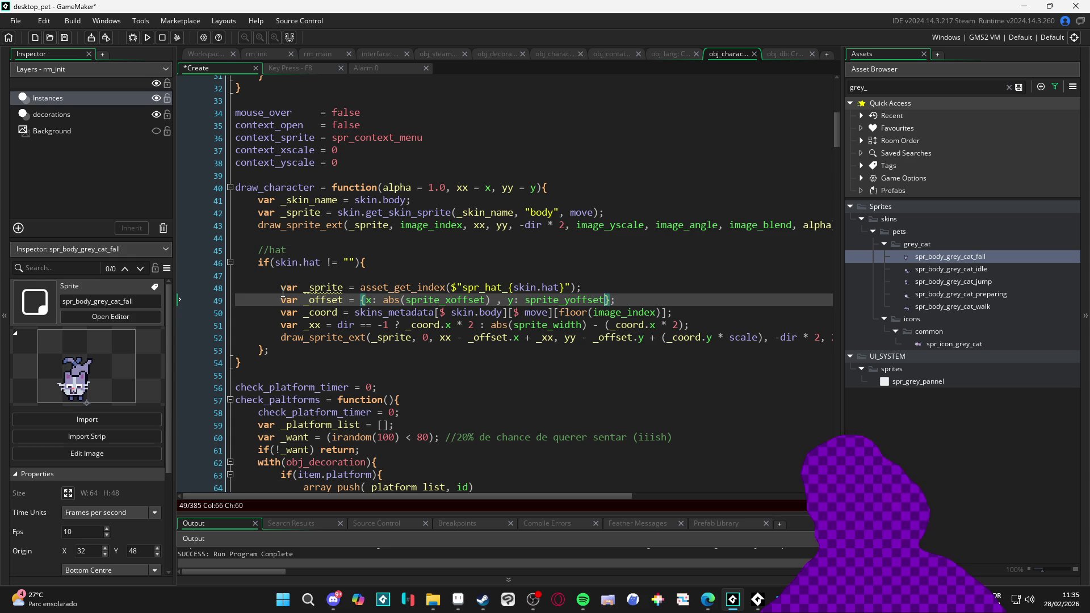
# Make the x offset abs(sprite_xoffset) - sprite_get_xoffset(_sprite)
pyautogui.write('+ sprite')
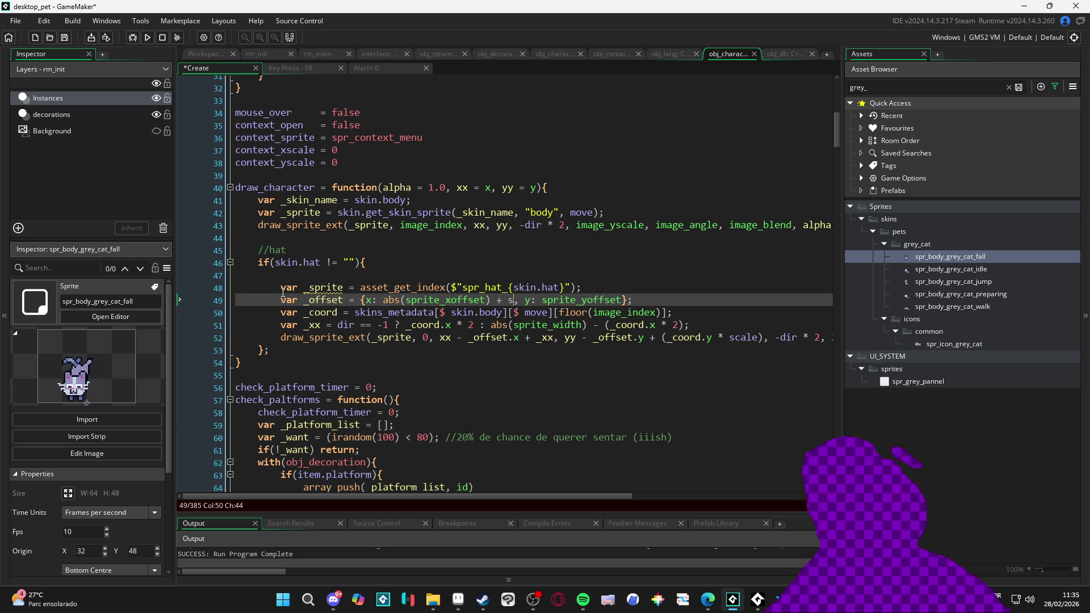
pyautogui.press('BackSpace')
pyautogui.press('BackSpace')
pyautogui.press('BackSpace')
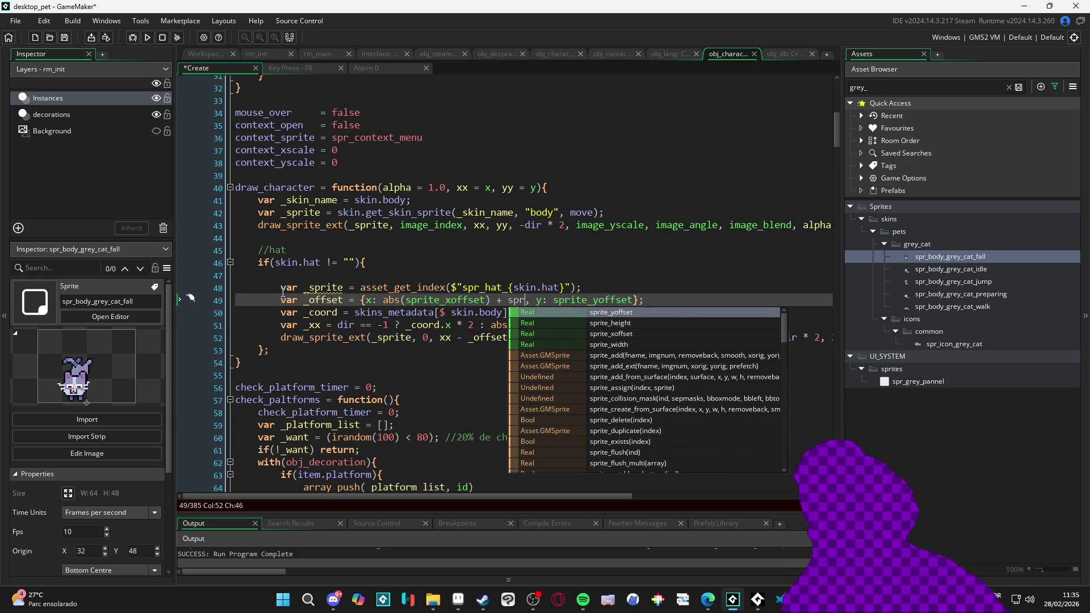
pyautogui.press('BackSpace')
pyautogui.press('BackSpace')
pyautogui.press('BackSpace')
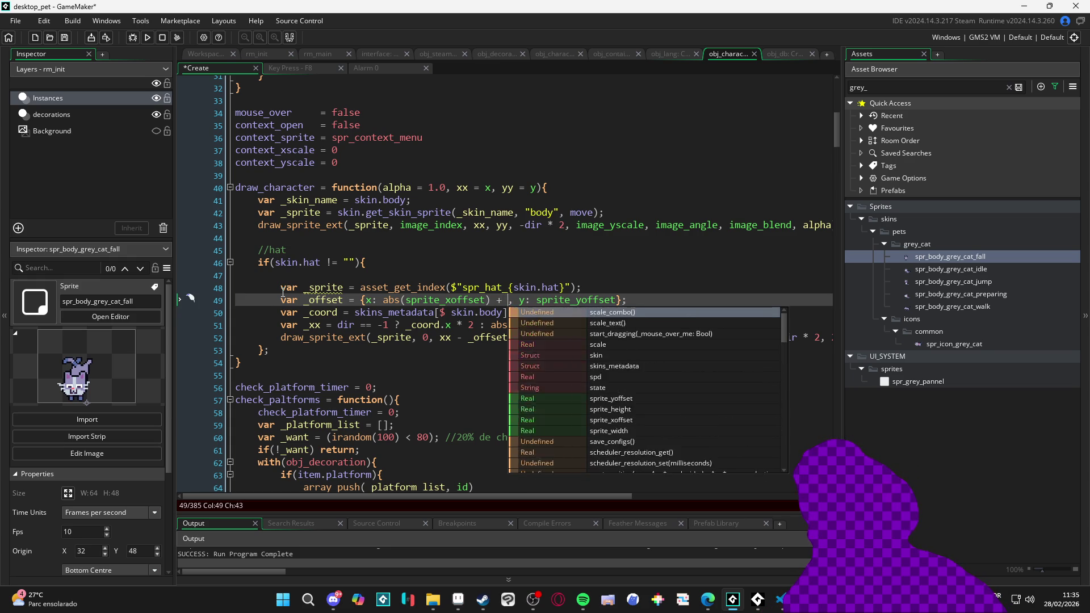
pyautogui.write('- ps')
pyautogui.press('BackSpace')
pyautogui.press('BackSpace')
pyautogui.write('sprite_get_x')
pyautogui.press('Return')
pyautogui.write('_sprite')
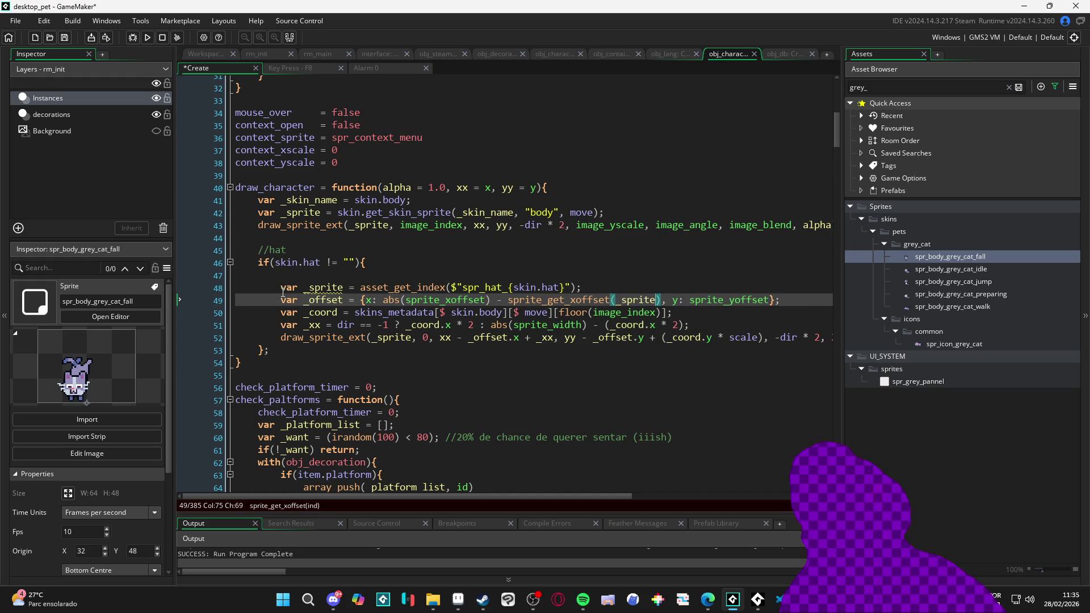
# Run the pet, check the hat on the inventory page, and return to the code
pyautogui.press('F5')
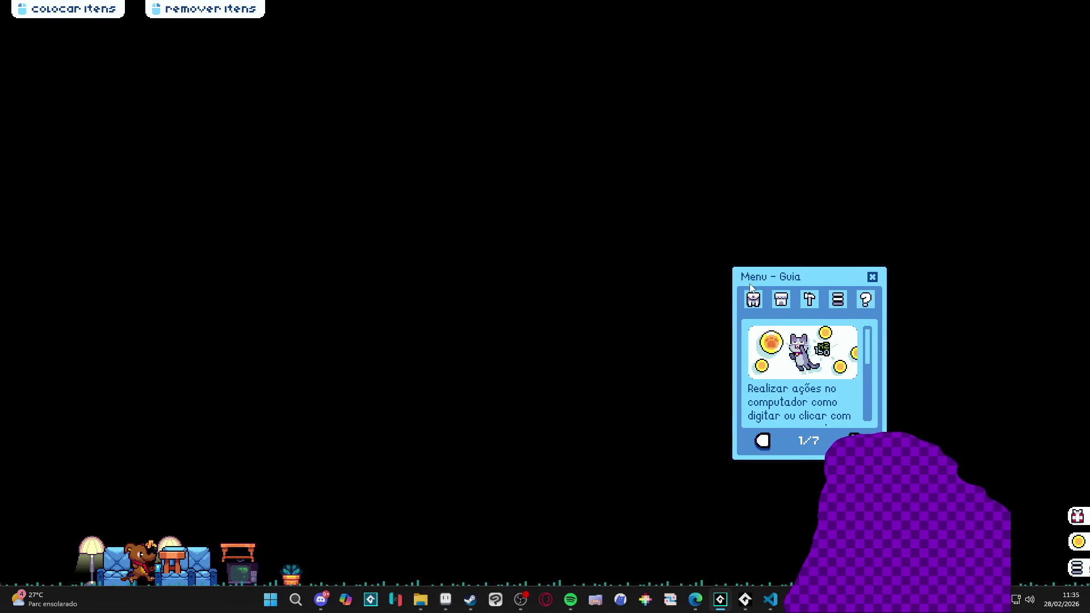
pyautogui.click(755, 301)
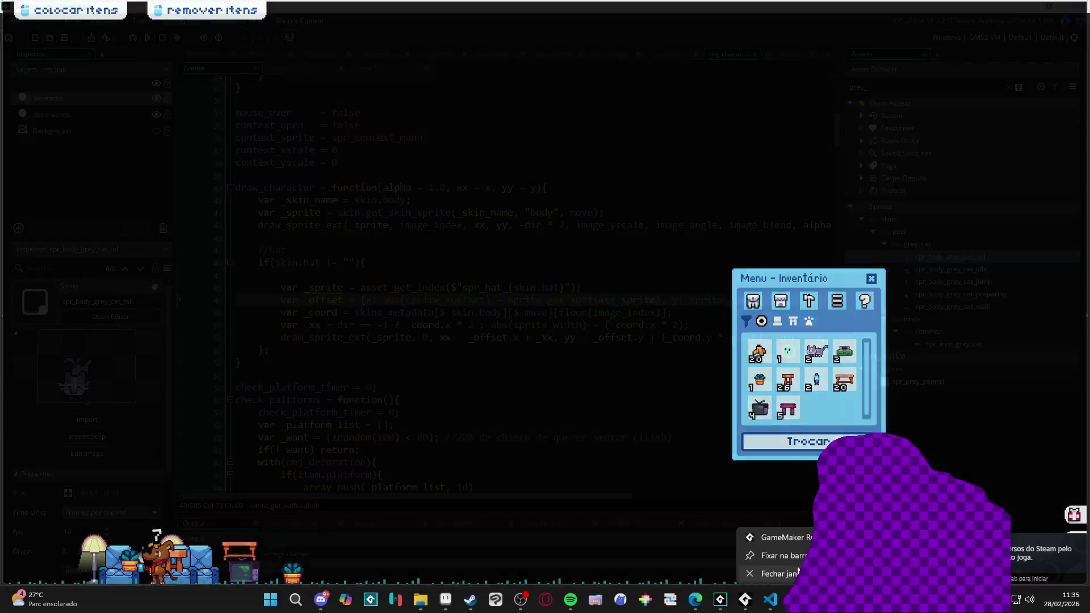
pyautogui.click(719, 599)
pyautogui.click(612, 274)
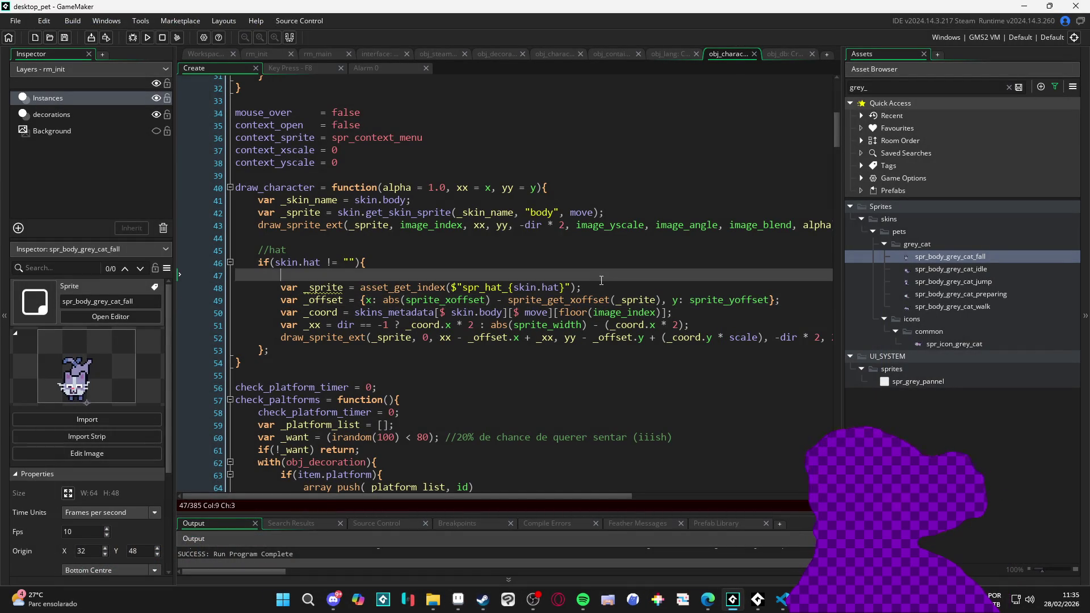
# Add var _dif_size = sprite_get_width(sprite_index) - sprite_get_width(_sprite) below the sprite lookup
pyautogui.click(589, 286)
pyautogui.press('Return')
pyautogui.write('va')
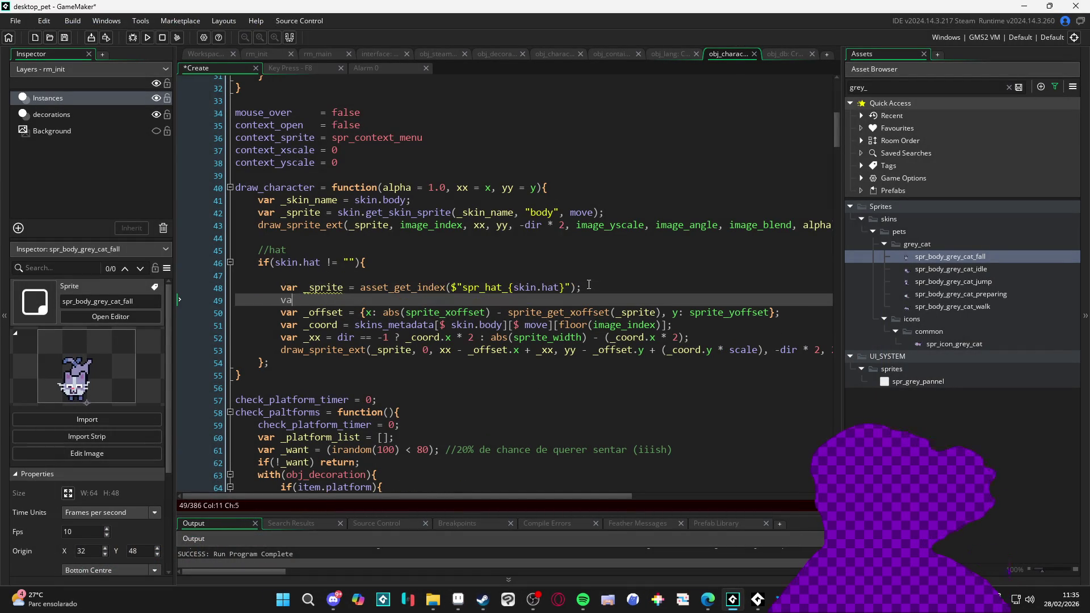
pyautogui.write('r _')
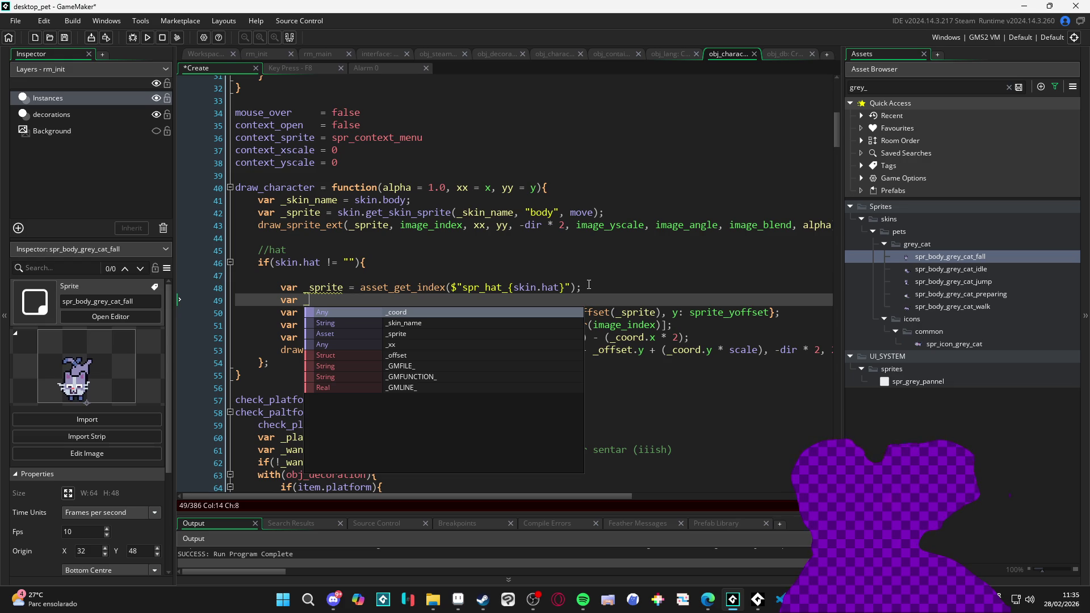
pyautogui.write('dif_size =')
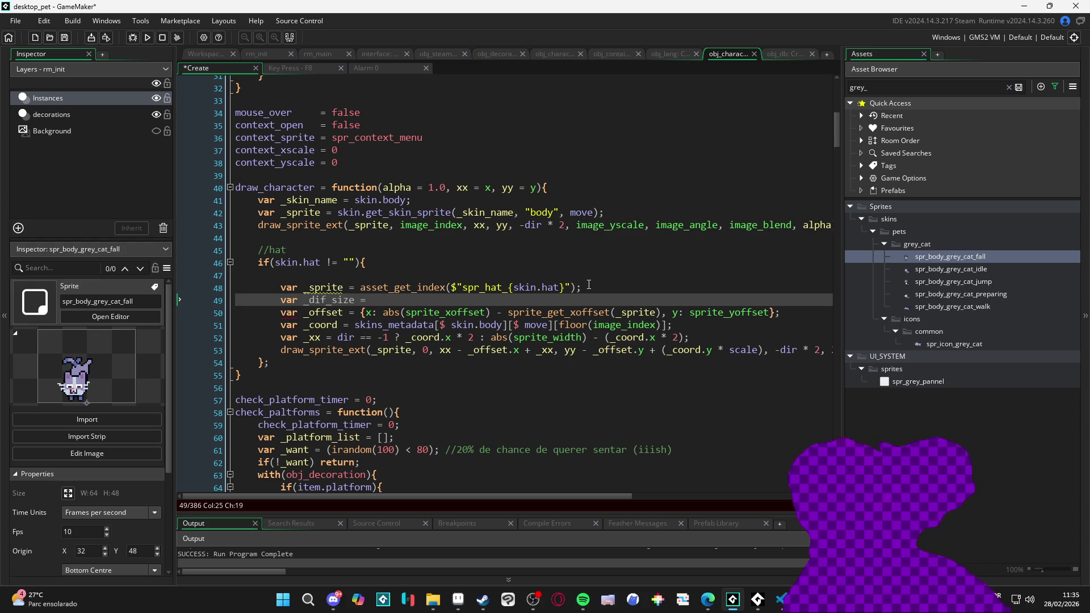
pyautogui.write('s')
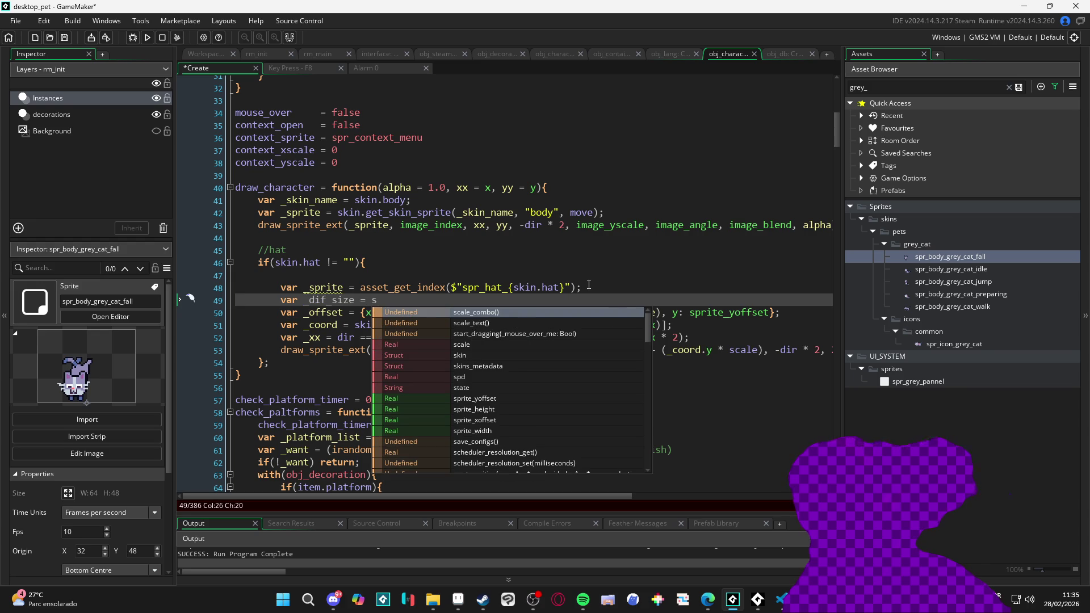
pyautogui.press('Escape')
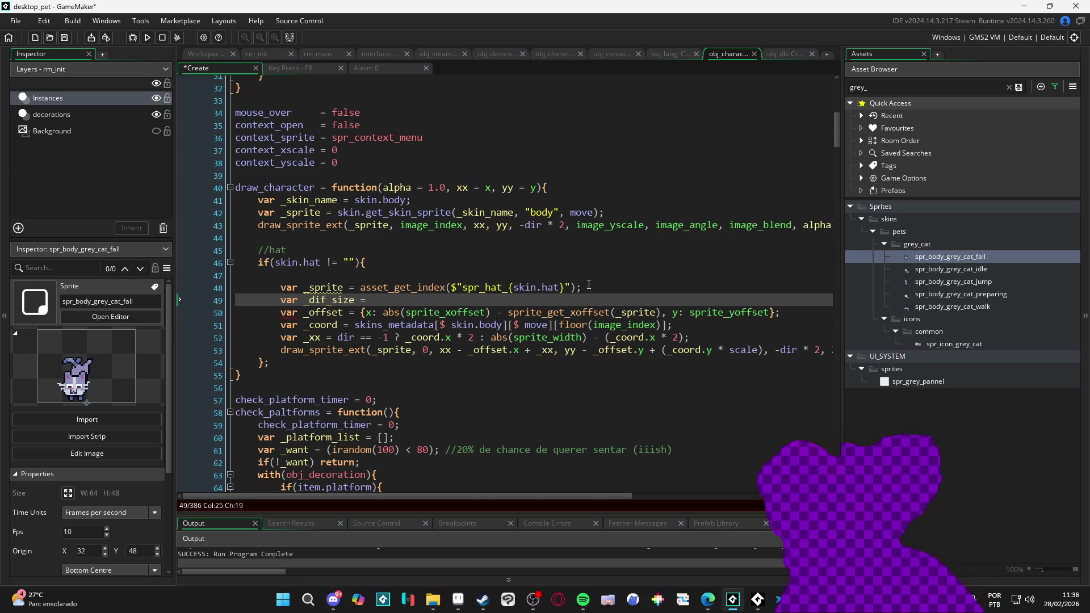
pyautogui.write('sp')
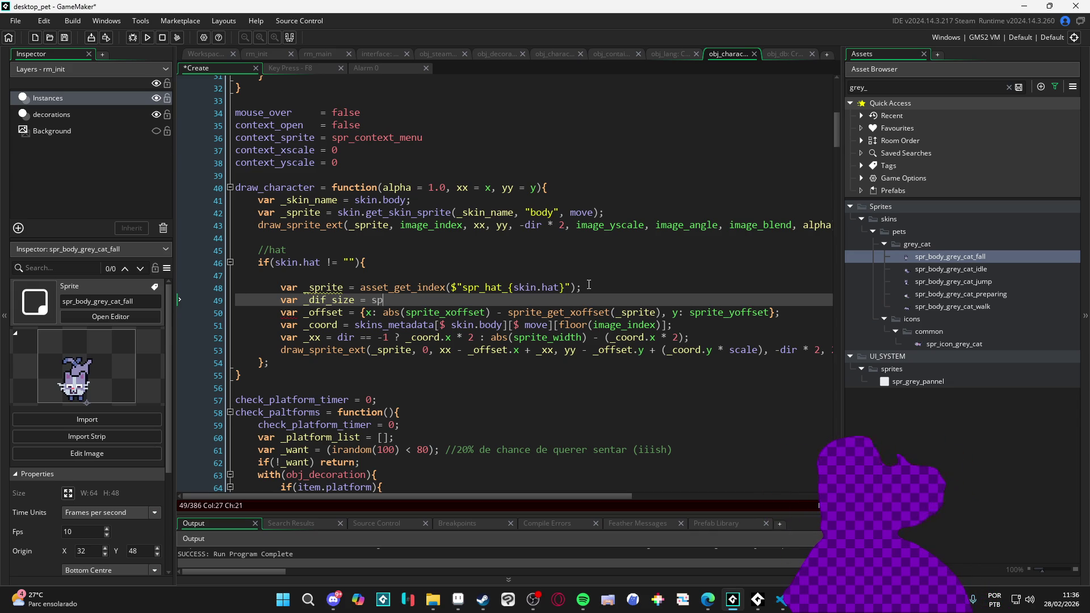
pyautogui.write('rite_get_w')
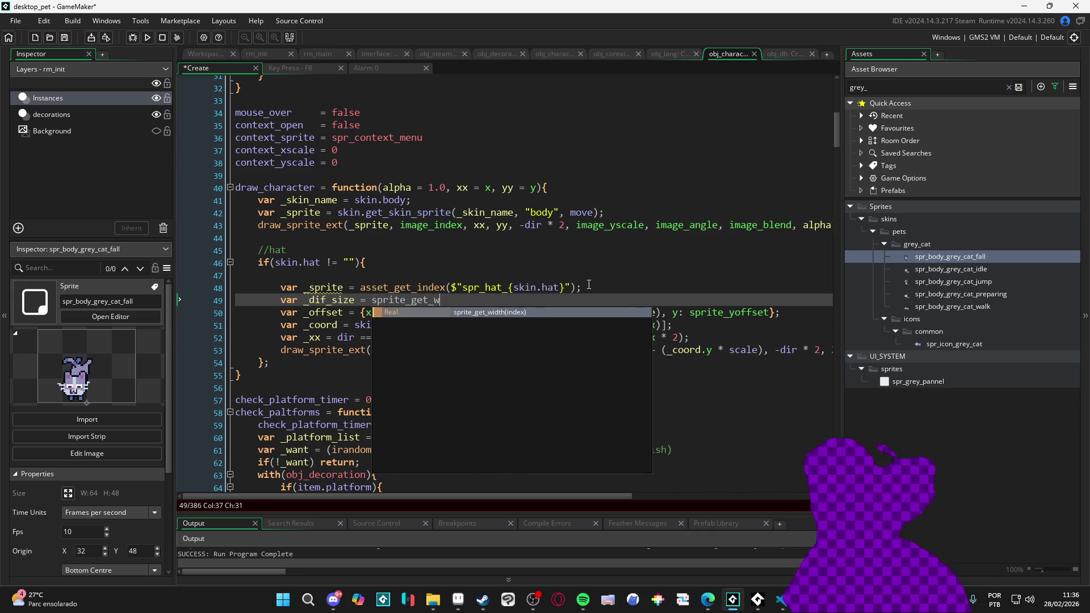
pyautogui.press('Return')
pyautogui.write('sprite_index )')
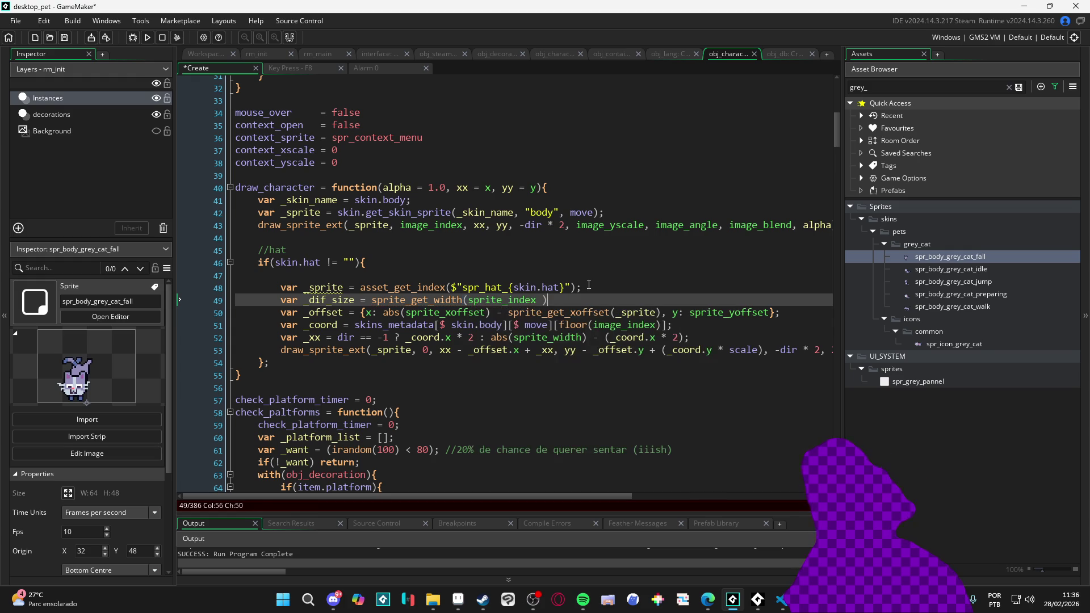
pyautogui.press('BackSpace')
pyautogui.press('BackSpace')
pyautogui.write(') - spri')
pyautogui.write('te_get_w')
pyautogui.press('Return')
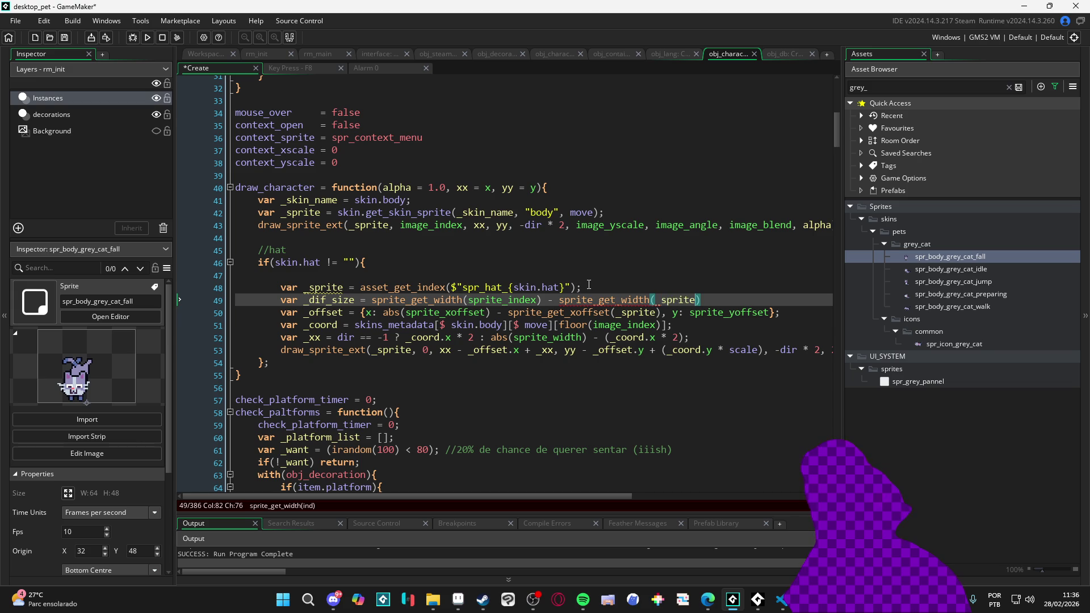
# Replace sprite_get_xoffset(_sprite) in the x offset with _dif_size, run, and close the game
pyautogui.doubleClick(329, 300)
pyautogui.hotkey('ctrl', 'c')
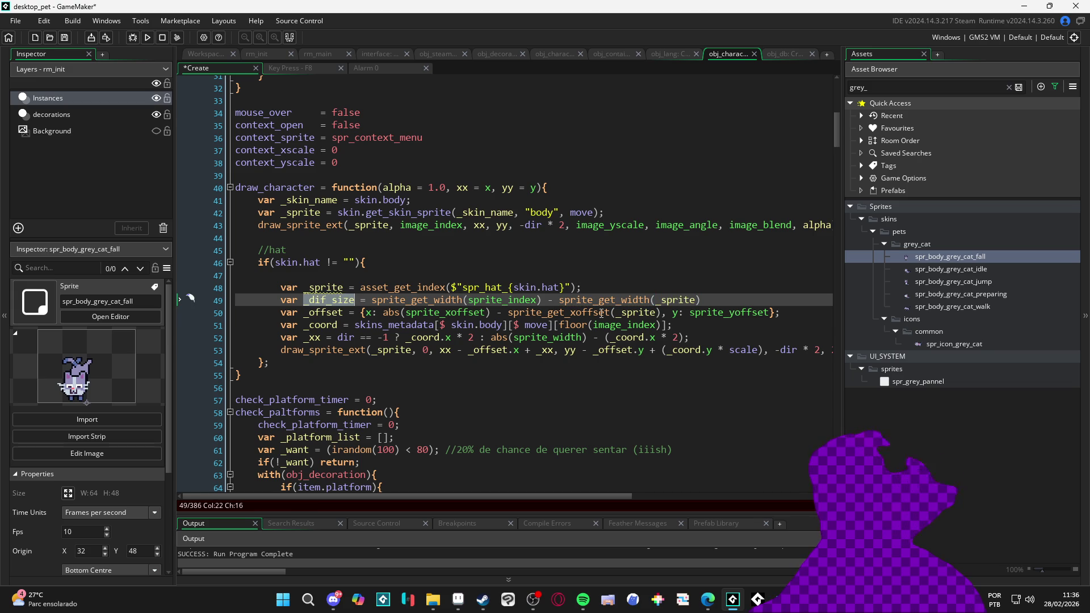
pyautogui.moveTo(661, 314); pyautogui.dragTo(514, 313)
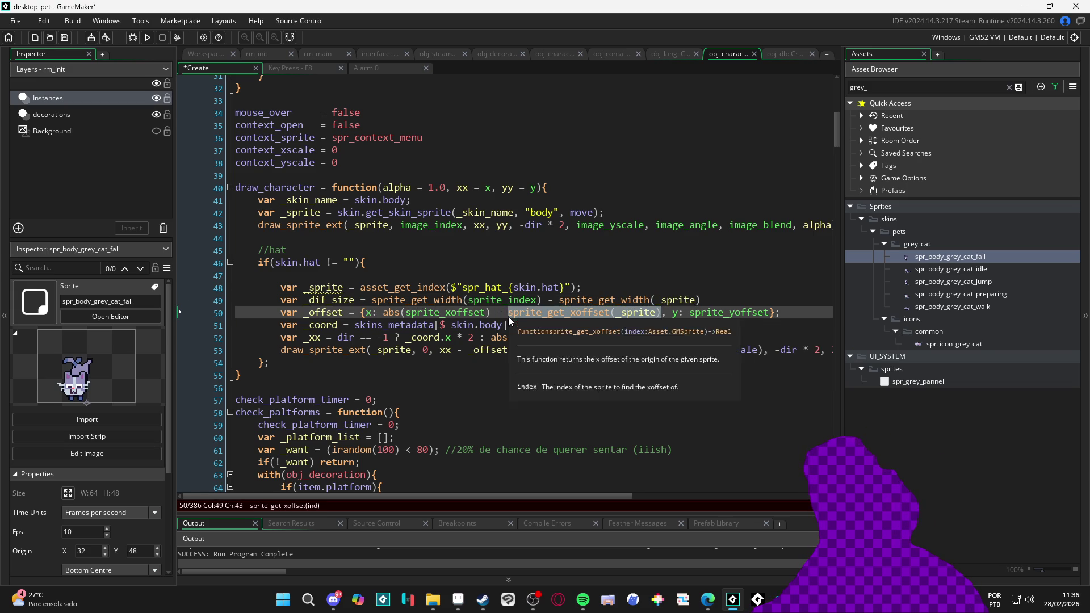
pyautogui.hotkey('ctrl', 'v')
pyautogui.press('F5')
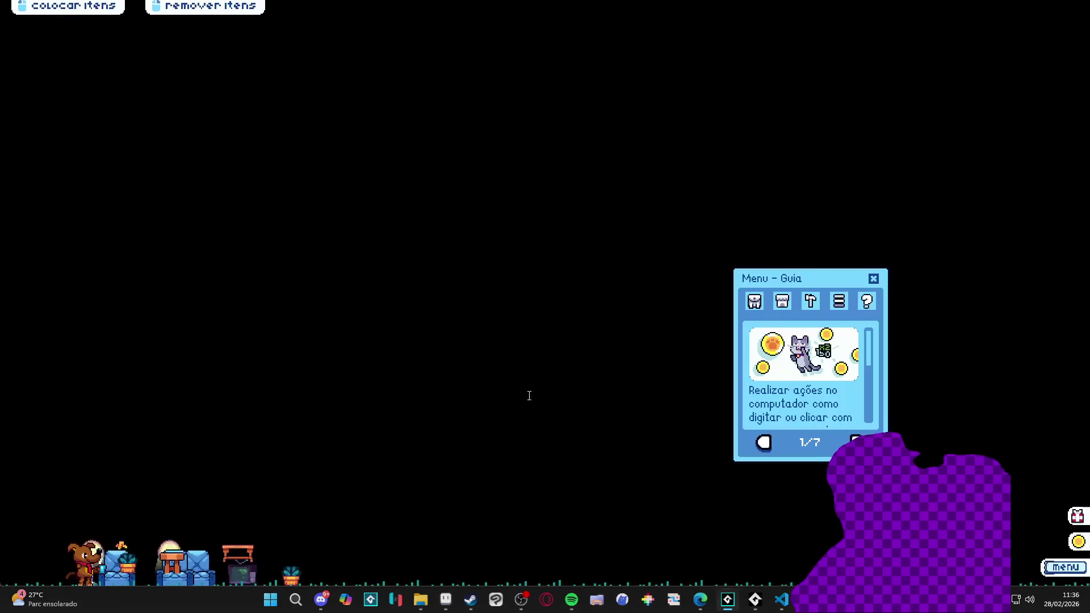
pyautogui.rightClick(738, 517)
pyautogui.click(794, 578)
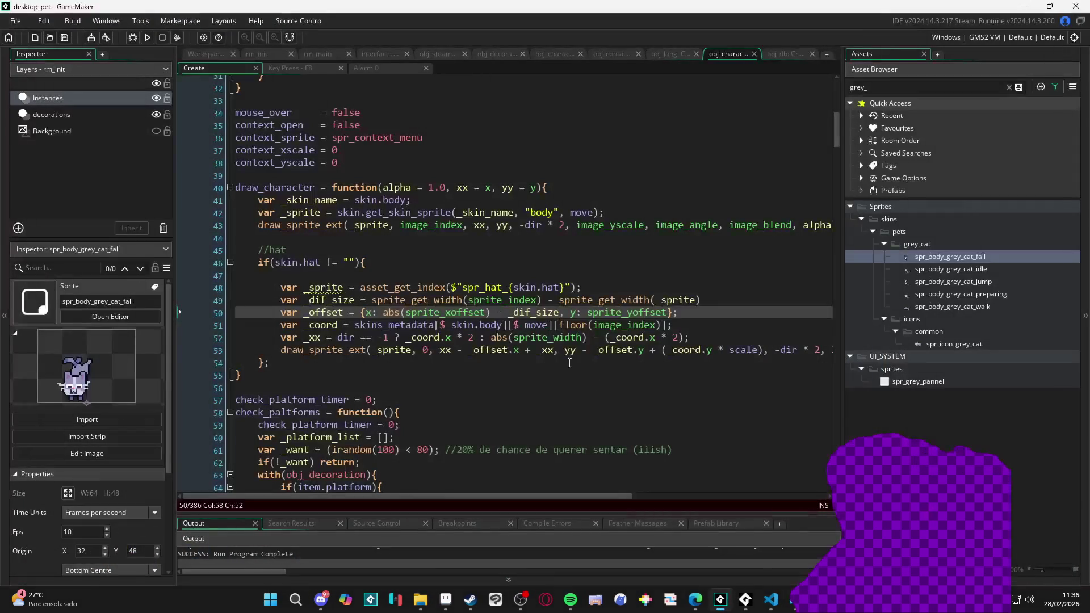
# Drop _dif_size from the x offset and add show_message(sprite_get_width(sprite_index)) below the sprite lookup
pyautogui.write('+')
pyautogui.press('F5')
pyautogui.hotkey('ctrl', 'z')
pyautogui.hotkey('ctrl', 'z')
pyautogui.click(605, 285)
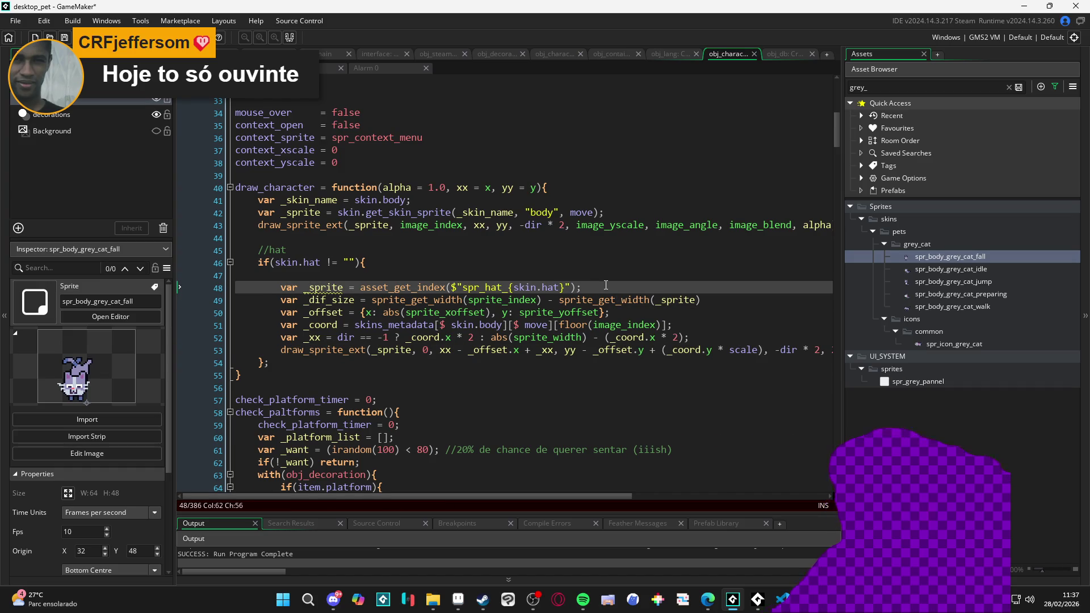
pyautogui.press('Return')
pyautogui.write('show_mes')
pyautogui.press('Return')
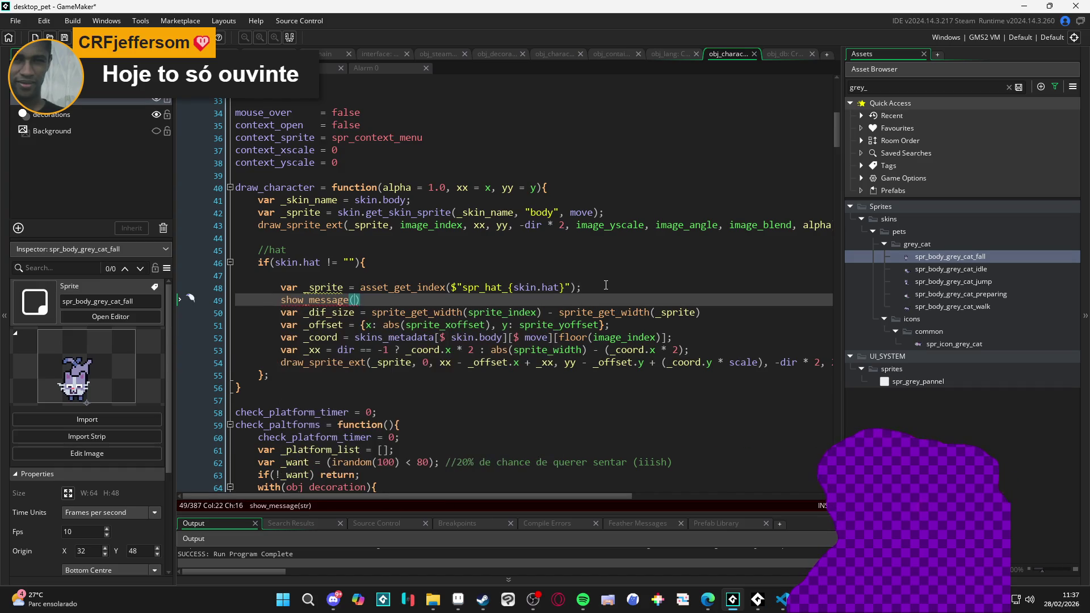
pyautogui.press('Down')
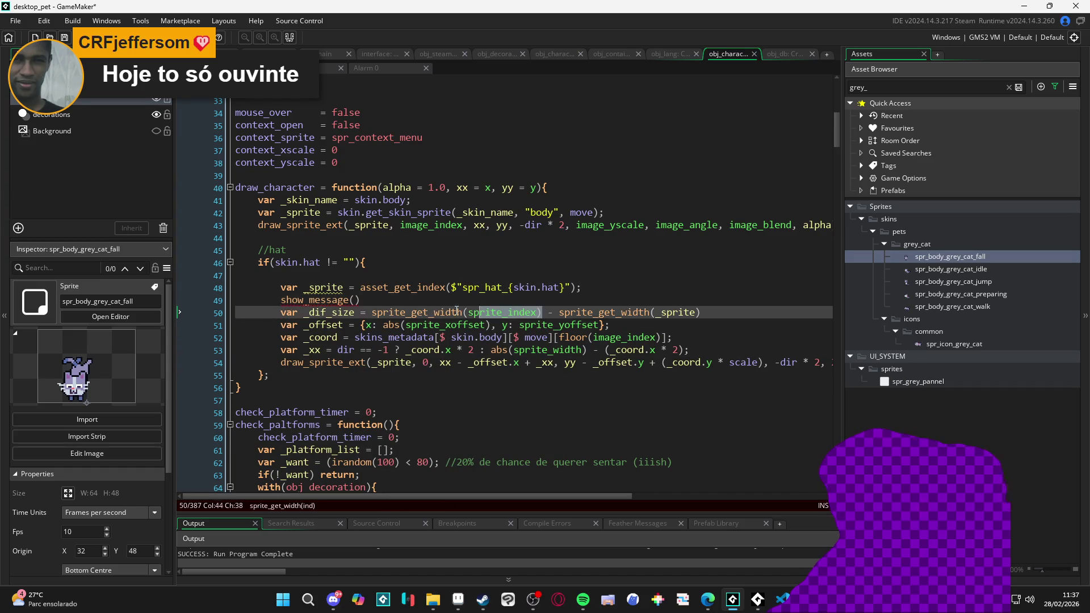
pyautogui.moveTo(372, 312); pyautogui.dragTo(537, 312)
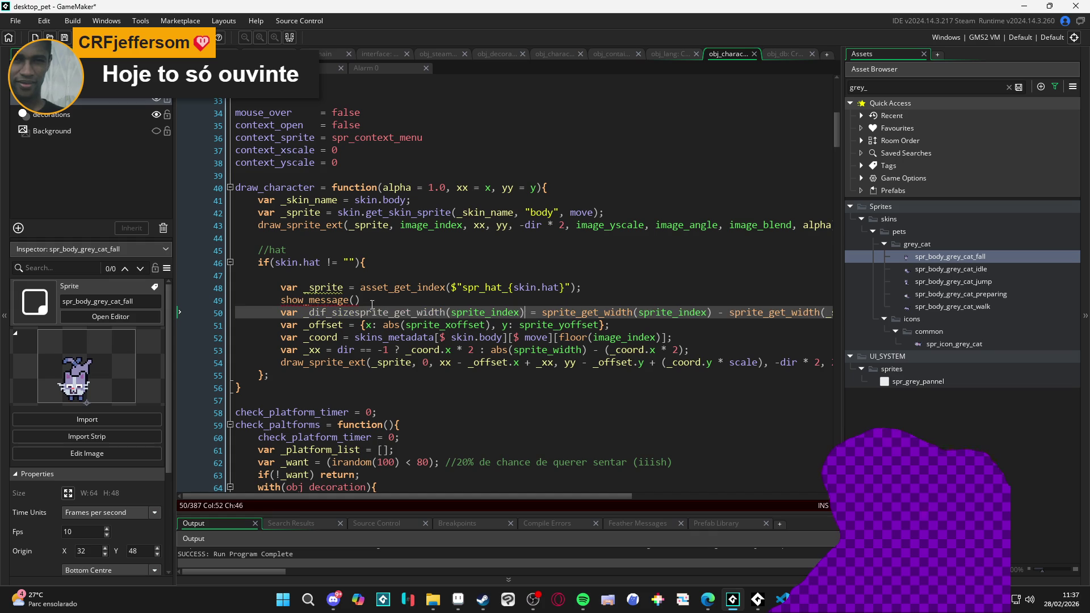
pyautogui.hotkey('ctrl', 'c')
pyautogui.click(355, 300)
pyautogui.hotkey('ctrl', 'v')
# Duplicate the message line to show sprite_get_width(_sprite), then run the game
pyautogui.hotkey('ctrl', 'd')
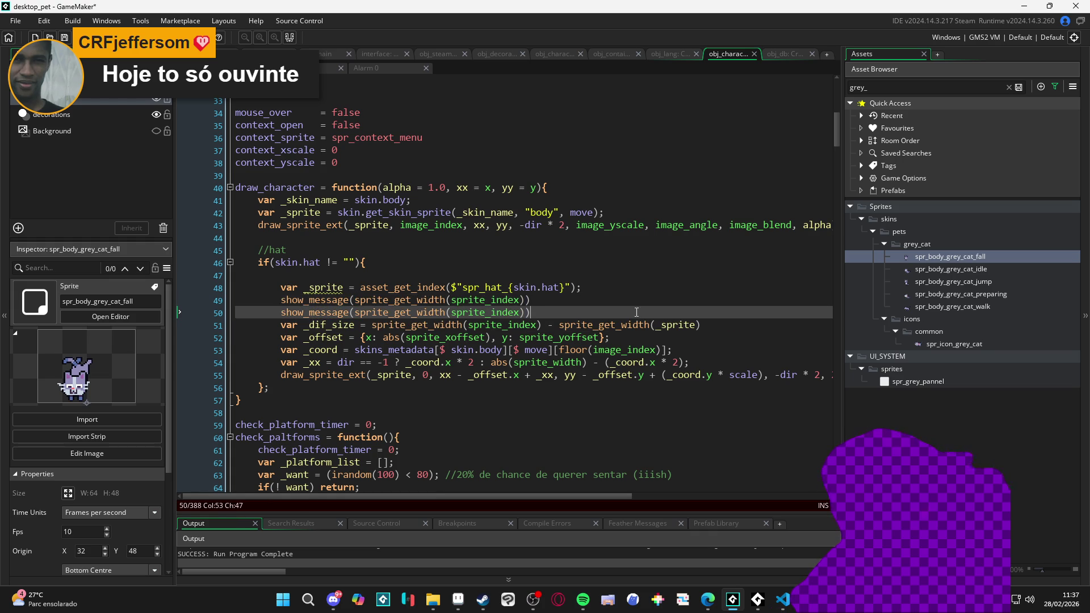
pyautogui.moveTo(701, 324); pyautogui.dragTo(353, 312)
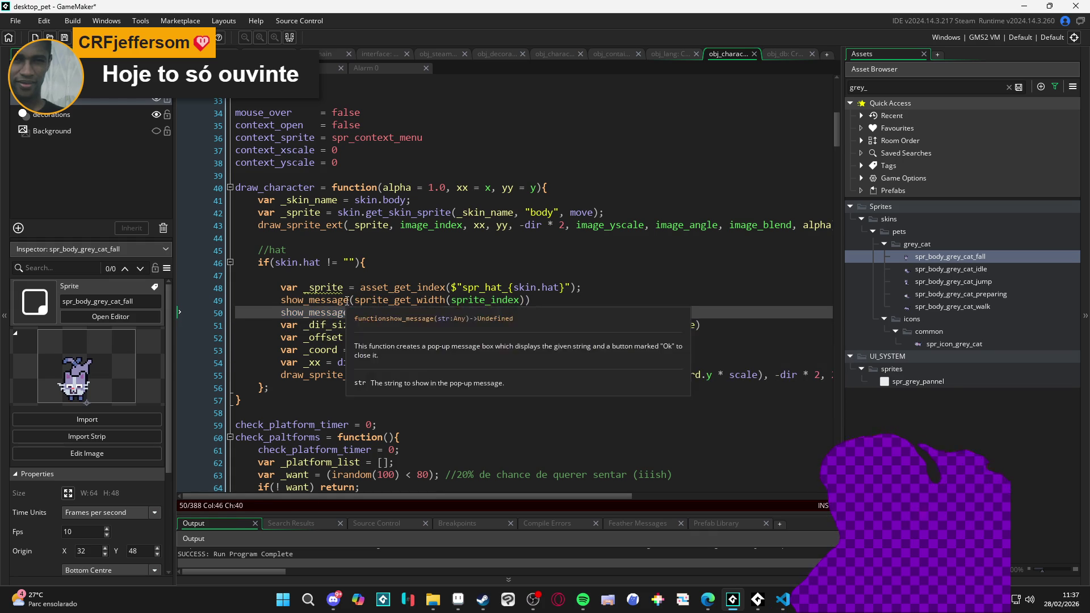
pyautogui.hotkey('ctrl', 'v')
pyautogui.write('=')
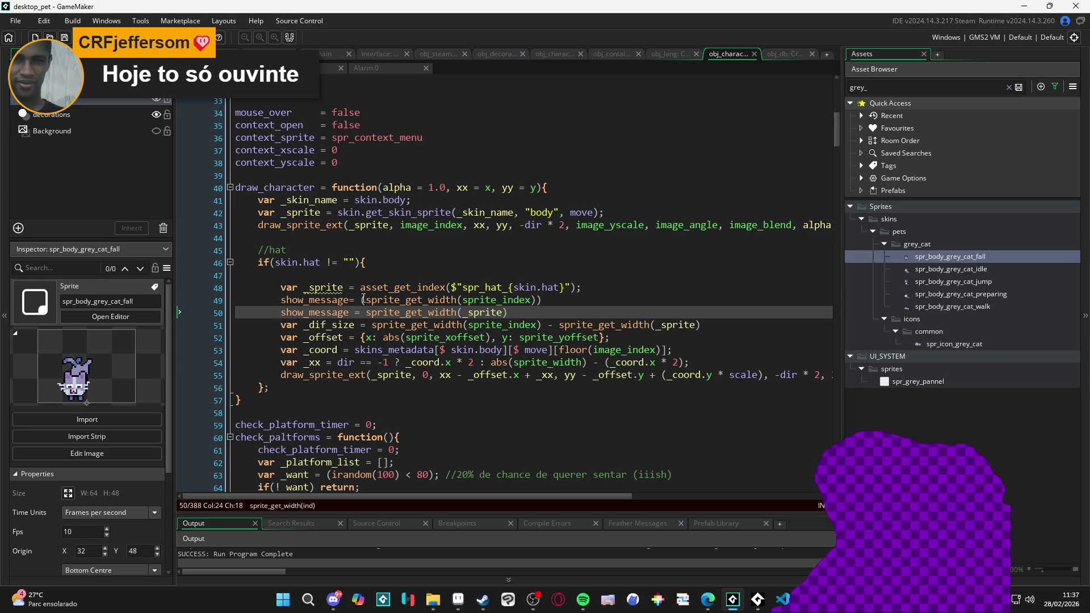
pyautogui.click(364, 299)
pyautogui.press('BackSpace')
pyautogui.press('End')
pyautogui.press('BackSpace')
pyautogui.press('F5')
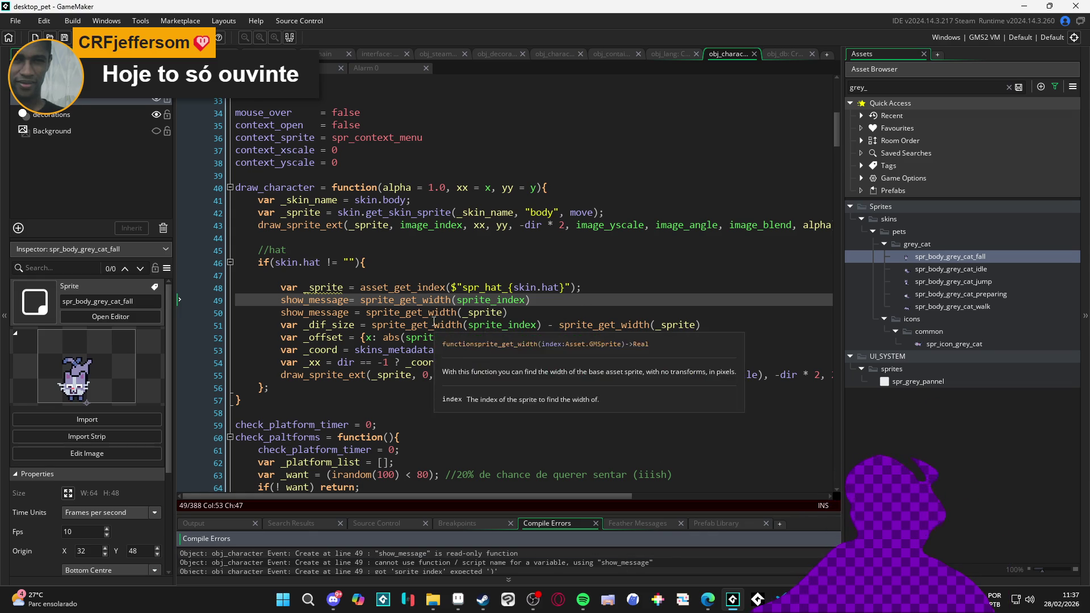
# Fix the parentheses on both show_message lines and run the game again
pyautogui.click(361, 301)
pyautogui.press('BackSpace')
pyautogui.press('BackSpace')
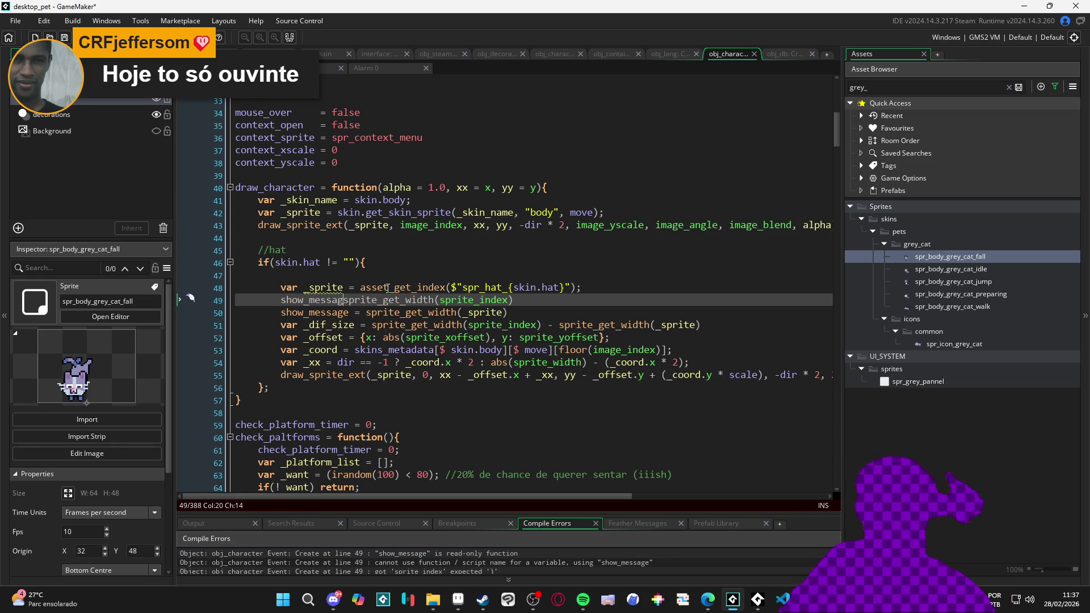
pyautogui.write('(')
pyautogui.press('Down')
pyautogui.press('BackSpace')
pyautogui.press('BackSpace')
pyautogui.press('BackSpace')
pyautogui.write('(')
pyautogui.press('End')
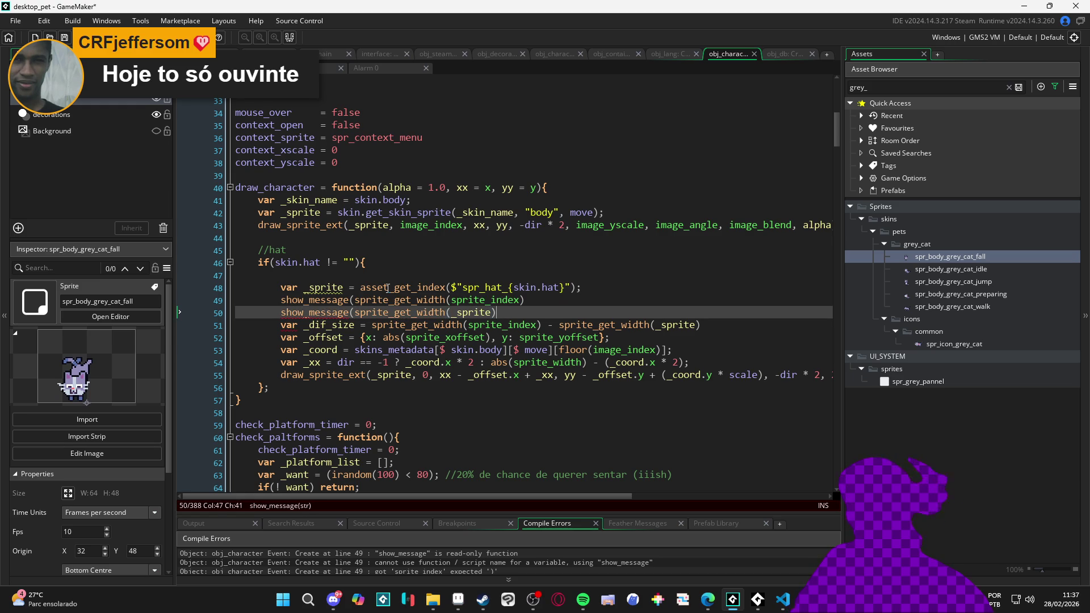
pyautogui.write(')')
pyautogui.scroll(-1, 387, 287)
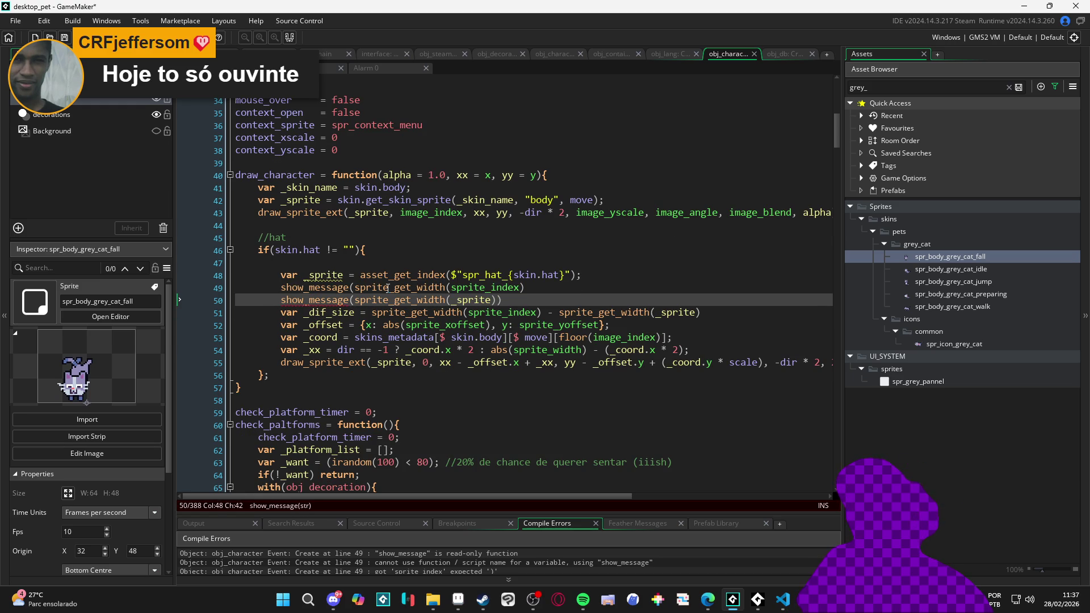
pyautogui.press('Up')
pyautogui.press('End')
pyautogui.write(')')
pyautogui.press('F5')
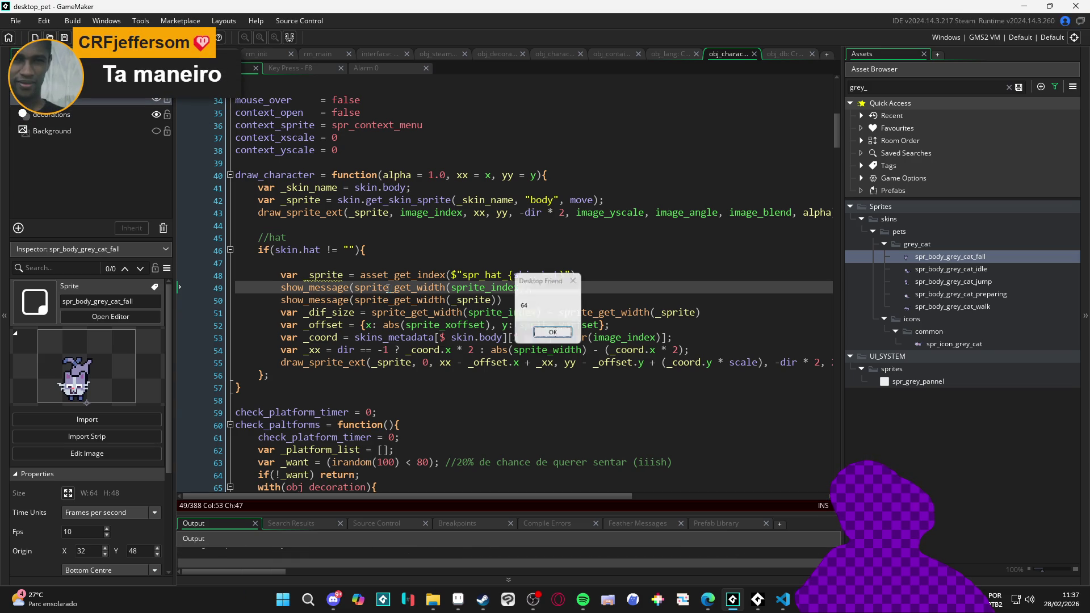
# Dismiss the 64 and 12 width messages, close the game, and select both show_message lines
pyautogui.click(559, 339)
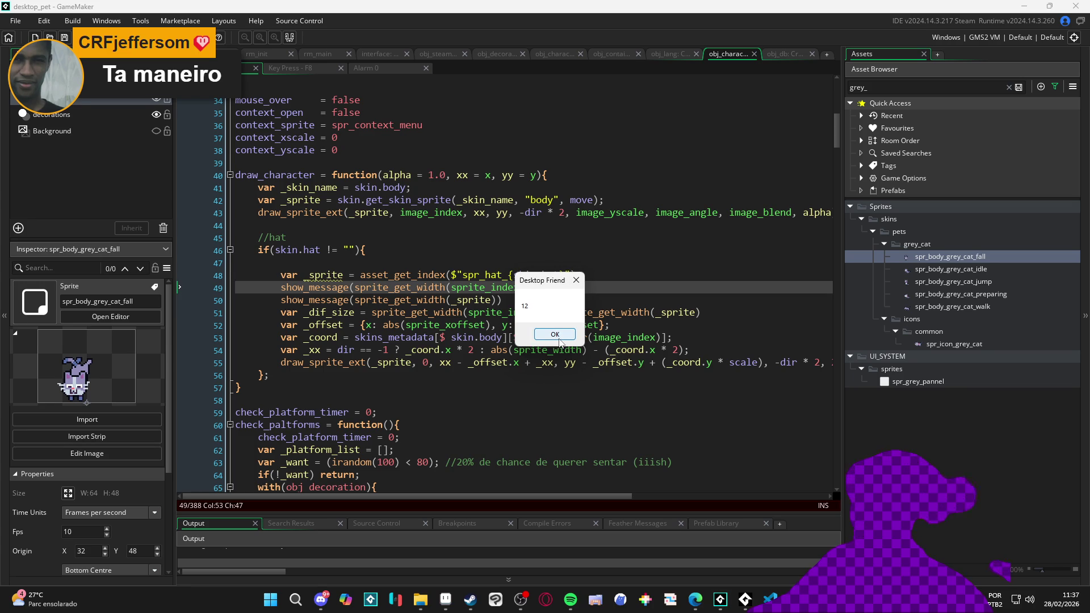
pyautogui.click(557, 340)
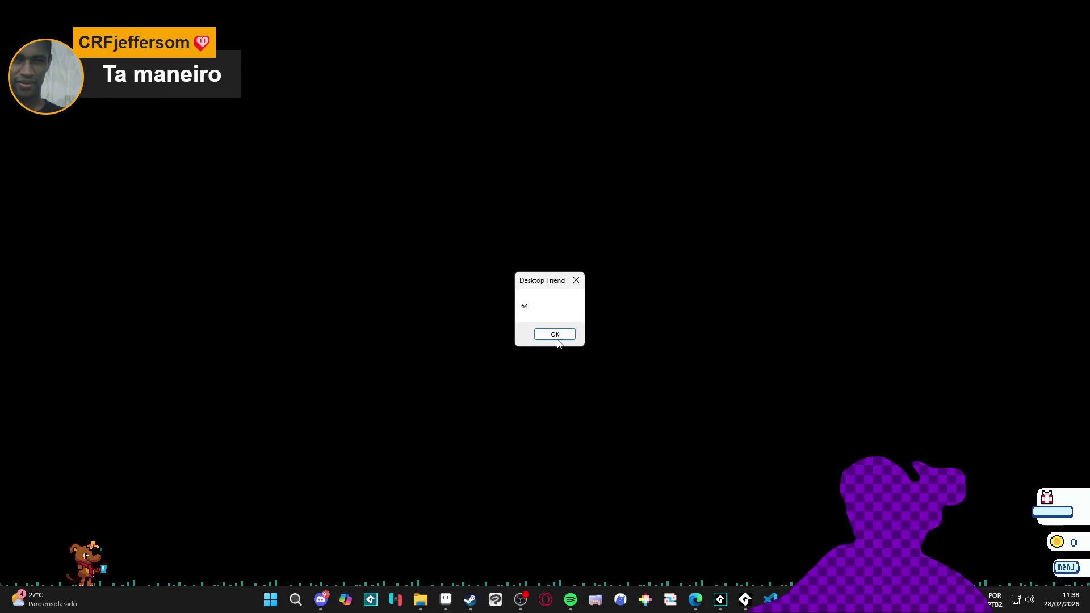
pyautogui.rightClick(745, 599)
pyautogui.click(784, 568)
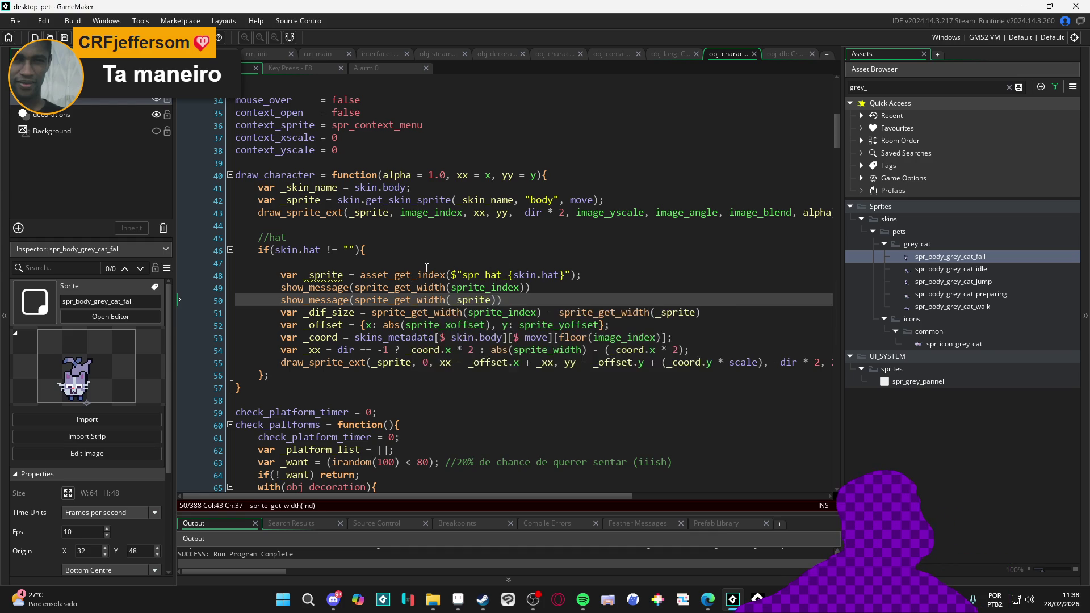
pyautogui.moveTo(525, 301); pyautogui.dragTo(277, 289)
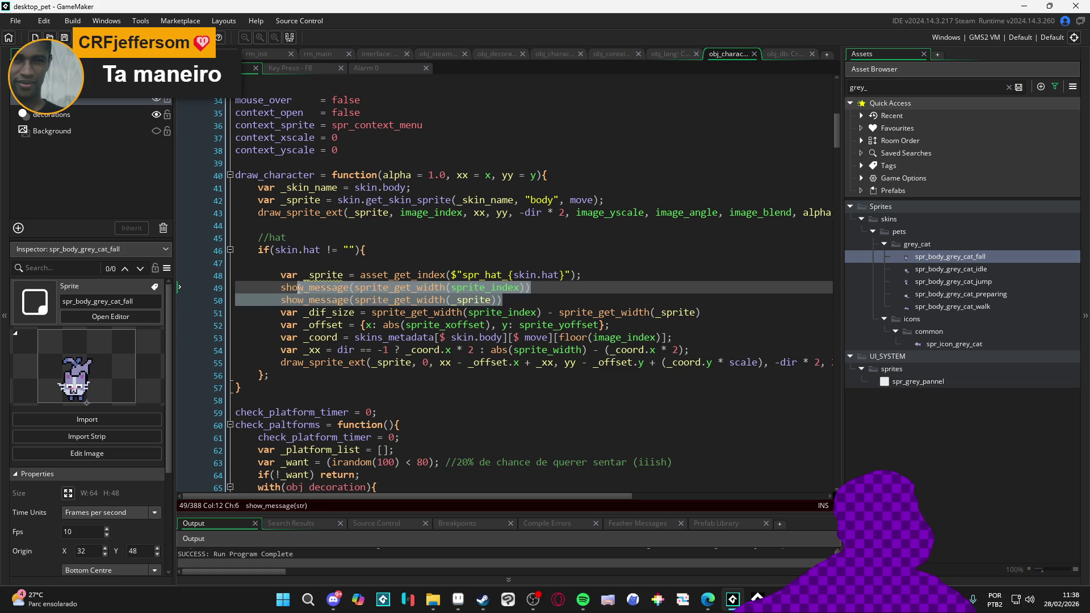
# Move the two width show_message lines above var _sprite, run the game, and dismiss the first width message
pyautogui.hotkey('ctrl', 'x')
pyautogui.press('Up')
pyautogui.press('Up')
pyautogui.hotkey('ctrl', 'v')
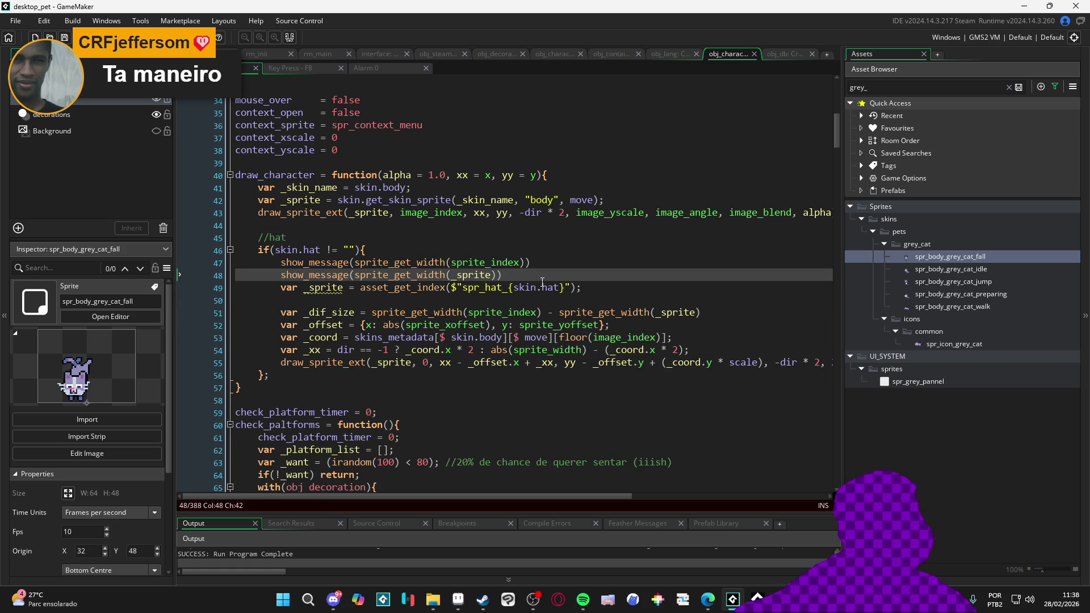
pyautogui.press('F5')
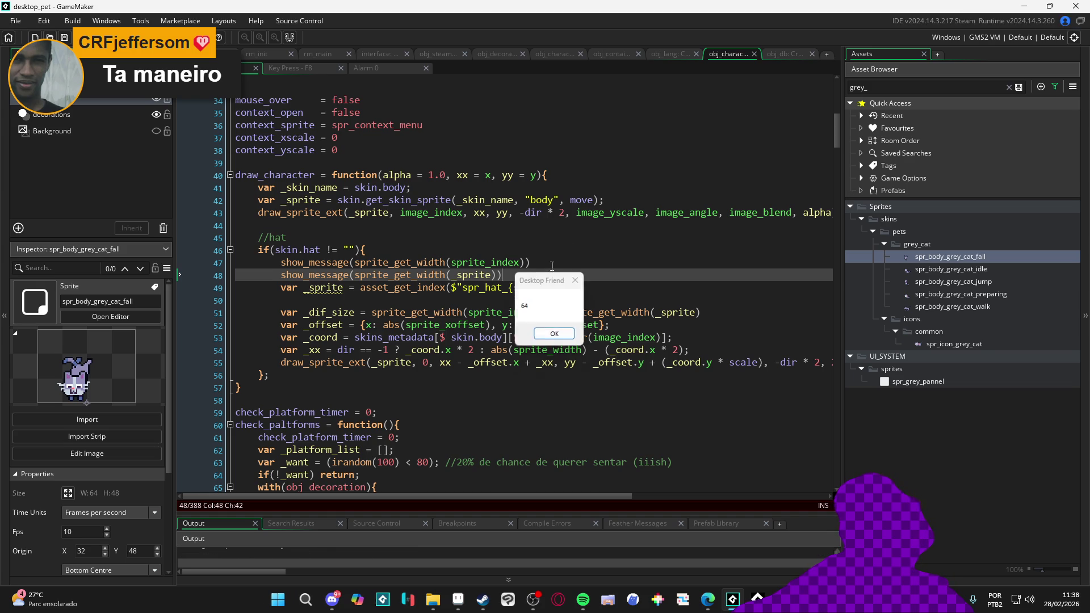
pyautogui.click(554, 336)
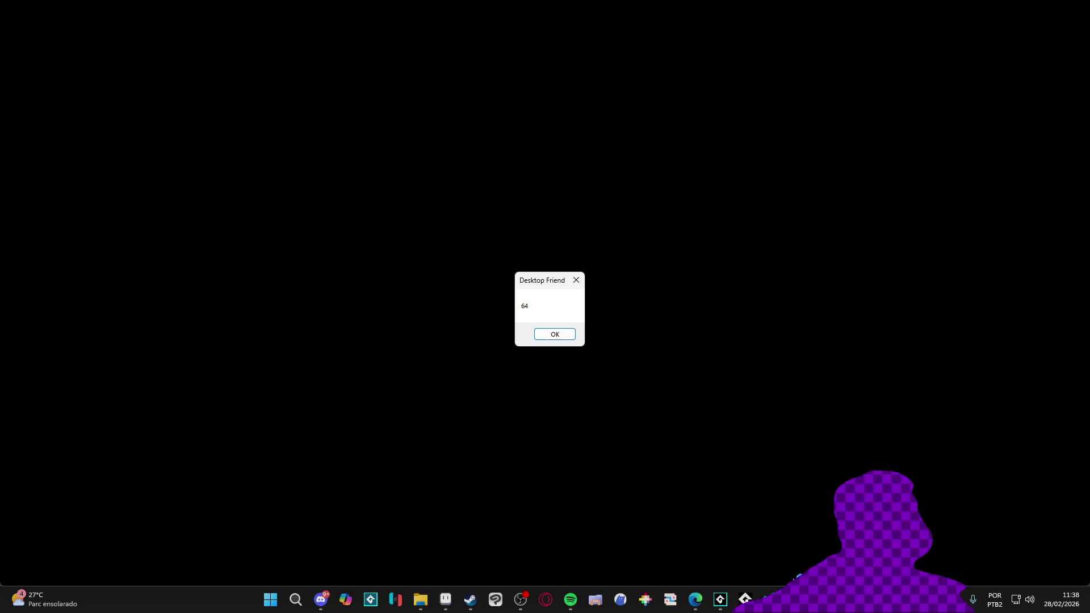
pyautogui.rightClick(745, 599)
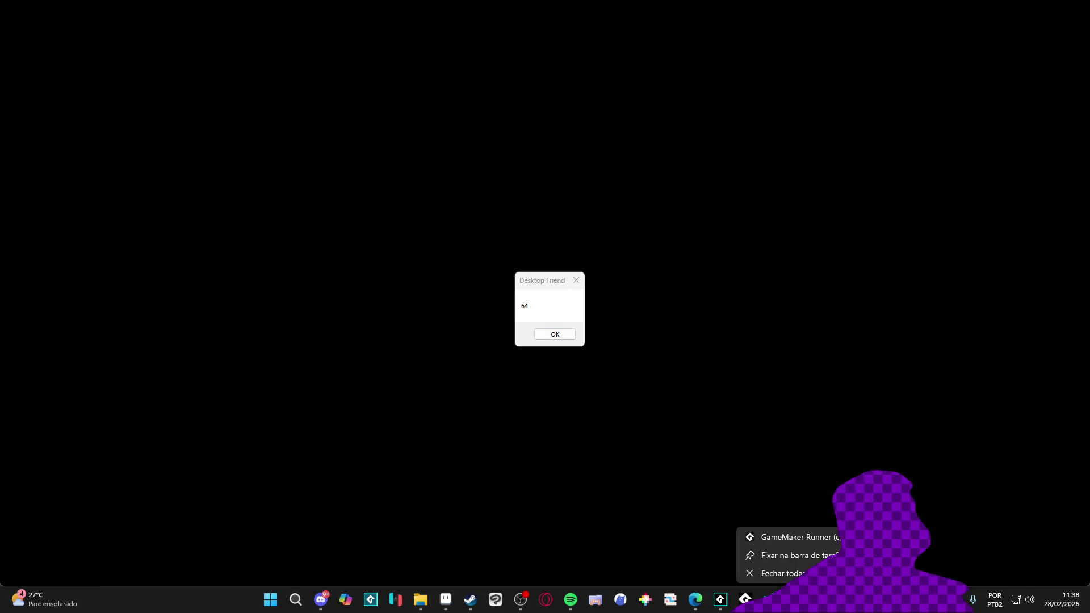
# Close the game and move the _dif_size calculation over the two show_message lines
pyautogui.click(789, 570)
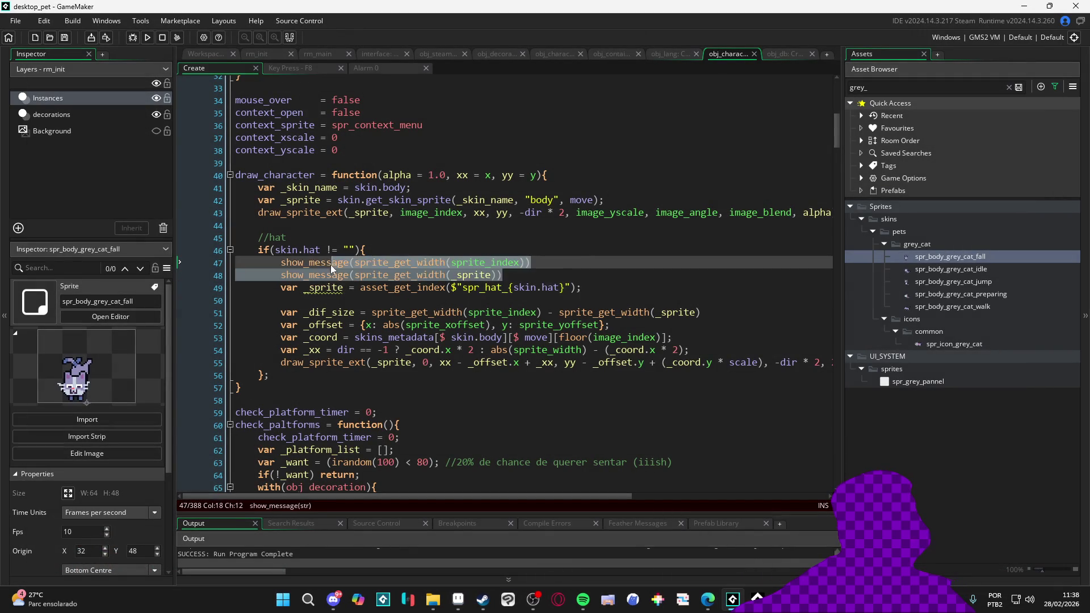
pyautogui.moveTo(503, 274); pyautogui.dragTo(221, 264)
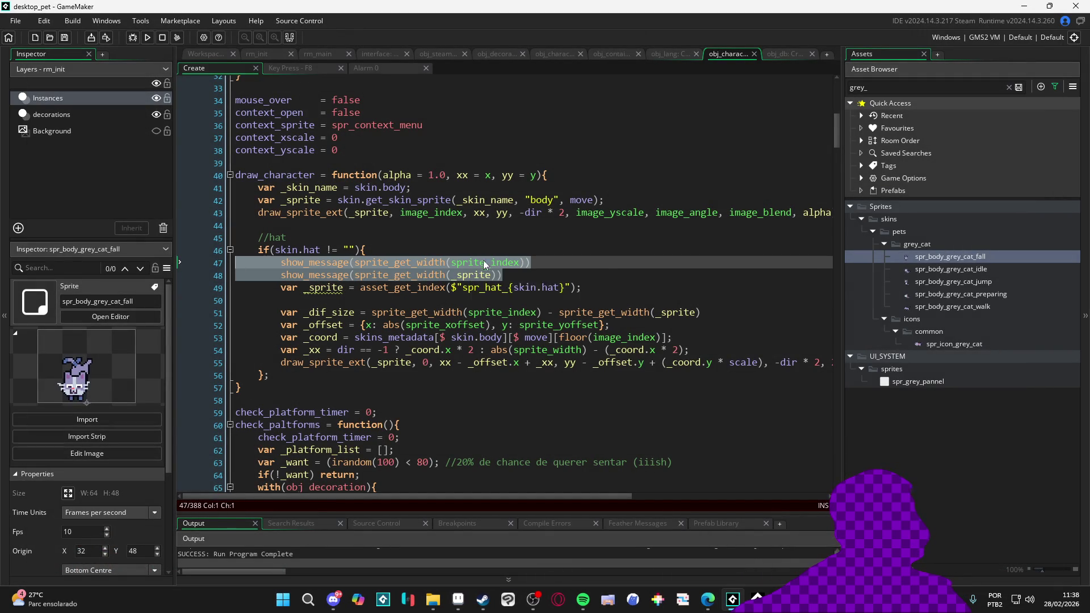
pyautogui.click(680, 314)
pyautogui.keyDown('shift'); pyautogui.click(279, 313); pyautogui.keyUp('shift')
pyautogui.press('Delete')
pyautogui.moveTo(502, 275); pyautogui.dragTo(285, 271)
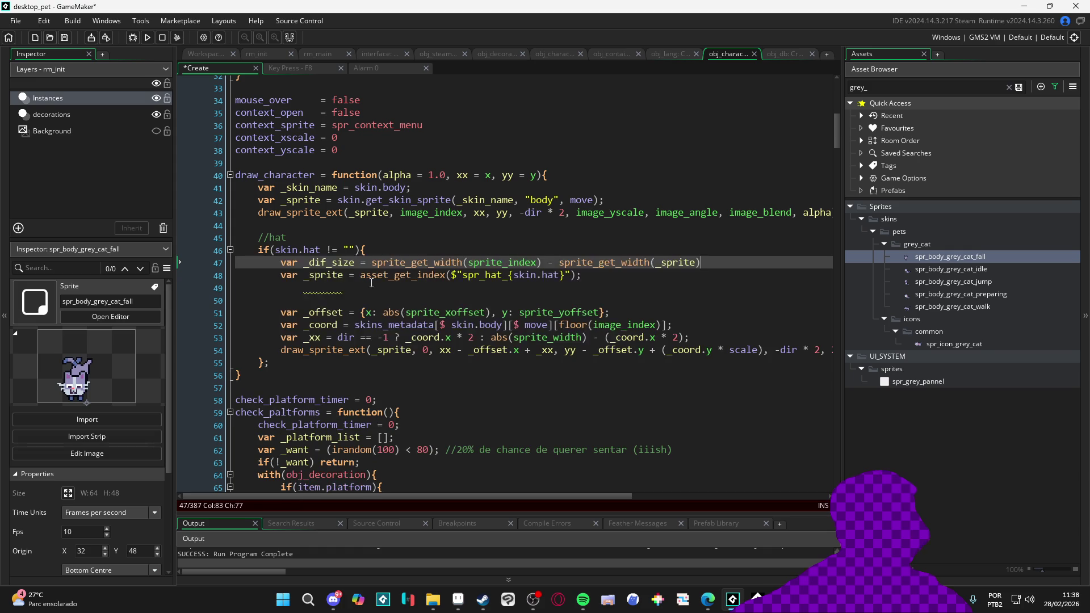
# Add show_message(_dif_size) below the calculation and run the game, which reports 16
pyautogui.press('Return')
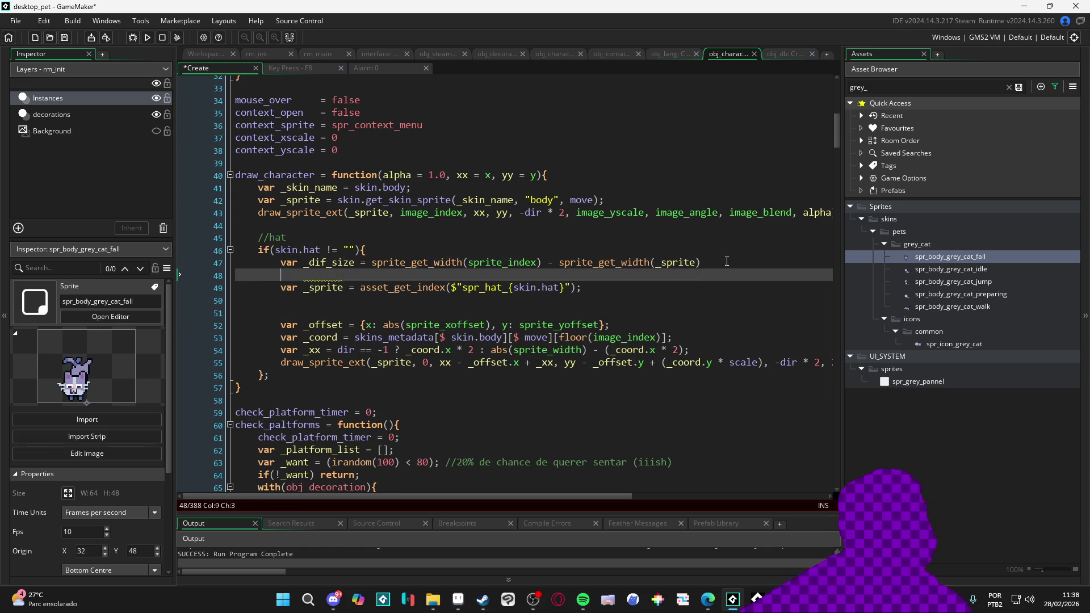
pyautogui.write('show_mes')
pyautogui.press('Return')
pyautogui.write('if_size')
pyautogui.press('F5')
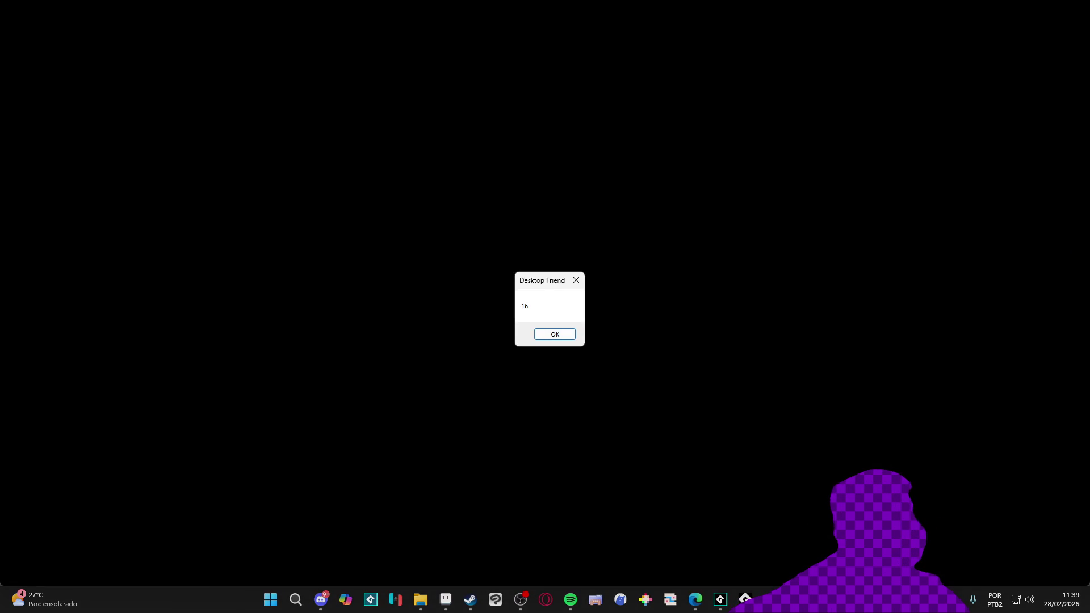
# Comment out the _dif_size message on line 48, make line 55's hat x '_xx - _dif_size', then rerun
pyautogui.press('Return')
pyautogui.press('Home')
pyautogui.write('//')
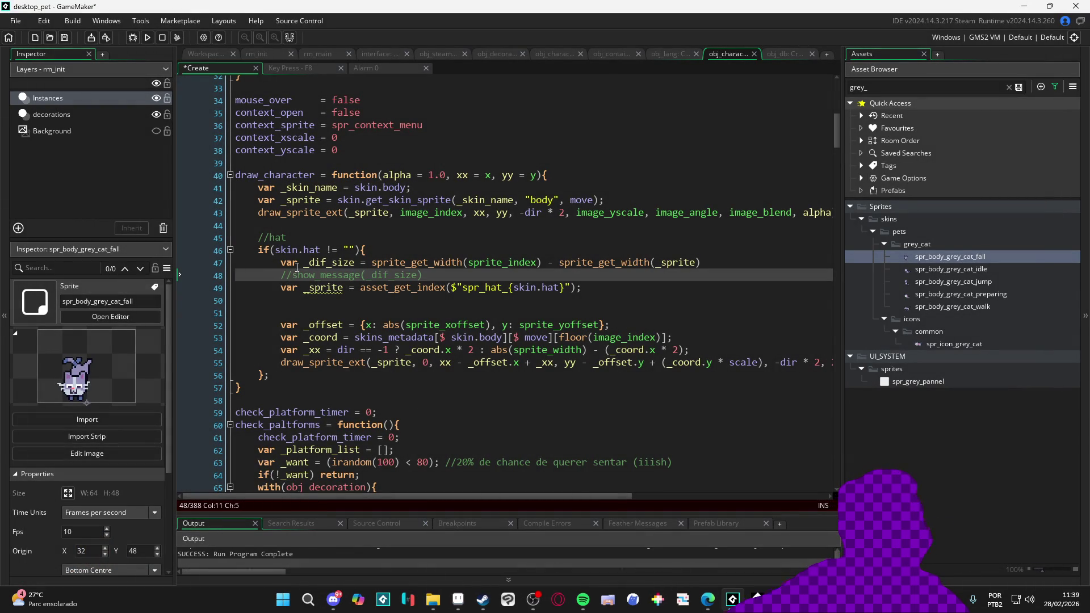
pyautogui.doubleClick(335, 262)
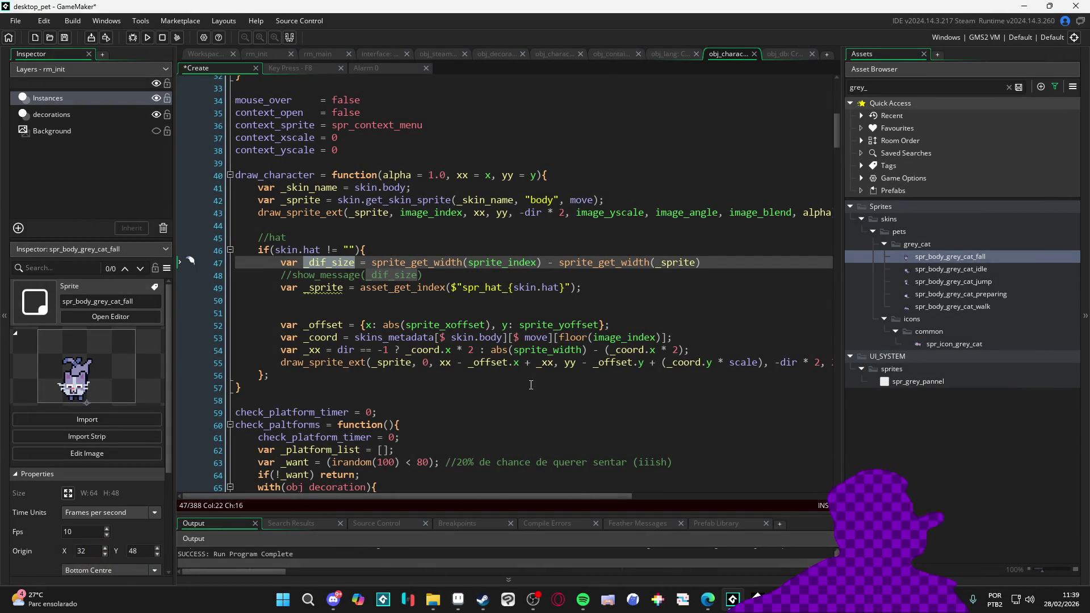
pyautogui.click(555, 364)
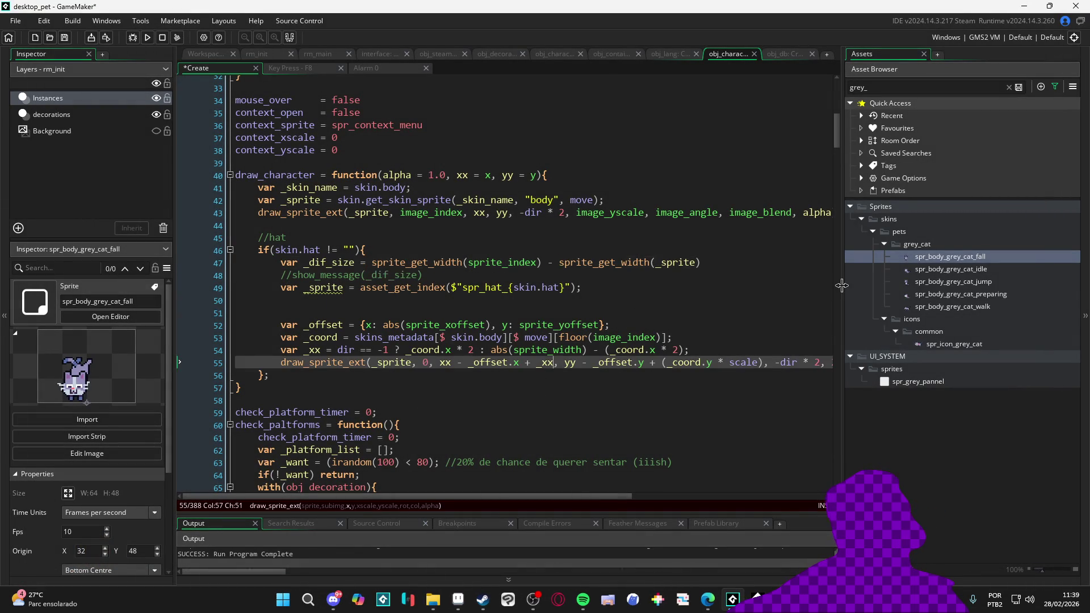
pyautogui.write('- _dif_size')
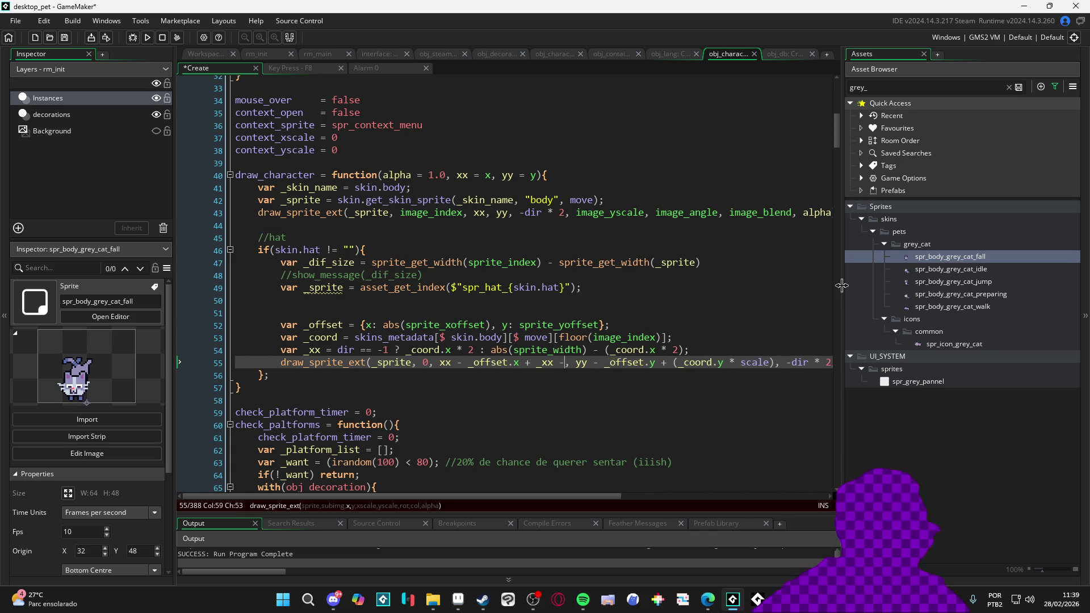
pyautogui.press('F5')
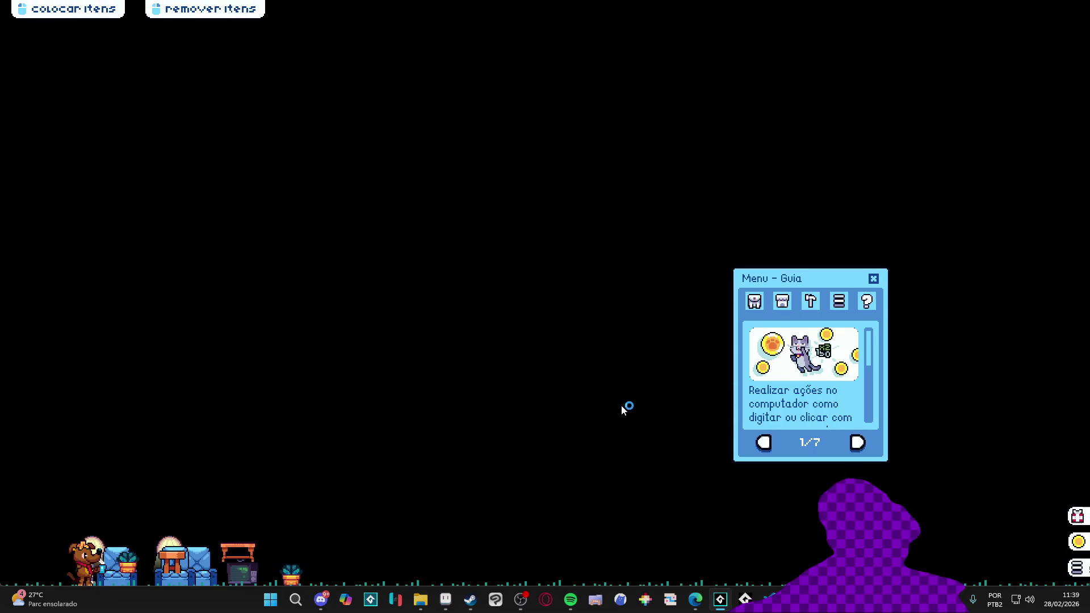
# In the pet's inventory, remove the TV, plant, armchairs, lamps and bench, then place a red cushion bench
pyautogui.click(753, 302)
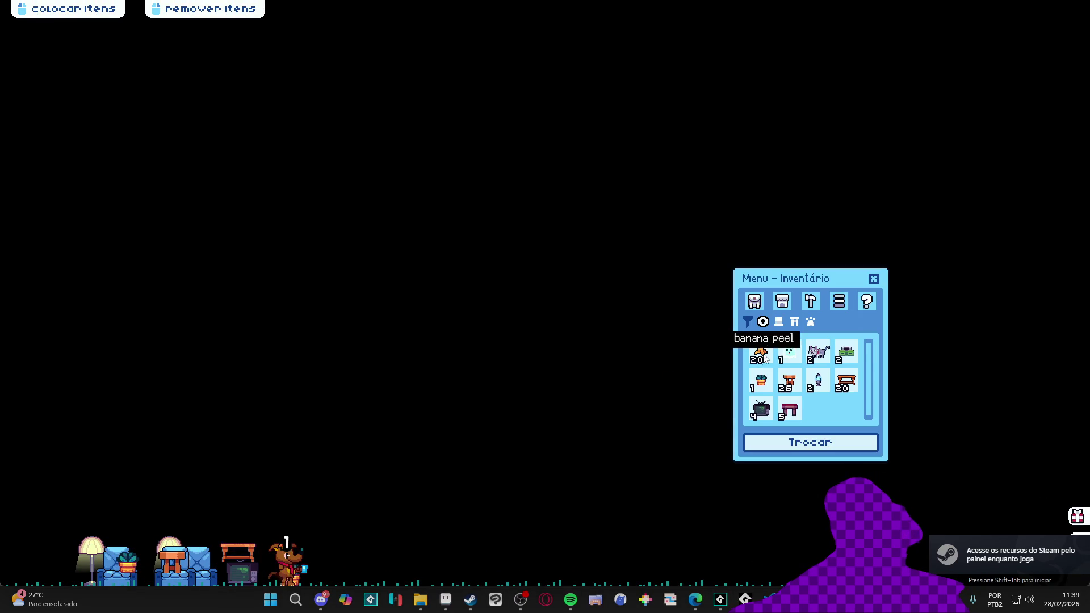
pyautogui.rightClick(239, 572)
pyautogui.rightClick(291, 576)
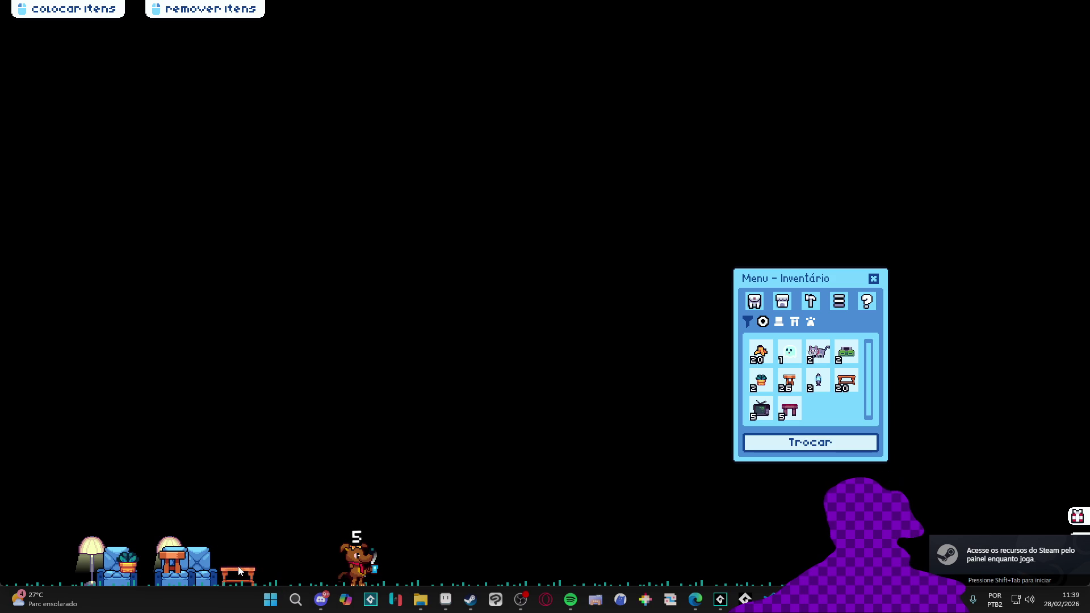
pyautogui.rightClick(198, 568)
pyautogui.rightClick(237, 573)
pyautogui.rightClick(169, 559)
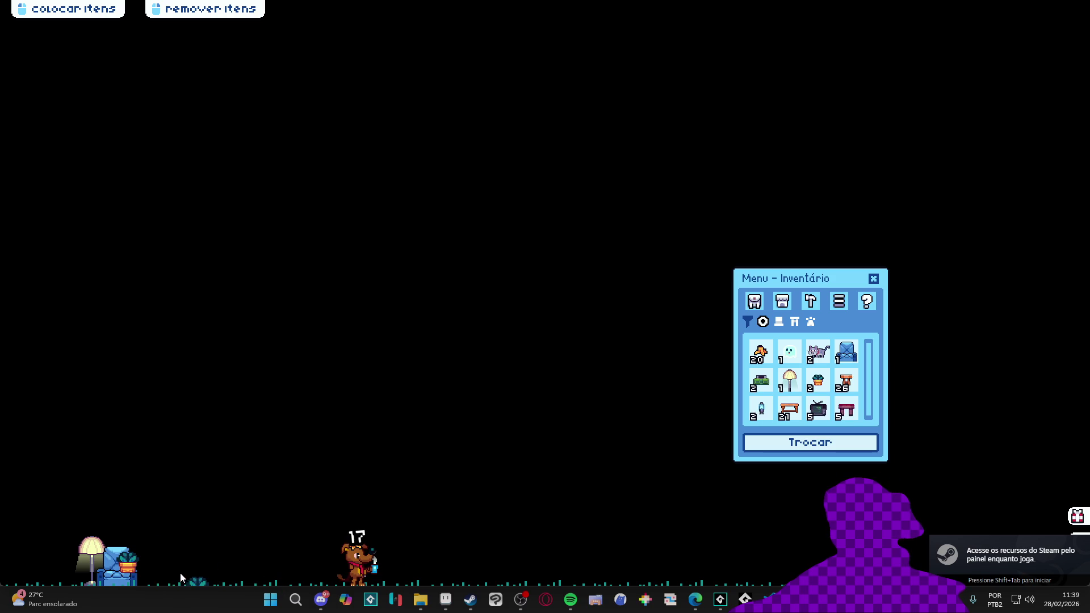
pyautogui.rightClick(127, 574)
pyautogui.rightClick(91, 559)
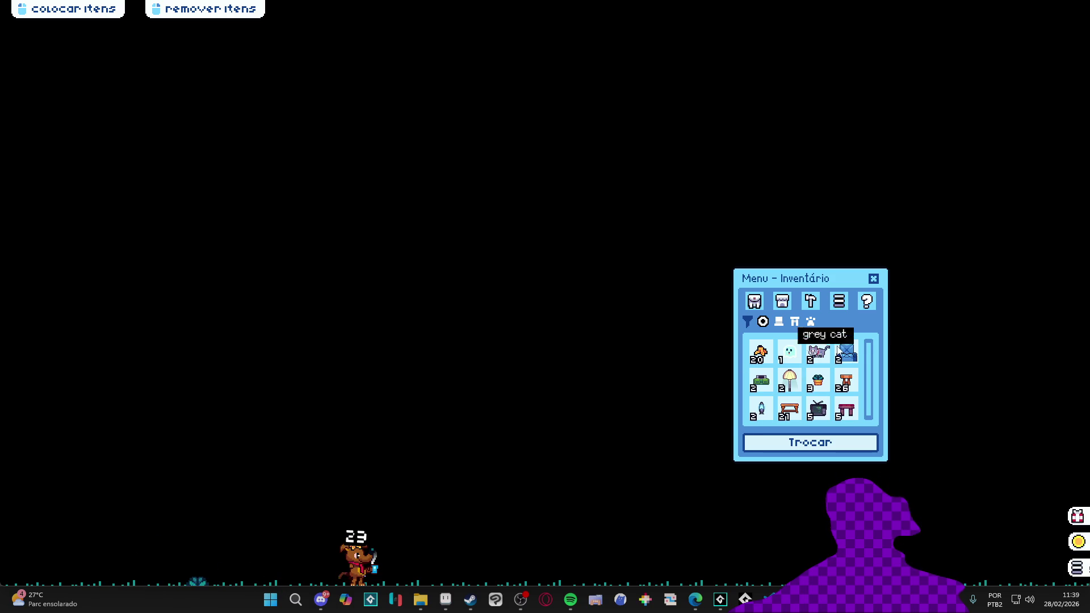
pyautogui.moveTo(852, 353)
pyautogui.mouseDown()
pyautogui.moveTo(77, 404)
pyautogui.moveTo(166, 404)
pyautogui.mouseUp()
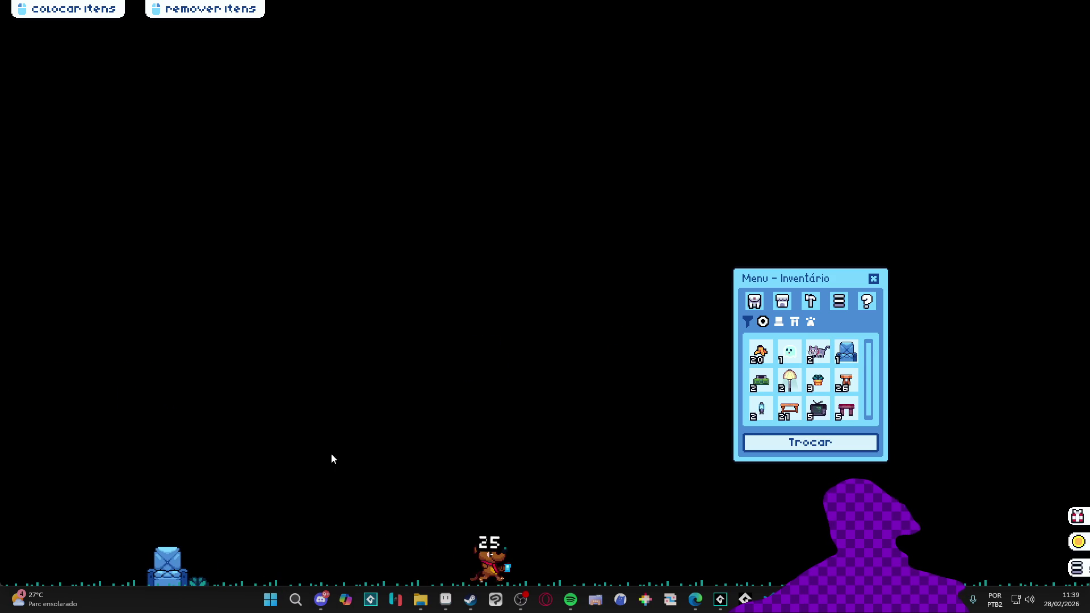
pyautogui.rightClick(176, 570)
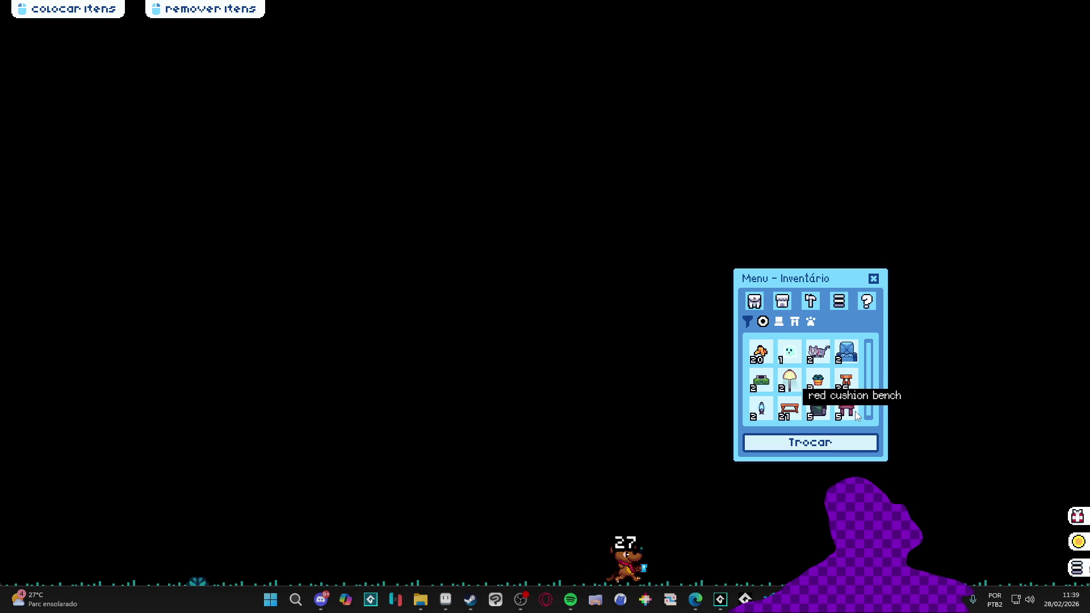
pyautogui.moveTo(828, 417)
pyautogui.mouseDown()
pyautogui.moveTo(171, 507)
pyautogui.moveTo(212, 507)
pyautogui.mouseUp()
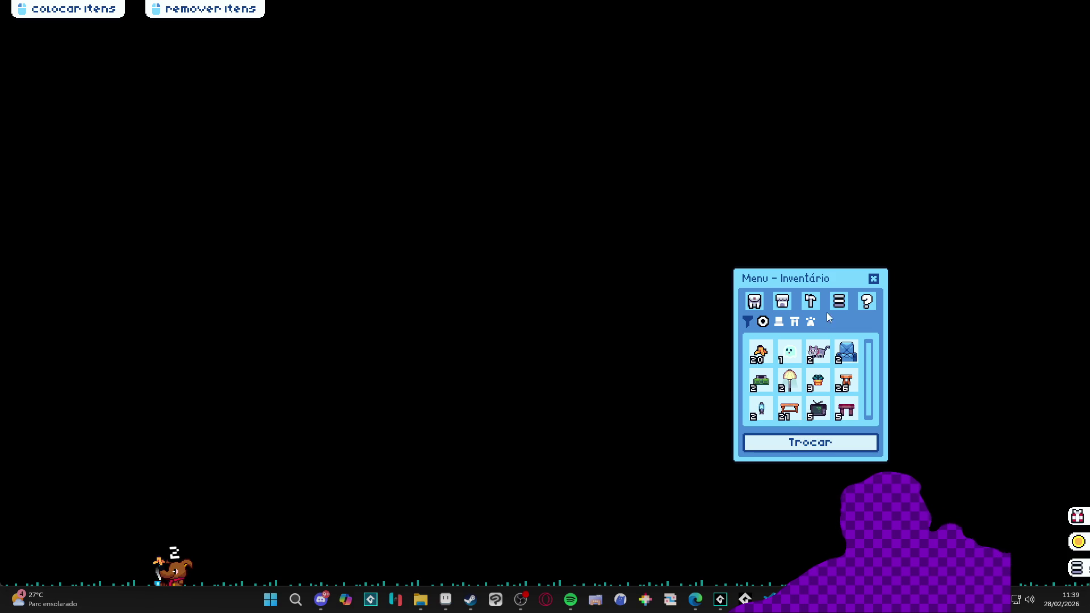
# Move the pet to DISPLAY1 from its settings page
pyautogui.click(839, 303)
pyautogui.click(810, 390)
pyautogui.click(807, 423)
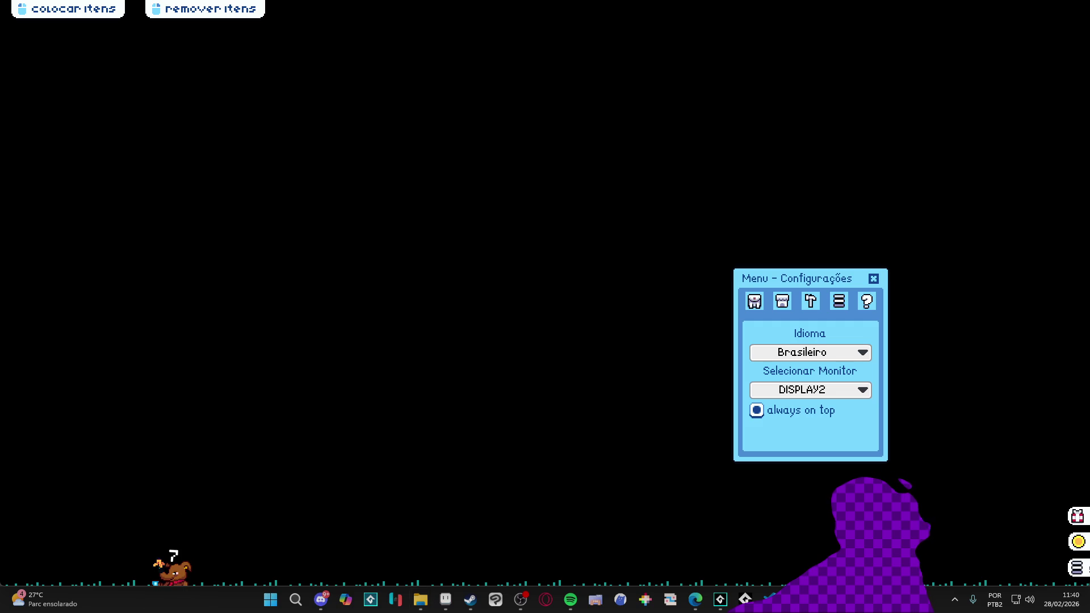
# Close the inventory panel and the running test, returning to line 52 of the Create code
pyautogui.rightClick(745, 599)
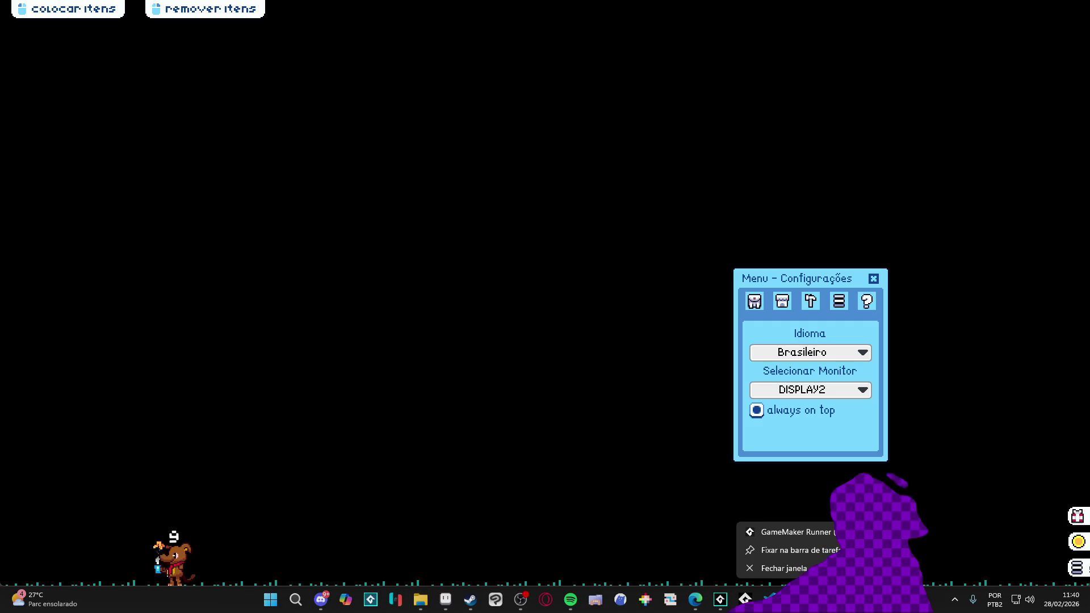
pyautogui.click(755, 300)
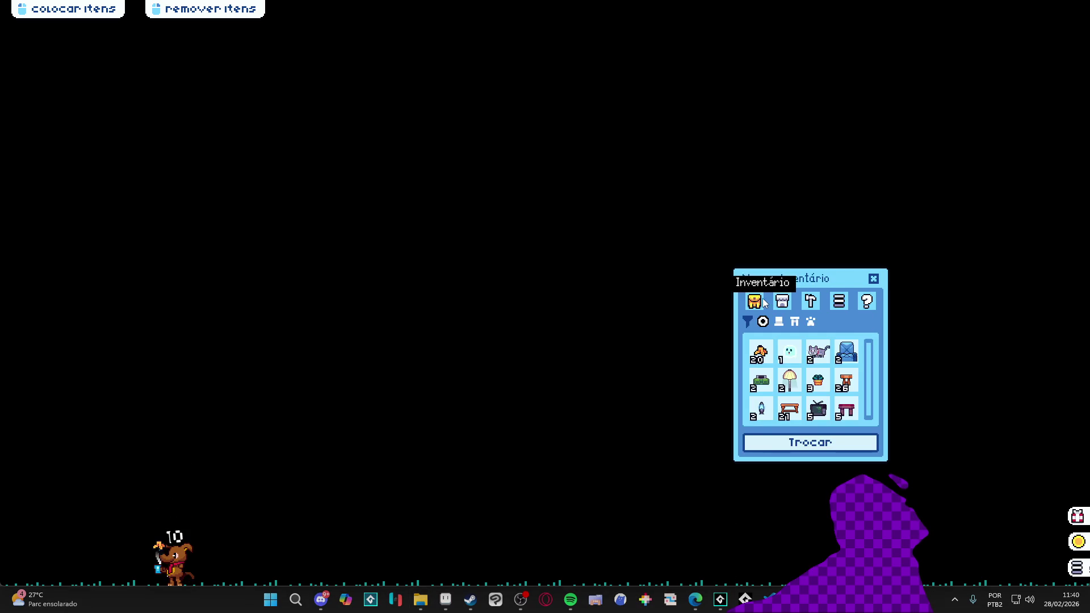
pyautogui.click(872, 279)
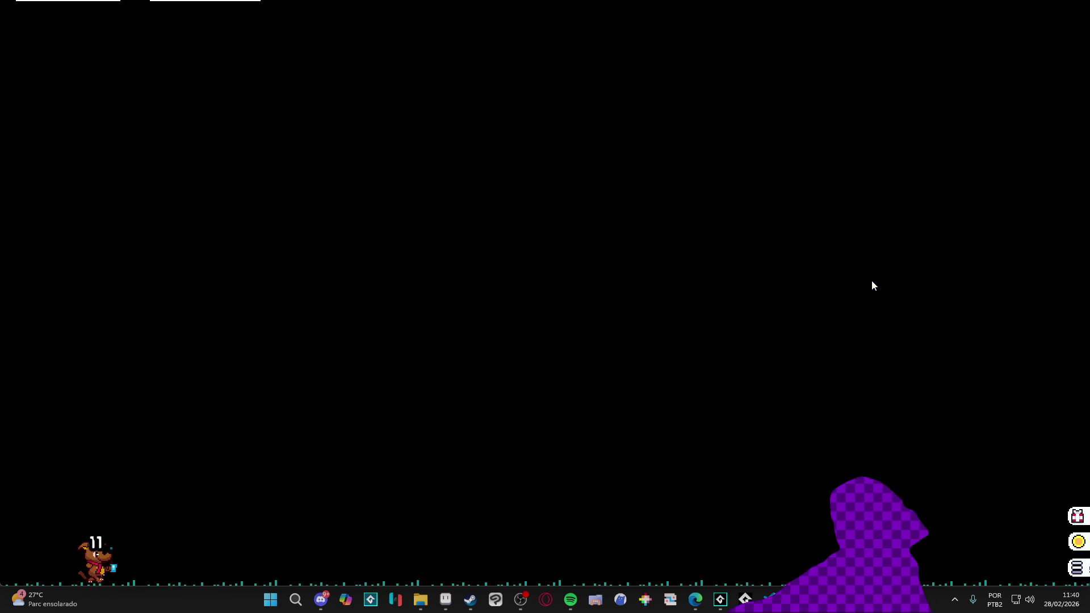
pyautogui.rightClick(795, 599)
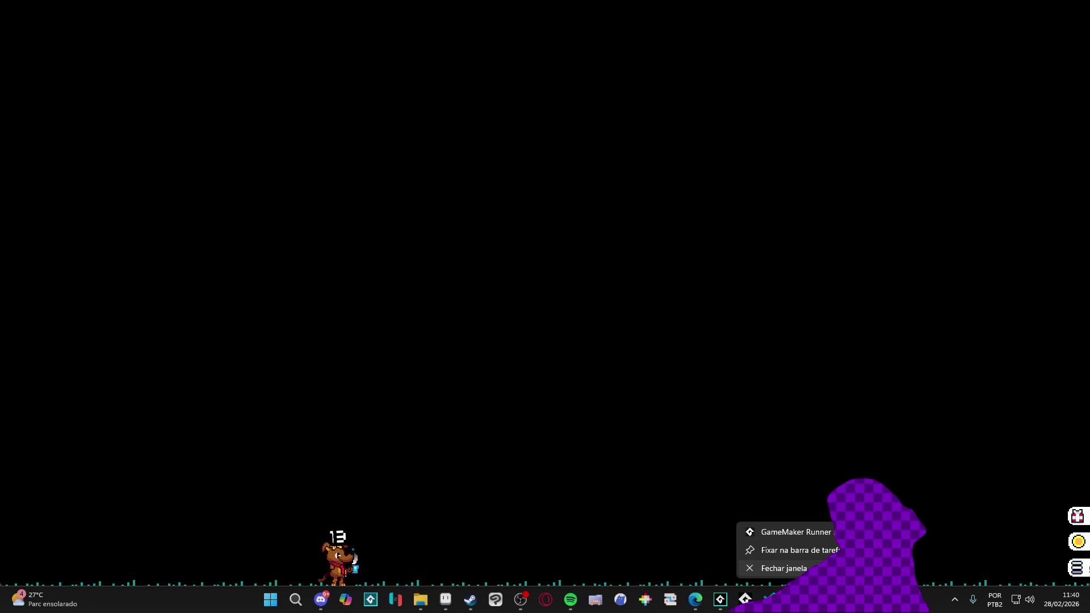
pyautogui.click(784, 568)
pyautogui.click(465, 326)
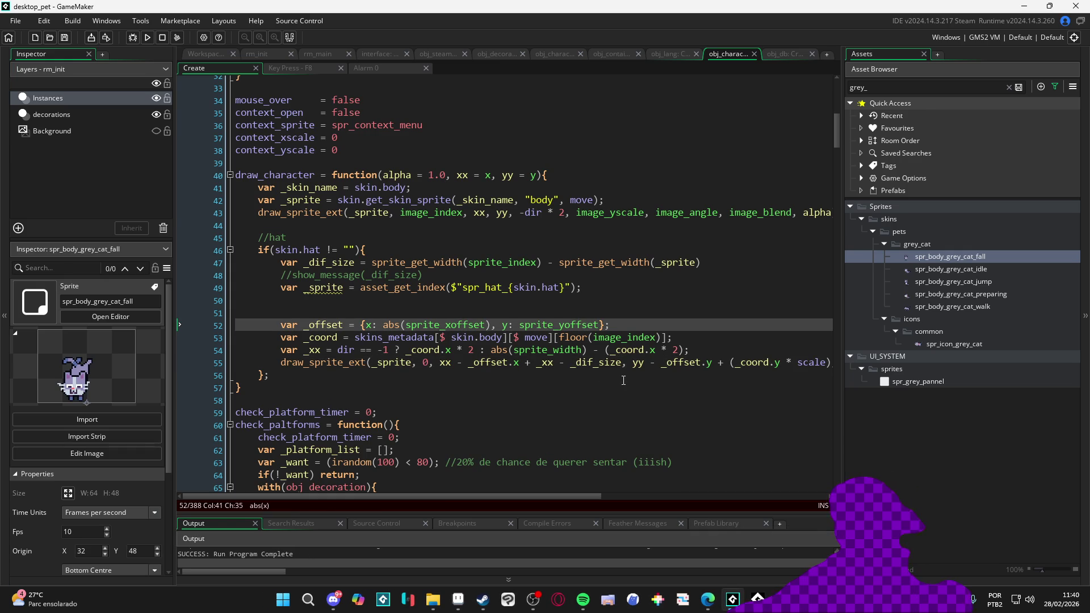
# Change the hat draw x on line 55 to subtract (_dif_size * dir) and run the game
pyautogui.click(571, 363)
pyautogui.write('(')
pyautogui.hotkey('ctrl', 'Right')
pyautogui.write(')')
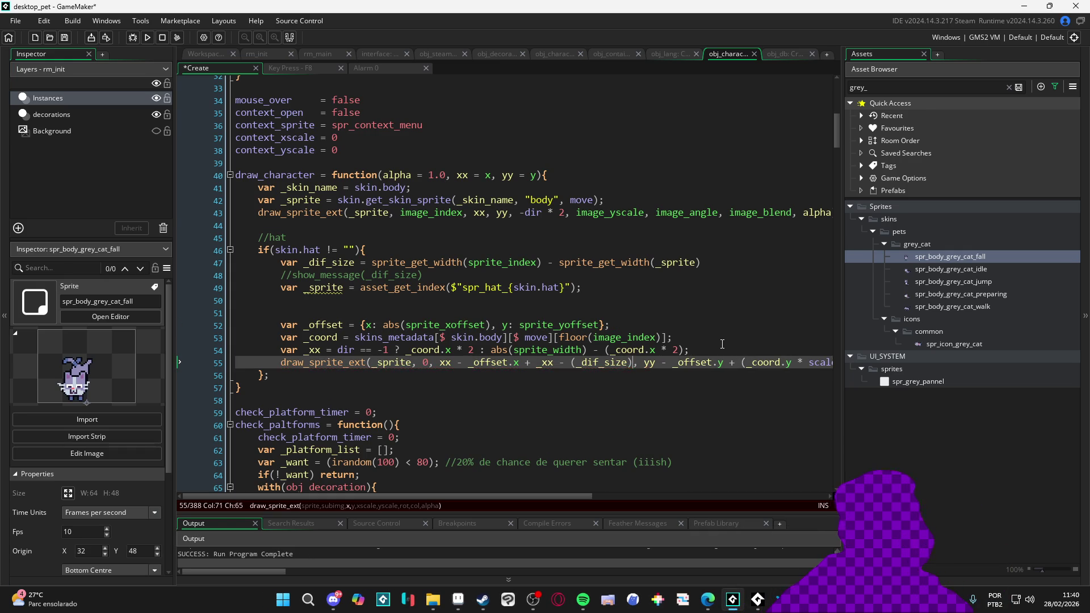
pyautogui.write(' * dir')
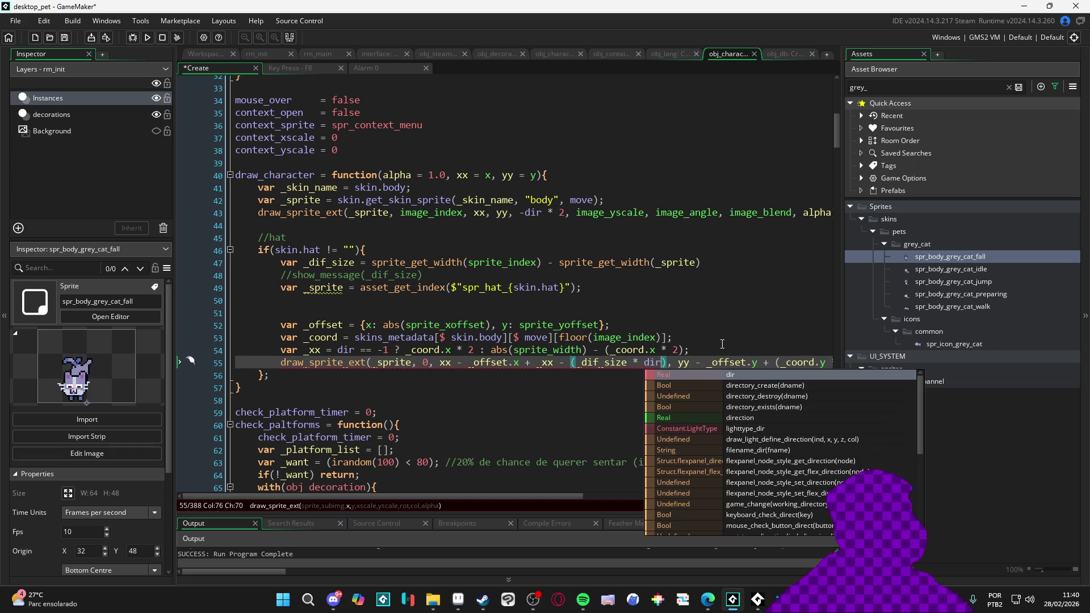
pyautogui.press('F5')
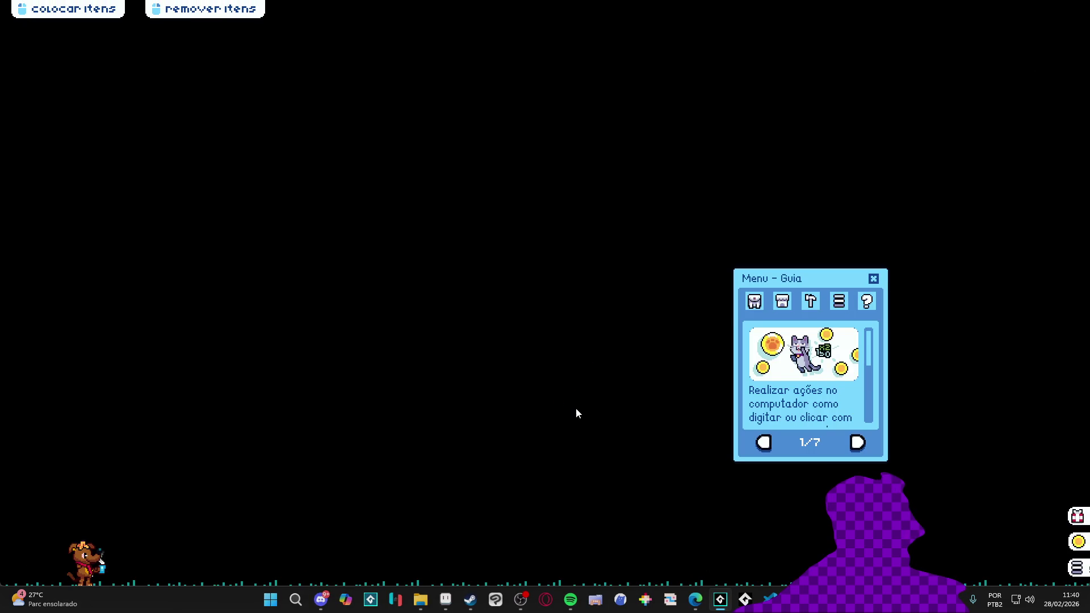
# Place a blue lava lamp from the inventory on the ground, then close the game window
pyautogui.click(756, 303)
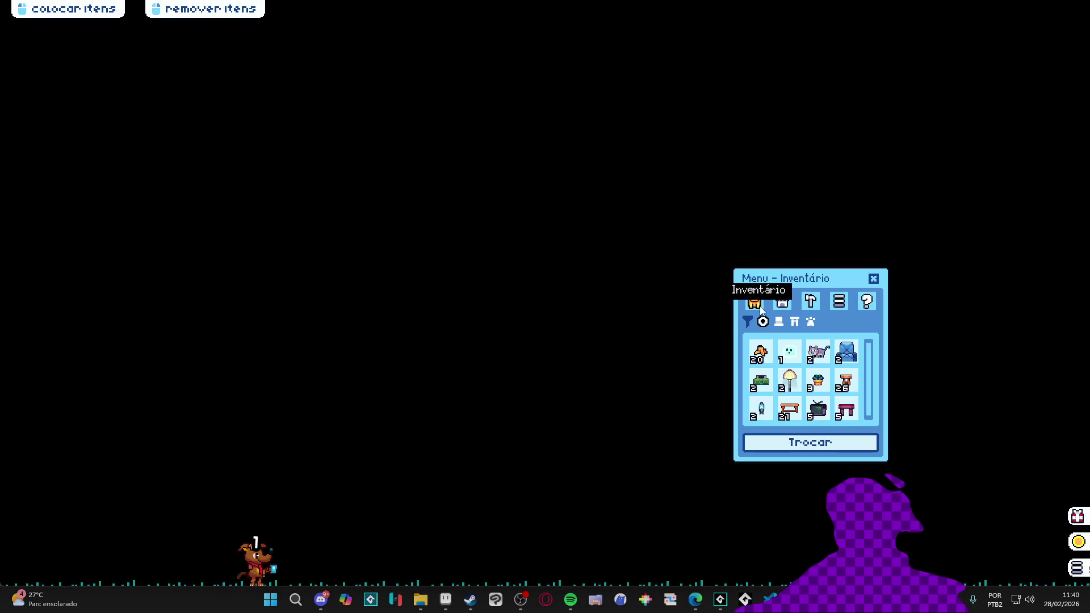
pyautogui.click(768, 407)
pyautogui.click(129, 462)
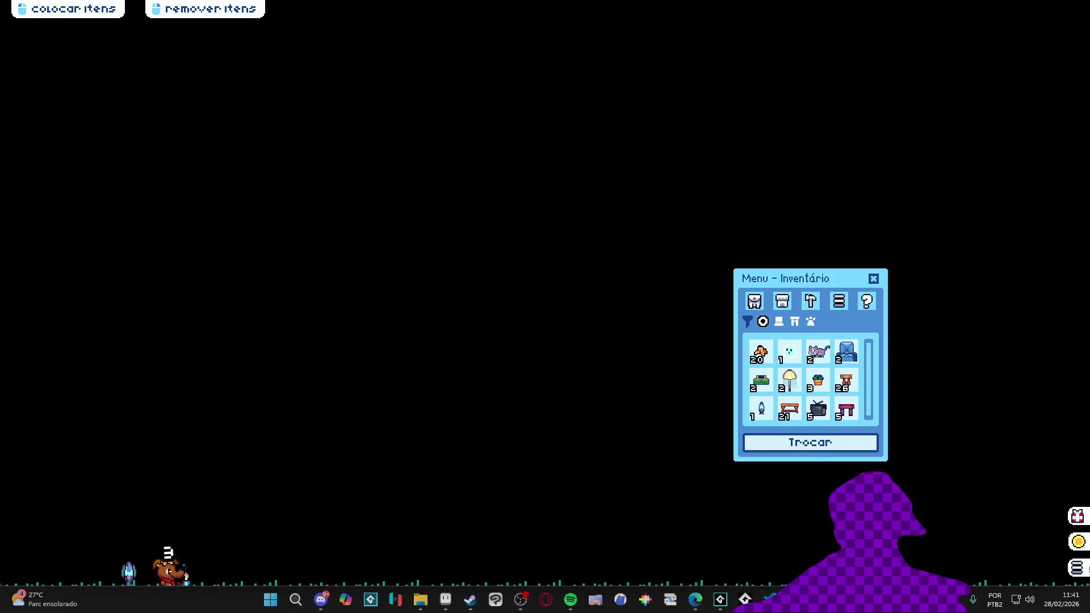
pyautogui.rightClick(744, 599)
pyautogui.click(760, 566)
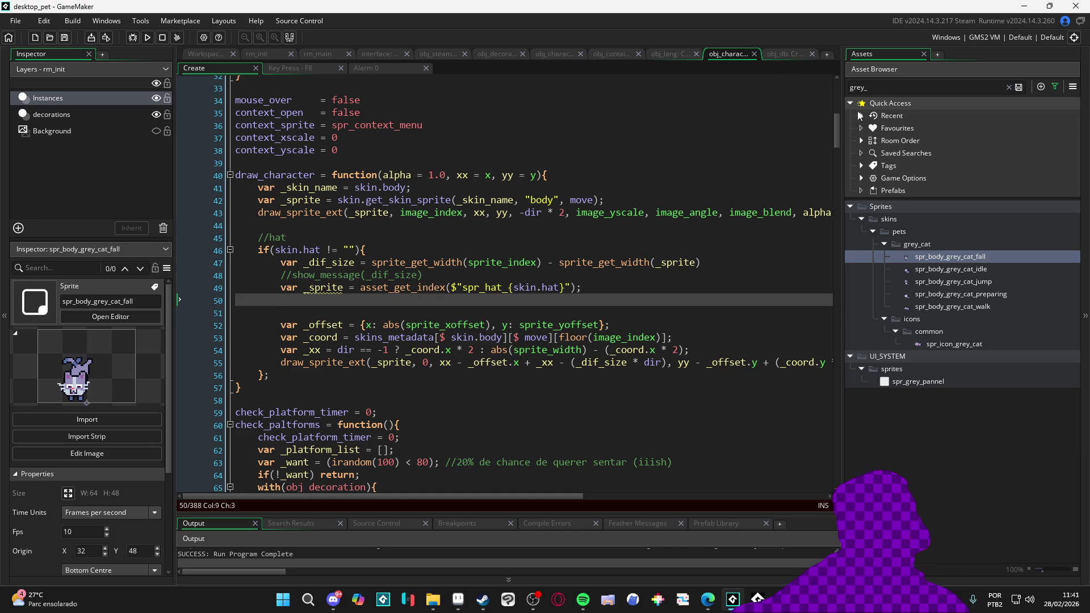
# Clear the 'interf' asset search, replace "caofezinho" with "toby" on line 17, and run the game
pyautogui.doubleClick(888, 88)
pyautogui.write('interf')
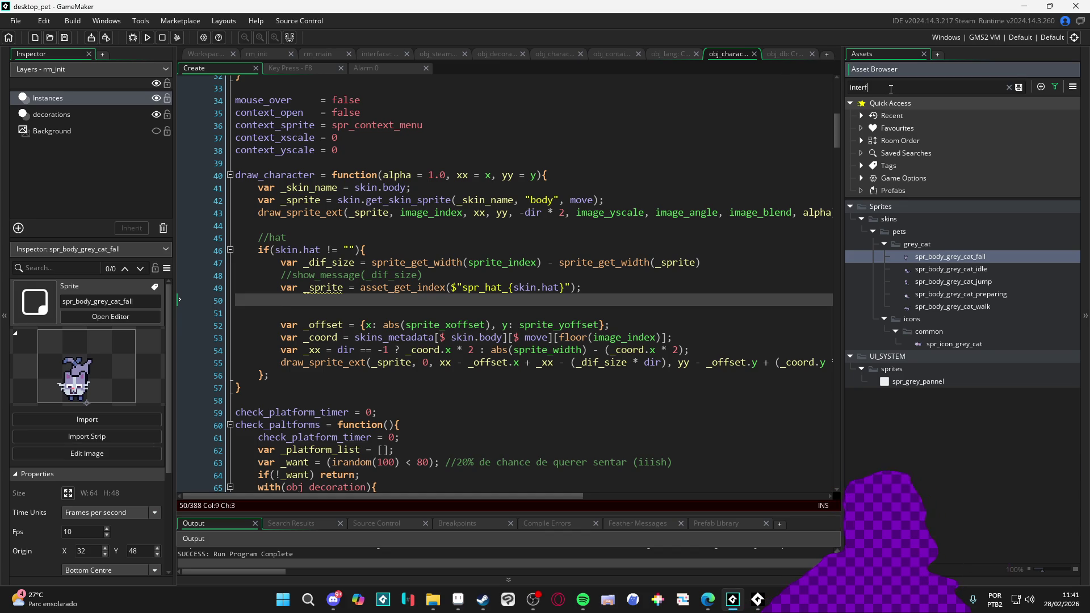
pyautogui.click(1008, 87)
pyautogui.scroll(10, 401, 162)
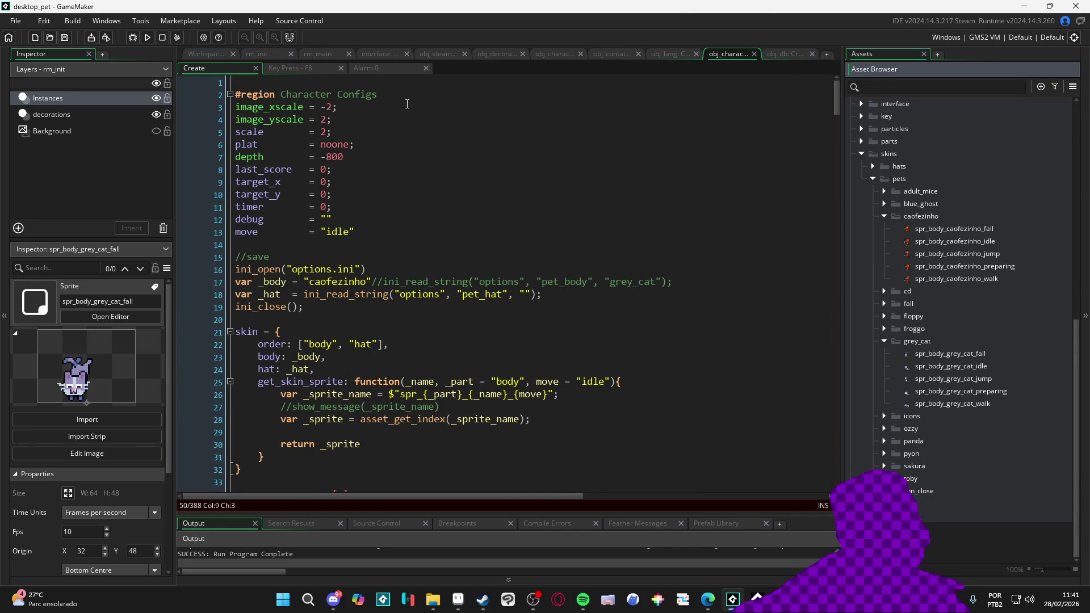
pyautogui.doubleClick(343, 281)
pyautogui.write('toby')
pyautogui.press('F5')
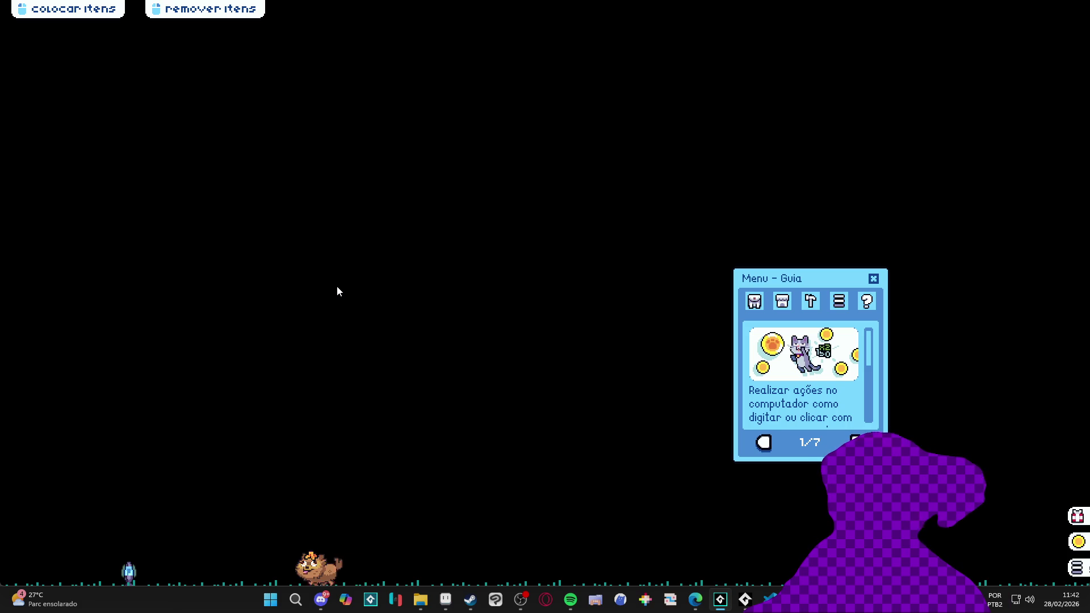
# Switch back to the editor, scroll the Create code down to the ini_close line, and rebuild the game
pyautogui.moveTo(829, 602)
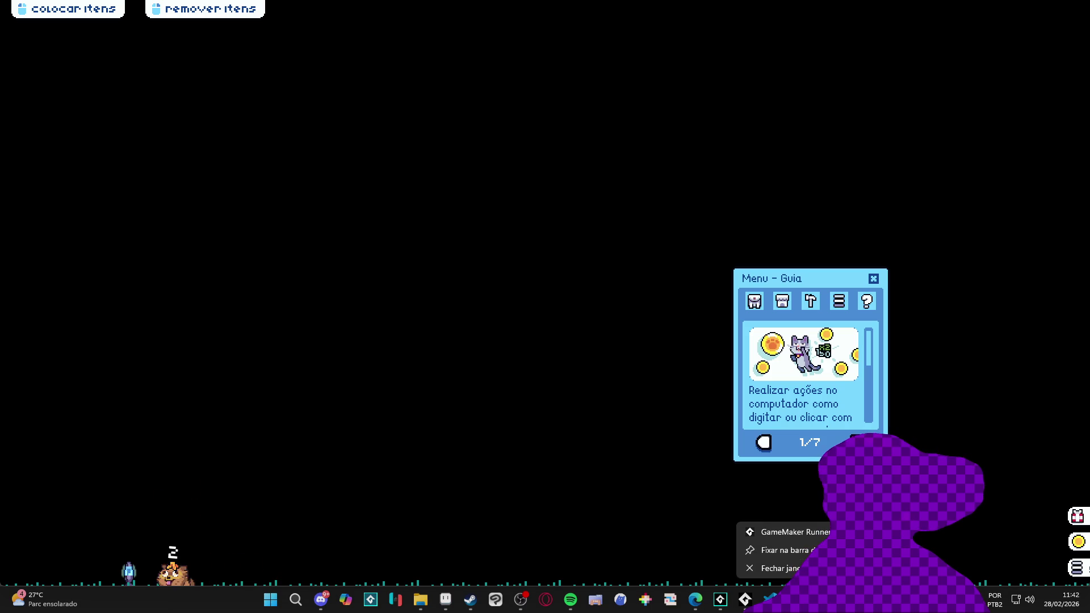
pyautogui.hotkey('alt', 'Tab')
pyautogui.click(467, 329)
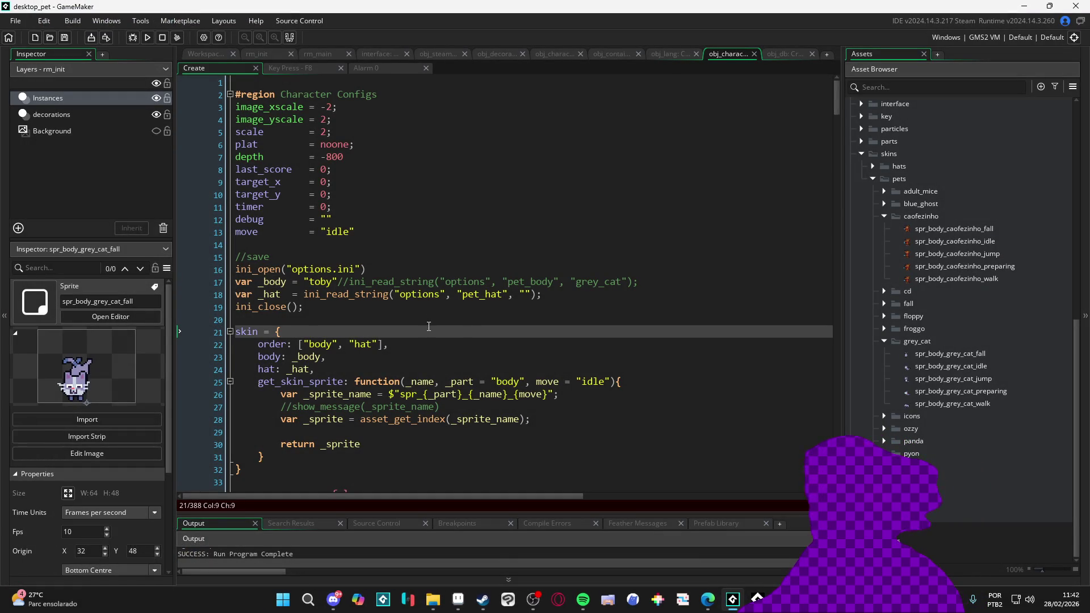
pyautogui.scroll(-2, 460, 326)
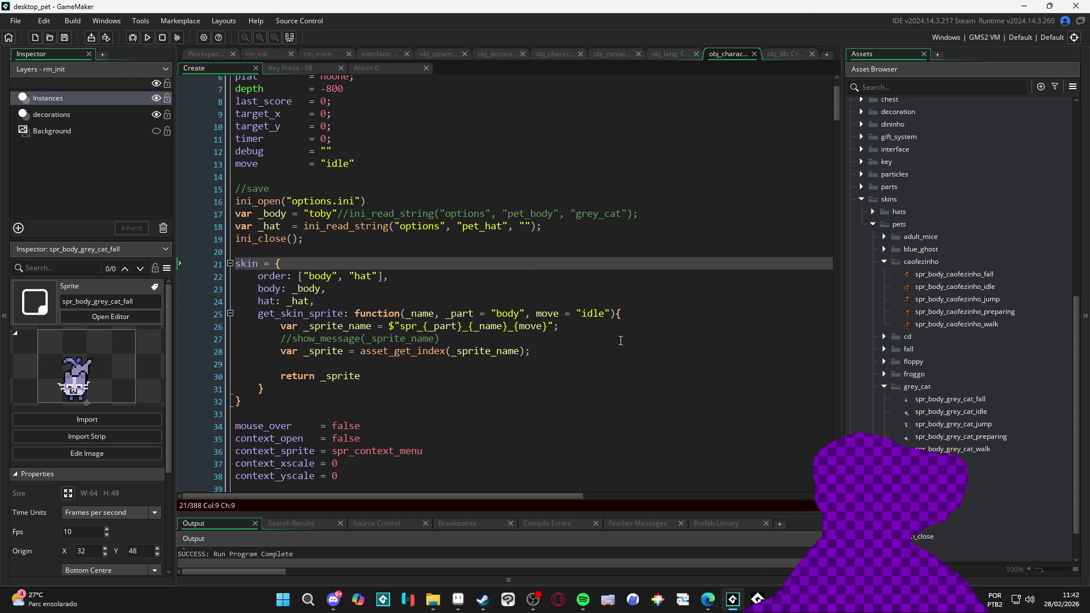
pyautogui.click(630, 237)
pyautogui.press('F5')
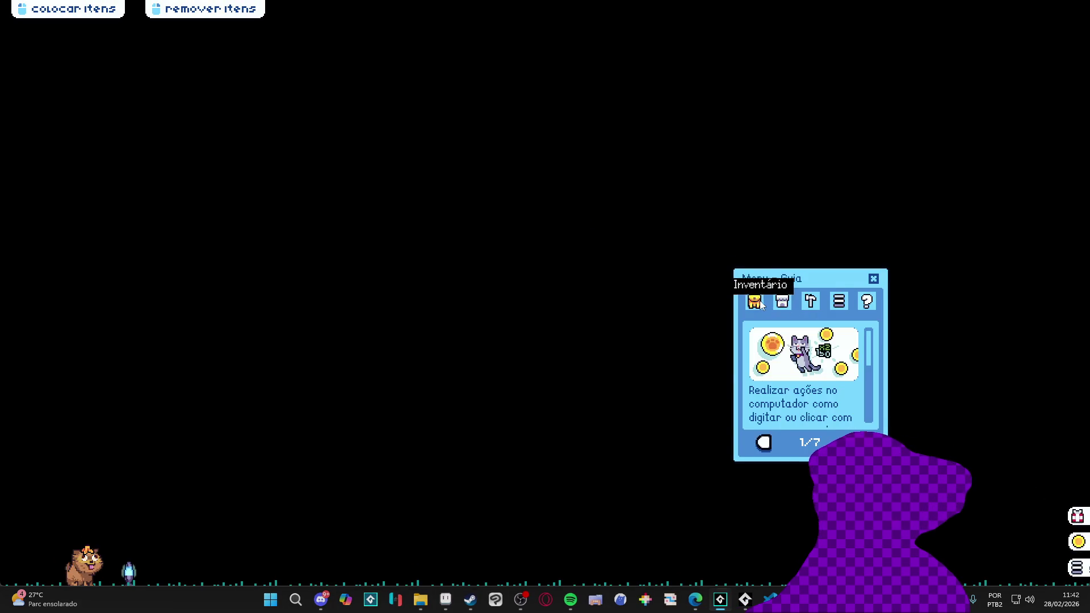
# Stack a desk, pink table, blue armchair and old TV from the inventory
pyautogui.click(755, 301)
pyautogui.click(789, 408)
pyautogui.click(613, 475)
pyautogui.click(845, 409)
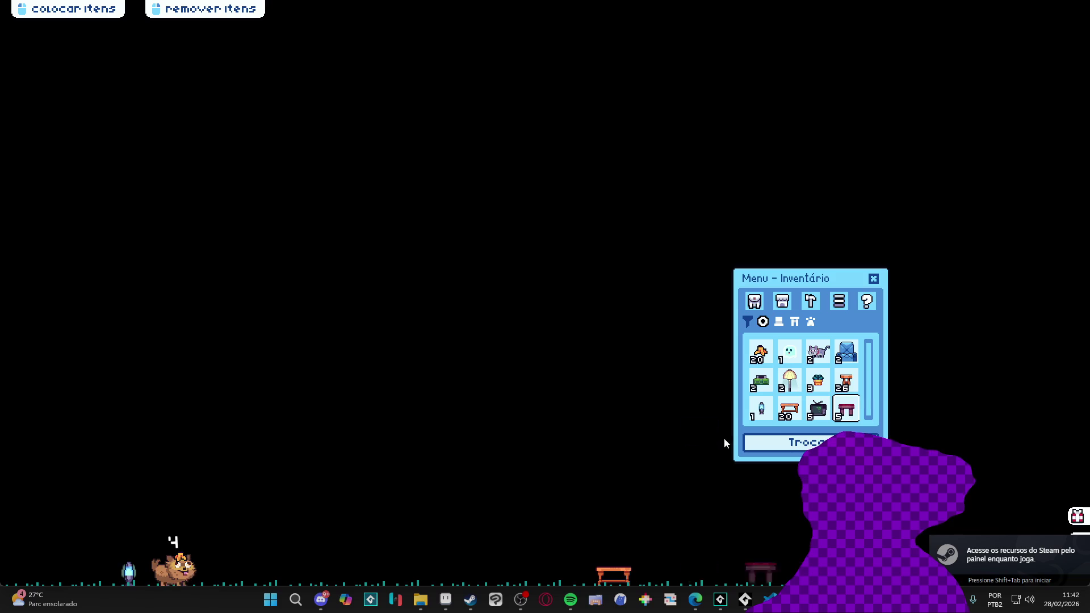
pyautogui.click(611, 431)
pyautogui.click(846, 352)
pyautogui.click(619, 407)
pyautogui.click(820, 406)
pyautogui.click(622, 380)
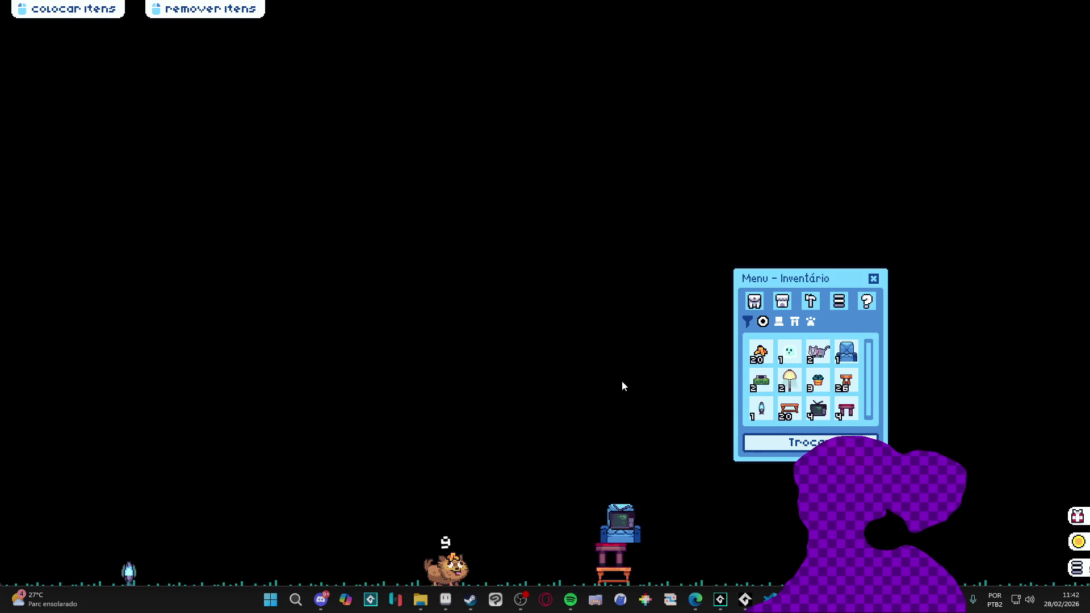
# Remove the stacked pieces, then test placing, swapping and removing a pink table, bench and armchair
pyautogui.click(625, 571)
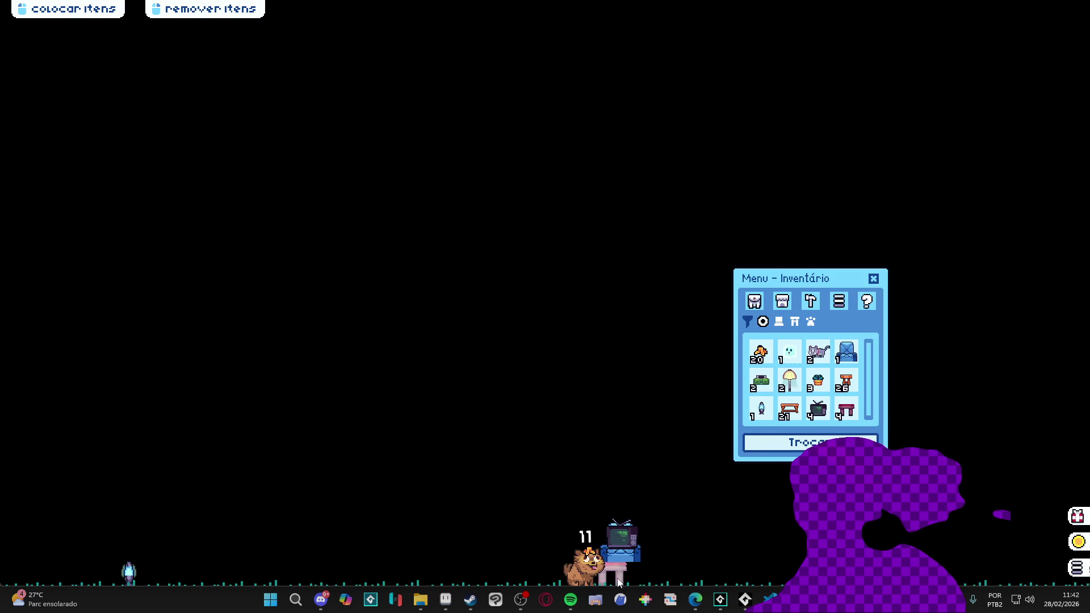
pyautogui.click(637, 580)
pyautogui.click(637, 579)
pyautogui.click(637, 579)
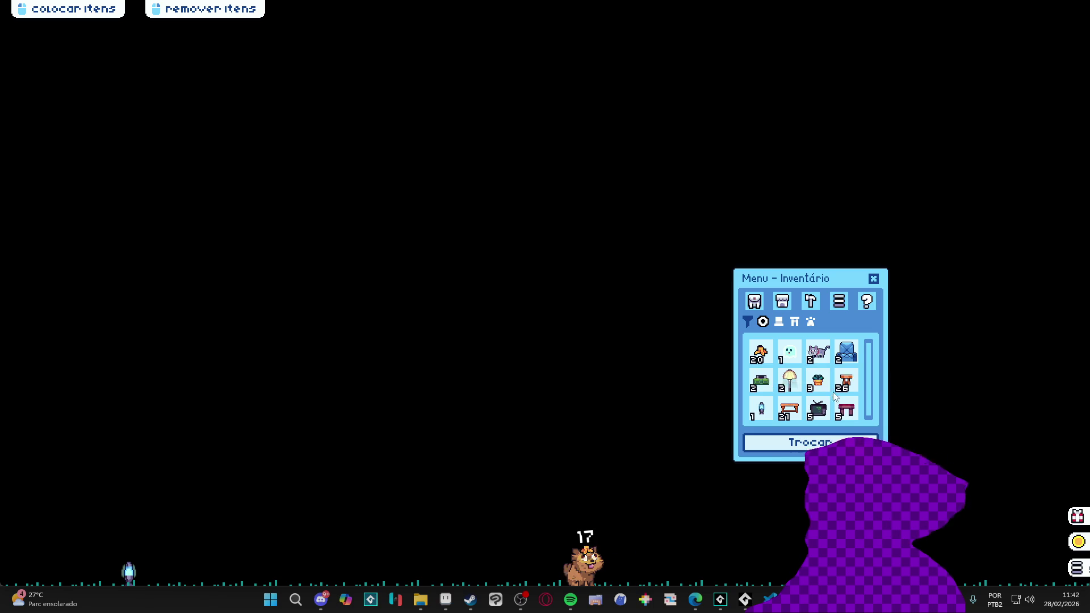
pyautogui.click(846, 409)
pyautogui.click(714, 570)
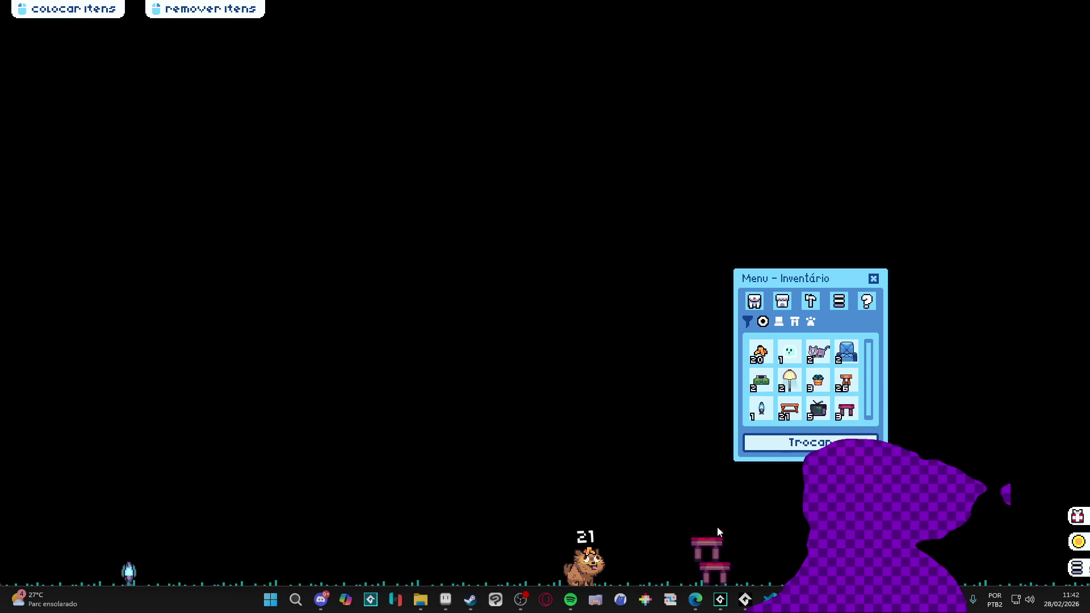
pyautogui.click(720, 574)
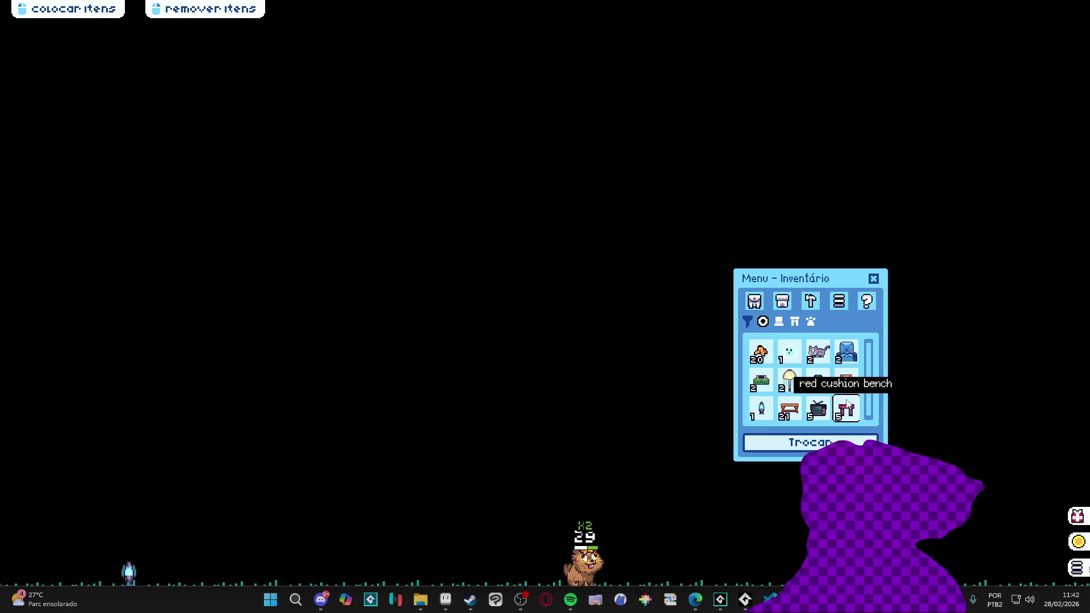
pyautogui.click(766, 448)
pyautogui.click(697, 572)
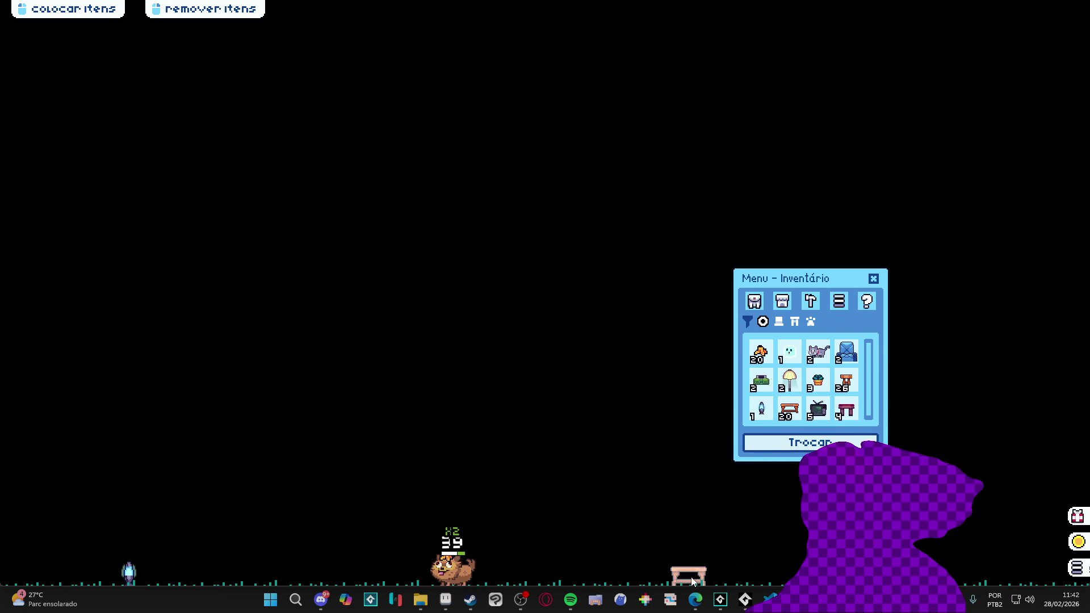
pyautogui.click(846, 352)
pyautogui.click(846, 409)
pyautogui.click(618, 480)
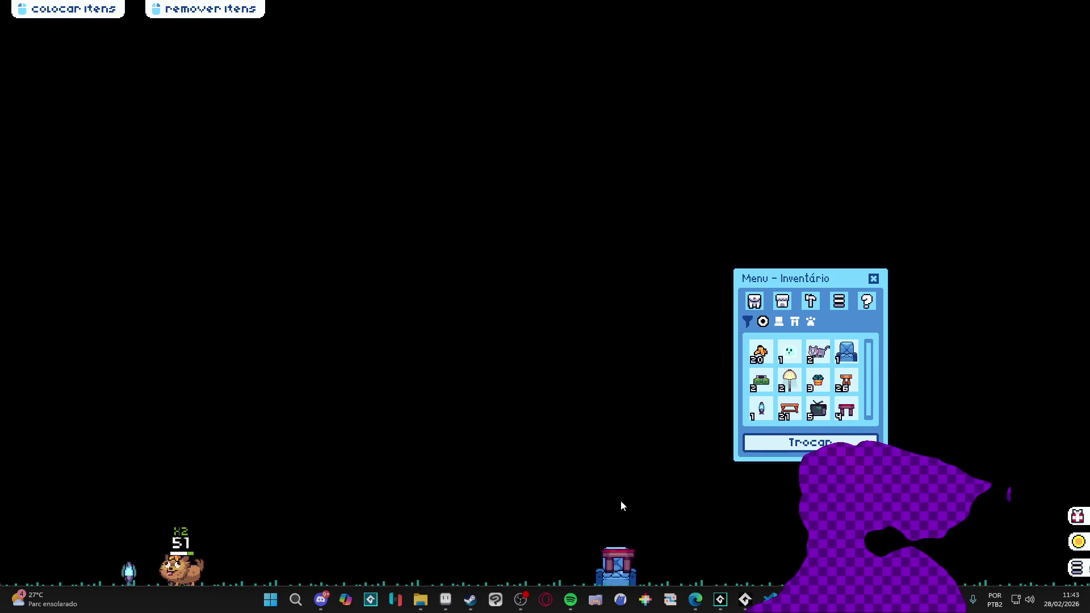
pyautogui.rightClick(627, 579)
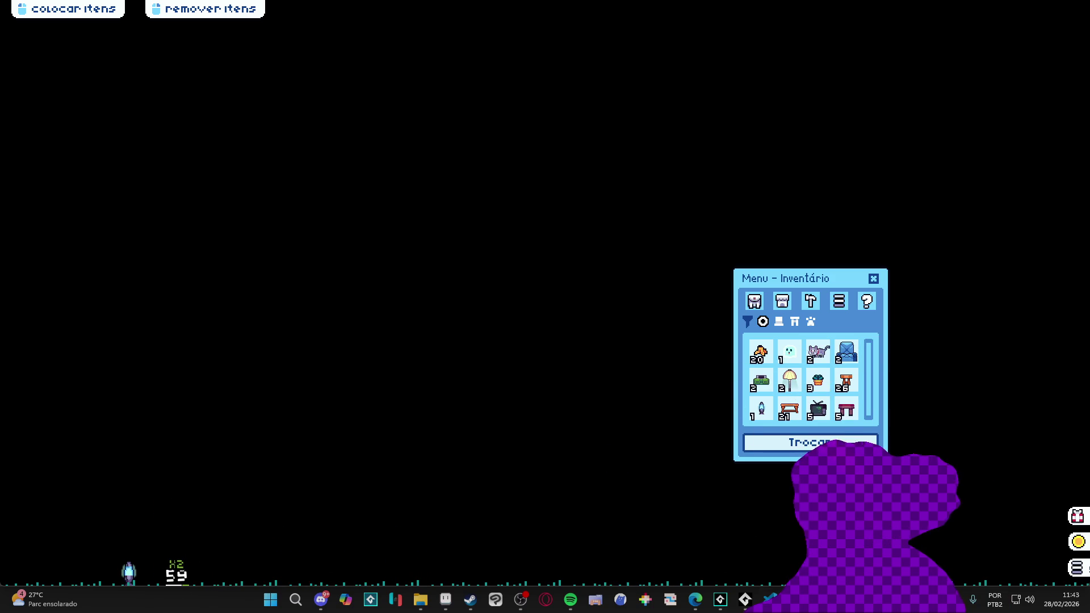
# Remove the blue lava lamp from the floor and close the game window
pyautogui.rightClick(126, 578)
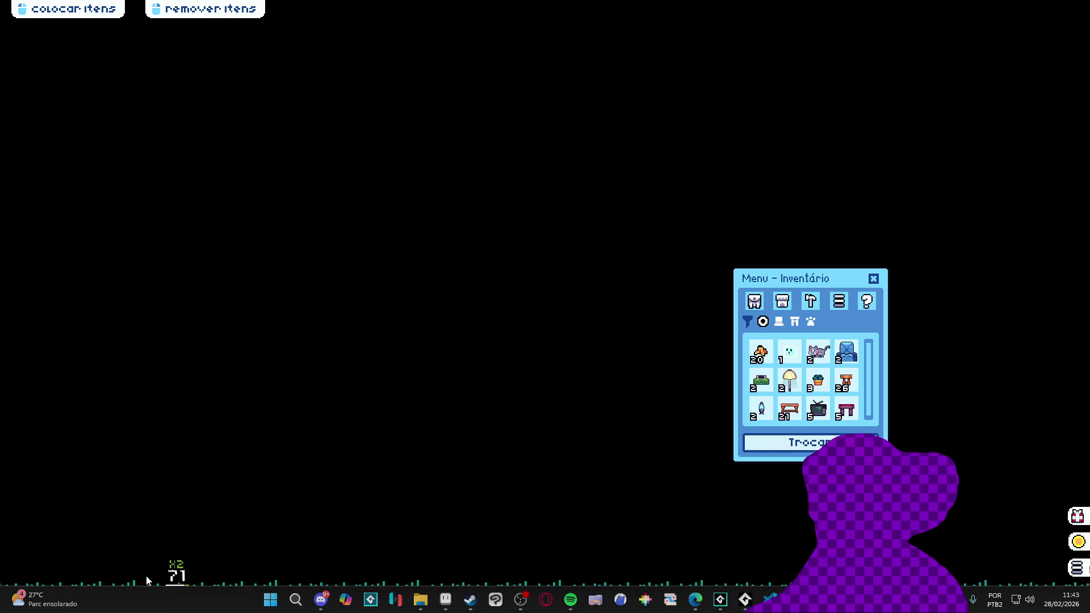
pyautogui.rightClick(770, 597)
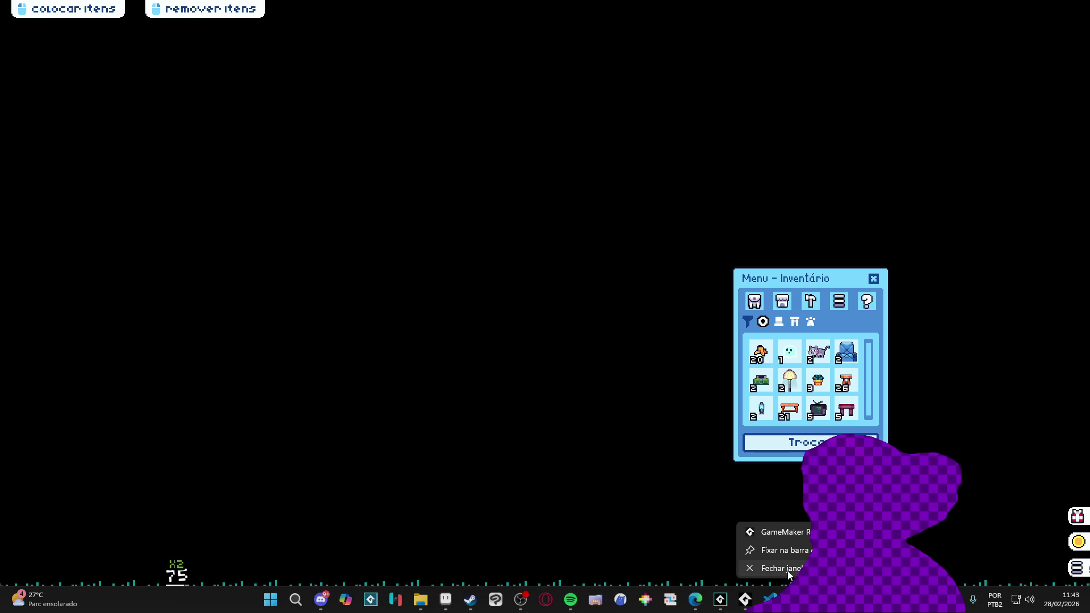
pyautogui.click(787, 571)
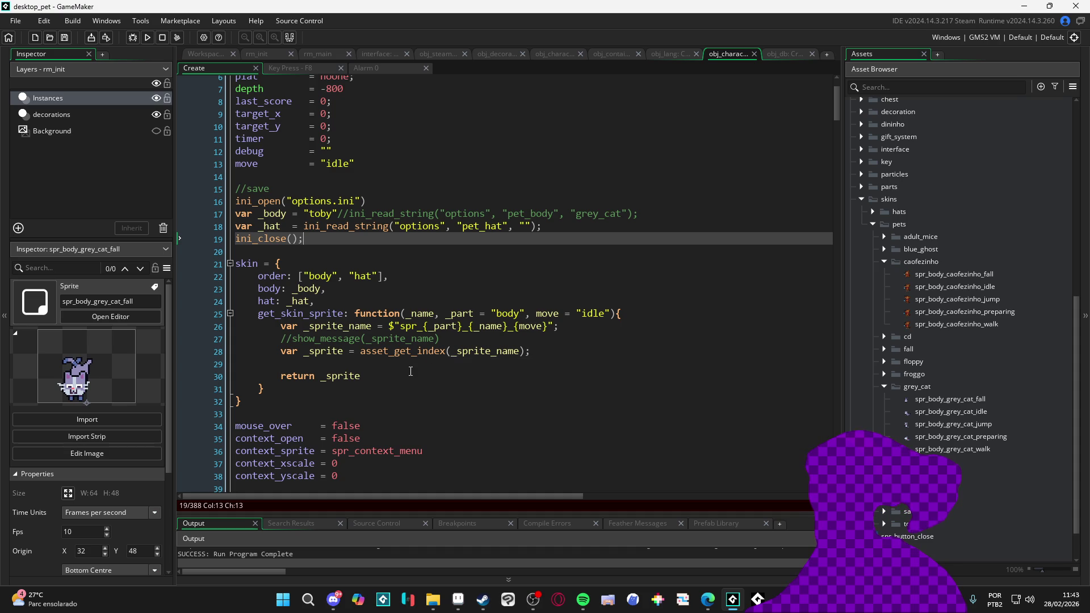
# Open the Roaming AppData folder via Windows search and browse into GameMakerStudio2's Cache
pyautogui.click(283, 599)
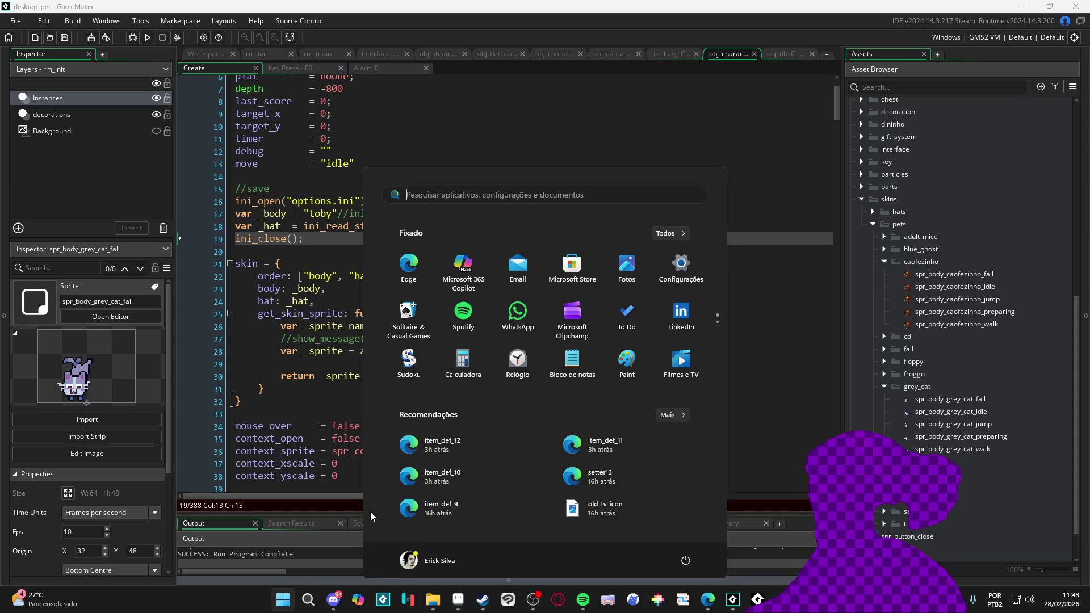
pyautogui.click(309, 600)
pyautogui.write('%a%')
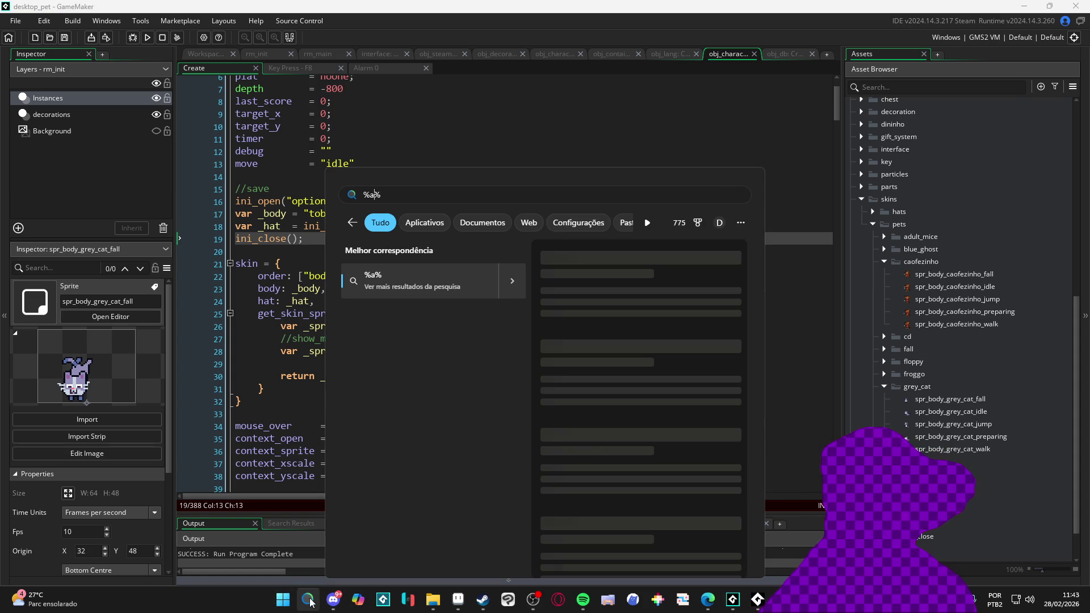
pyautogui.write('ta')
pyautogui.press('Return')
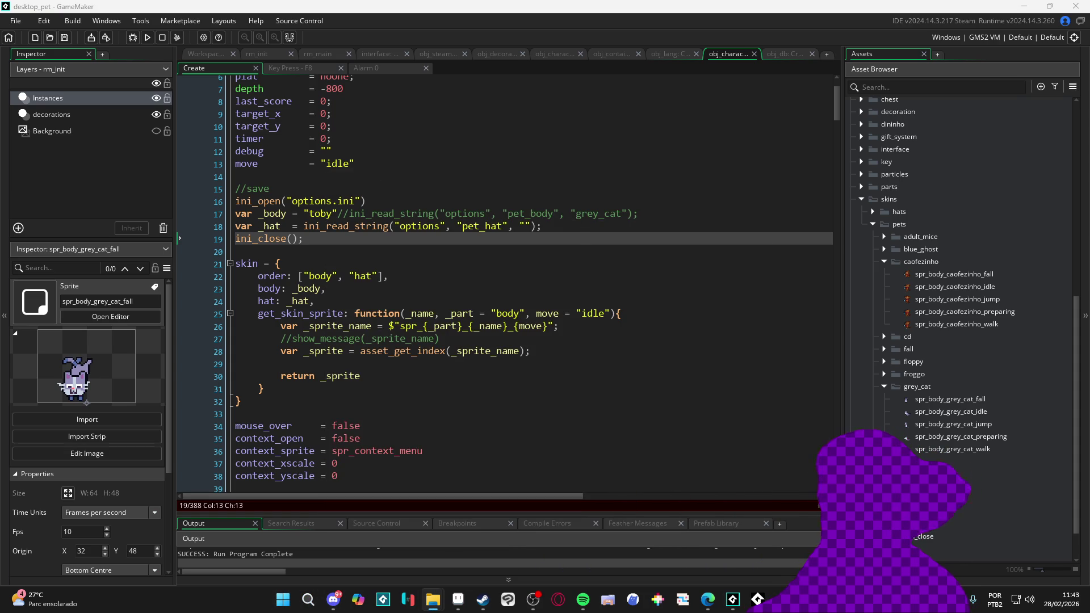
pyautogui.write('game')
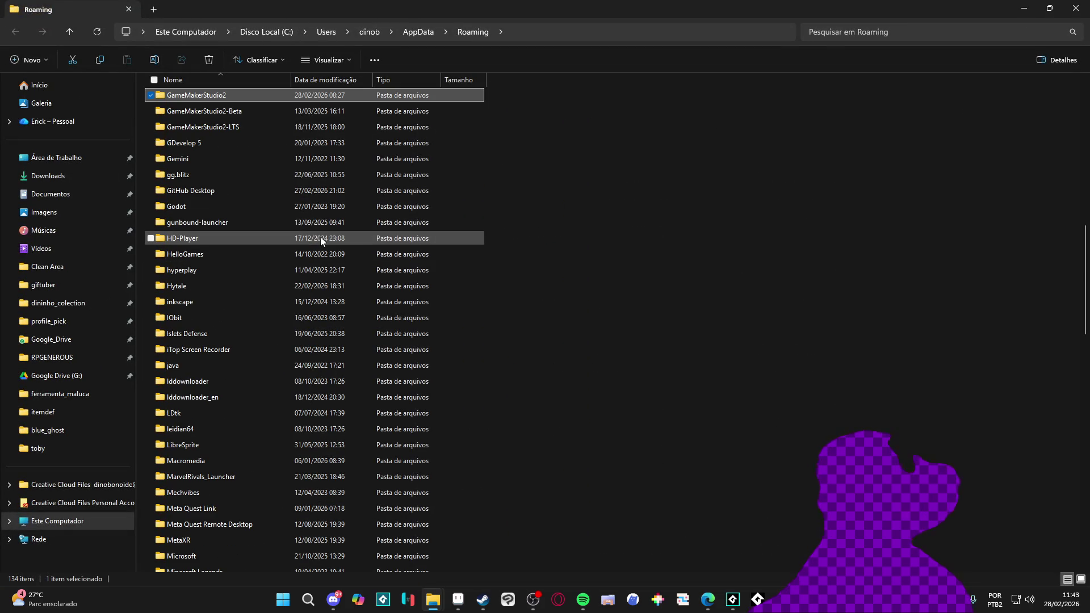
pyautogui.doubleClick(250, 94)
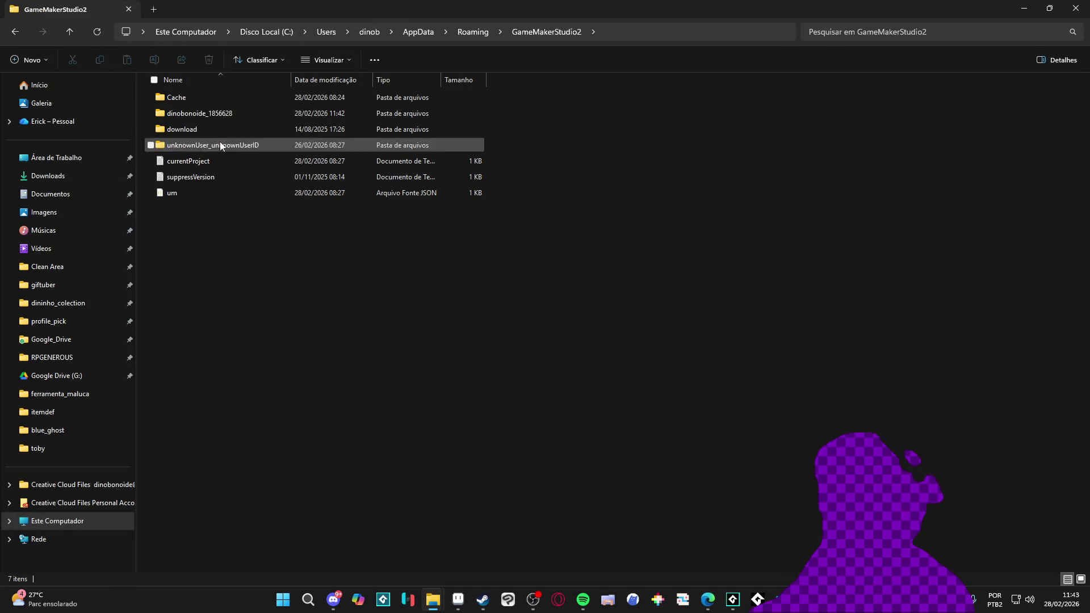
pyautogui.doubleClick(205, 98)
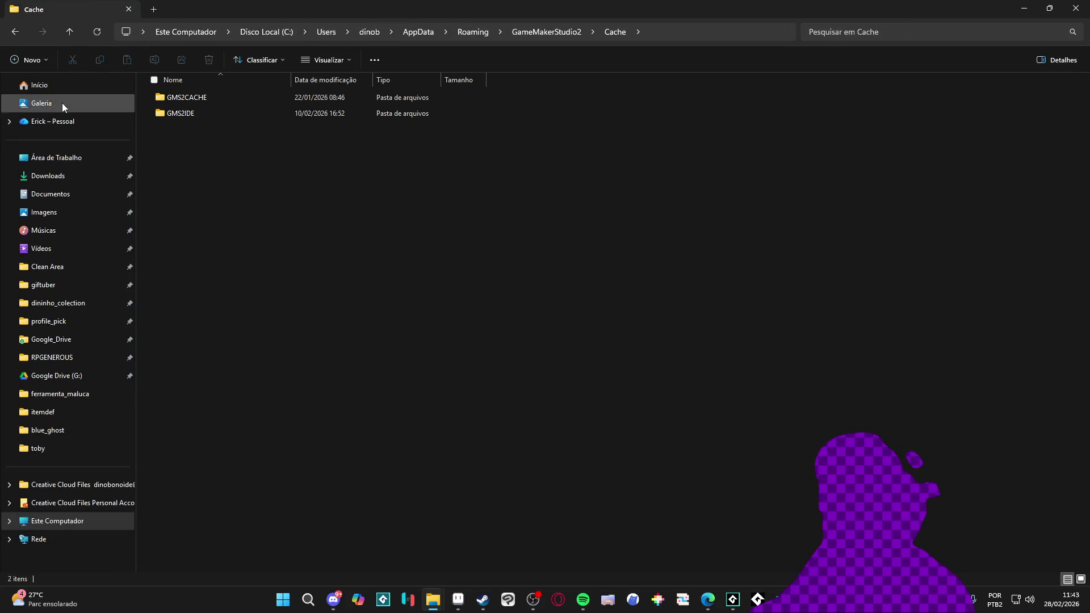
# Go back and navigate to the AppData\Local\desktop_pet folder
pyautogui.click(13, 32)
pyautogui.click(13, 32)
pyautogui.write('de')
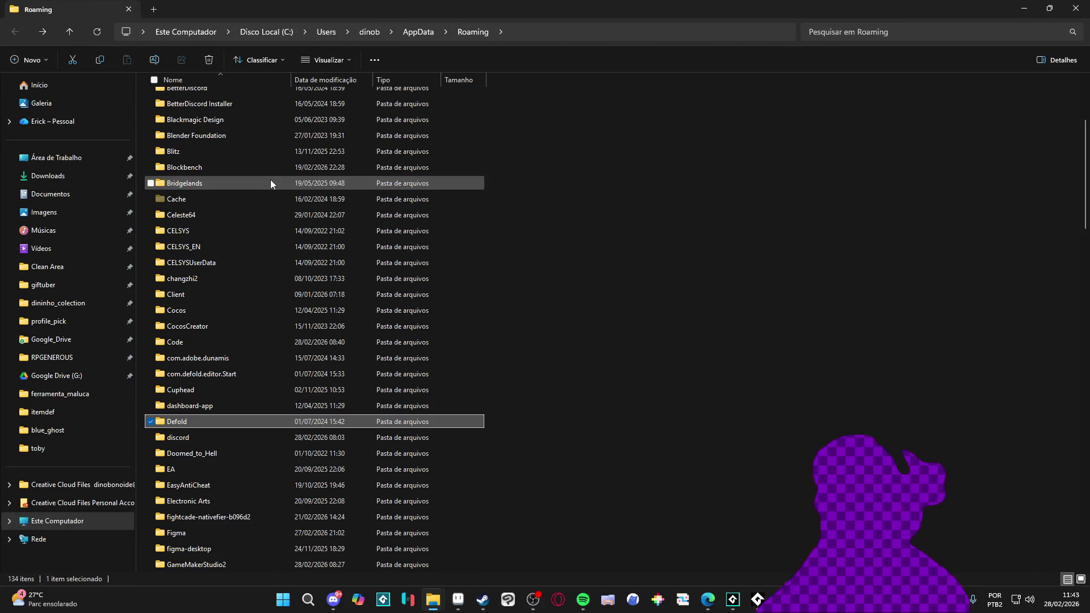
pyautogui.press('d')
pyautogui.press('d')
pyautogui.press('d')
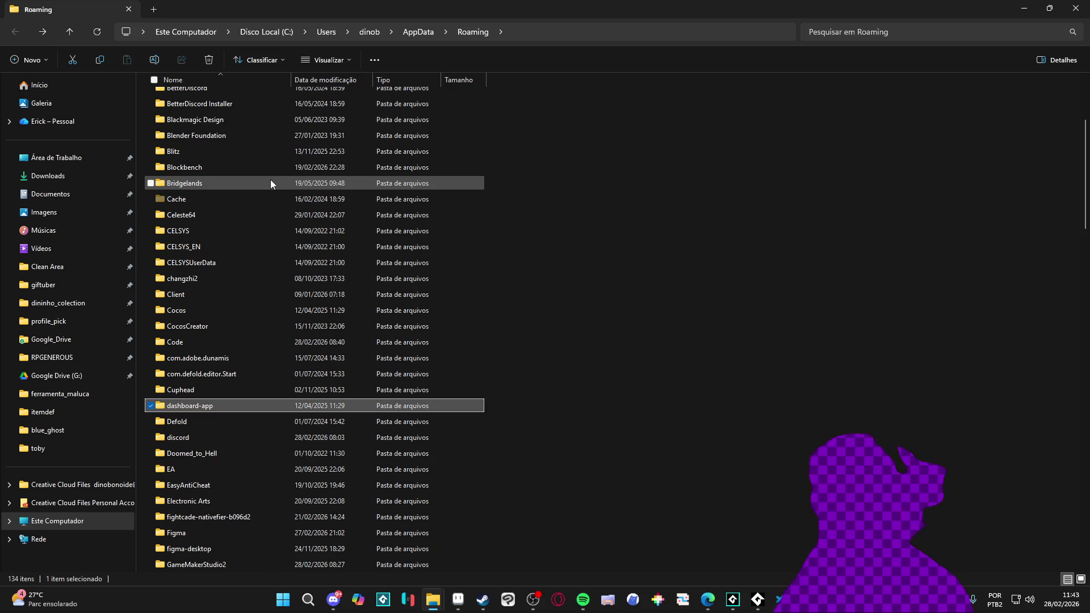
pyautogui.hotkey('alt', 'Up')
pyautogui.click(230, 101)
pyautogui.doubleClick(230, 101)
pyautogui.write('des')
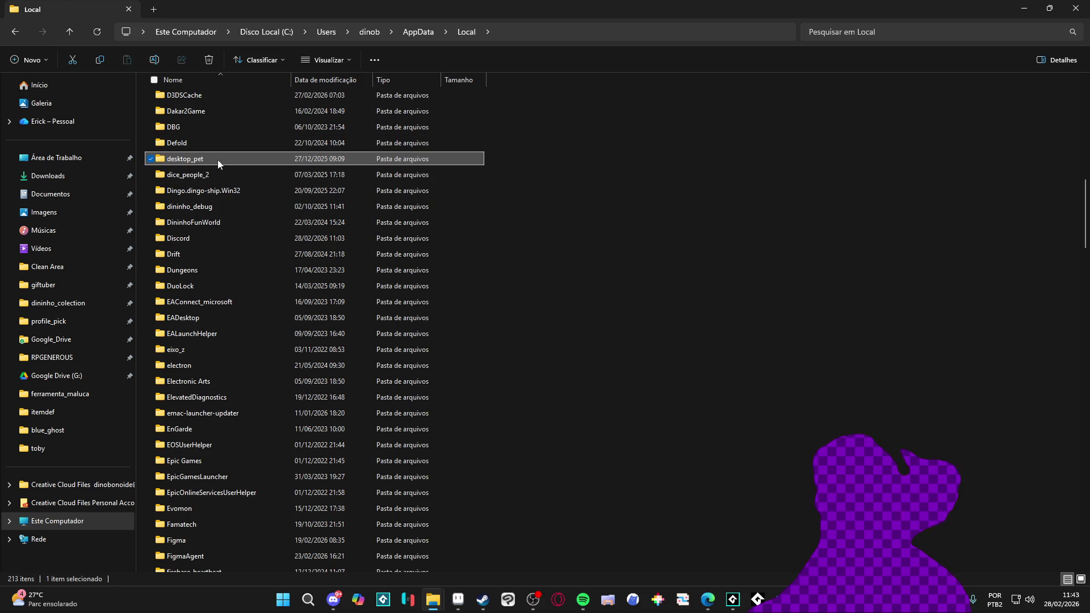
pyautogui.doubleClick(218, 161)
# View configs.ini and options.ini in Notepad (pet_body grey_cat, pet_hat banana_peel), then return to GameMaker
pyautogui.click(199, 124)
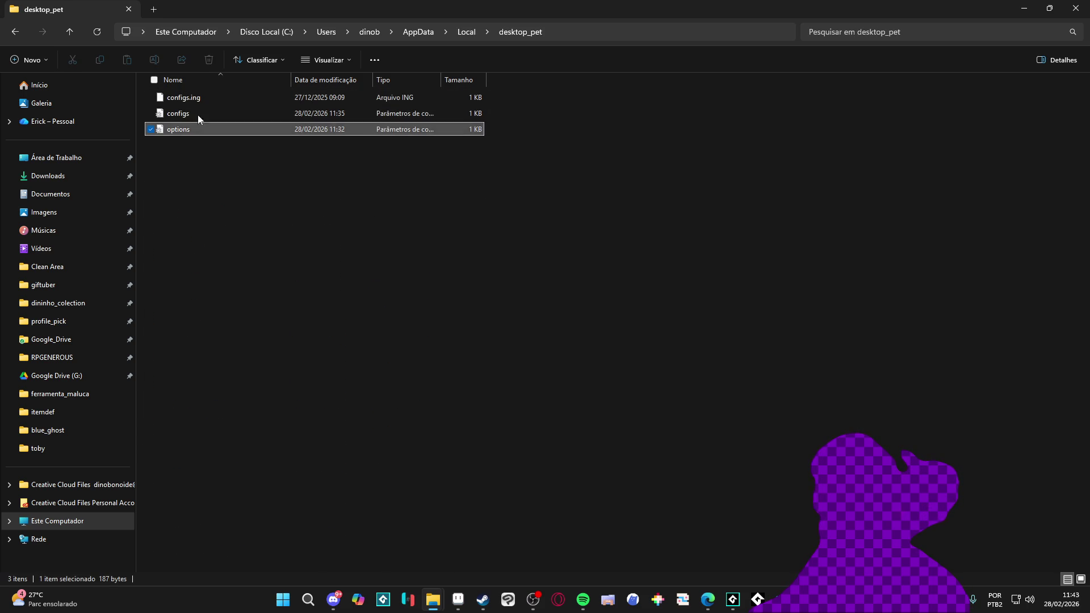
pyautogui.doubleClick(201, 113)
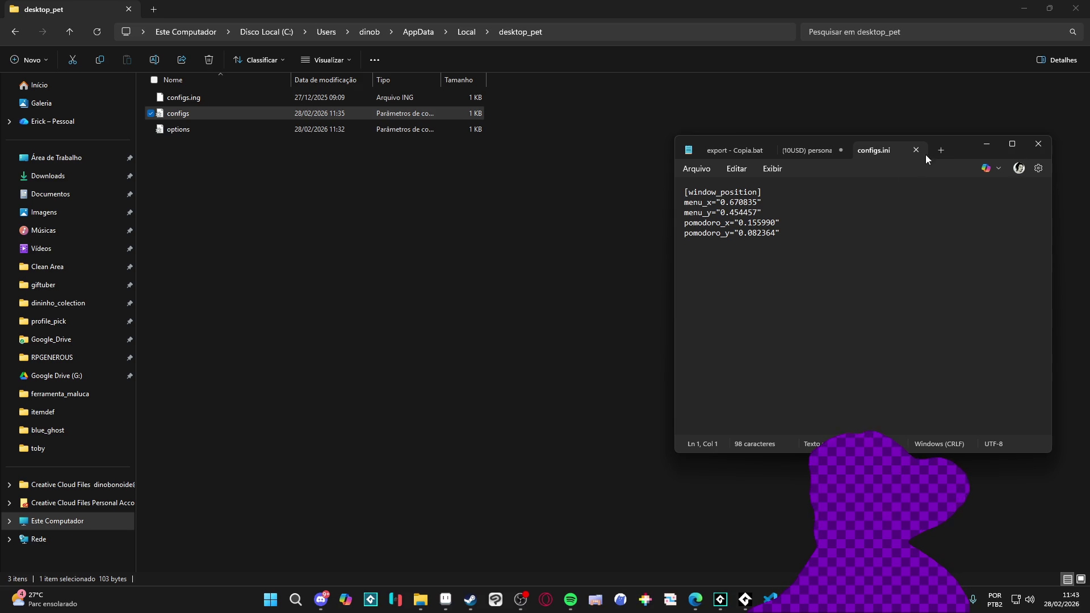
pyautogui.click(915, 150)
pyautogui.doubleClick(241, 126)
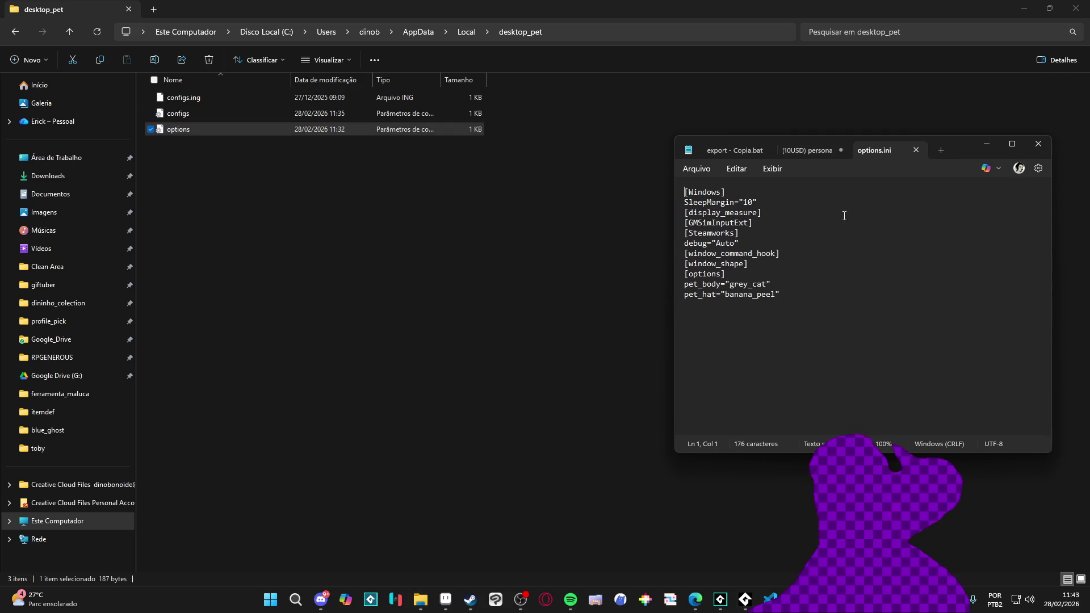
pyautogui.click(916, 150)
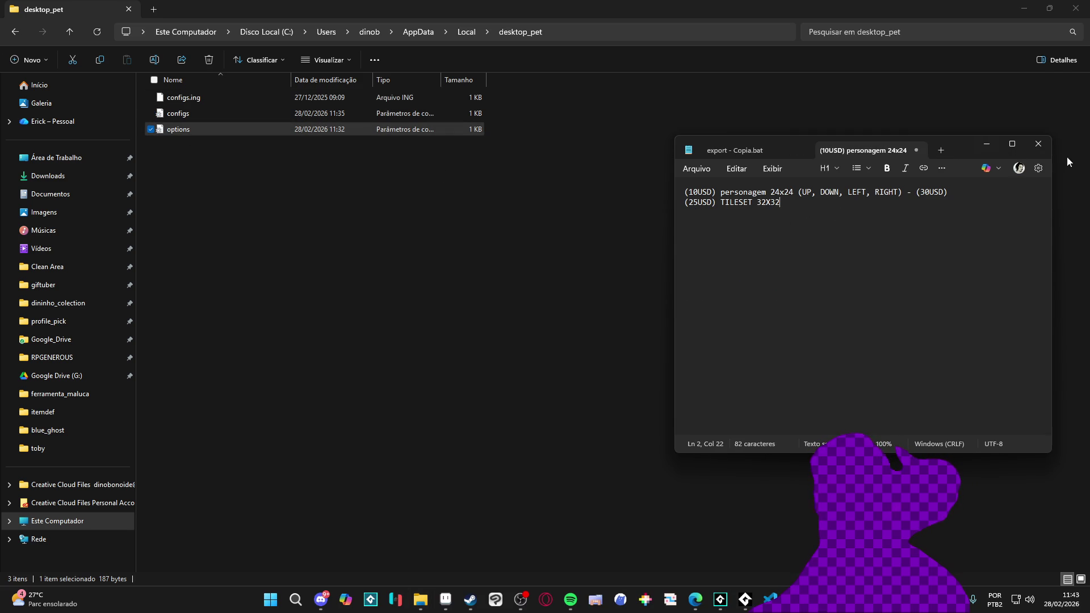
pyautogui.click(1043, 147)
pyautogui.click(720, 599)
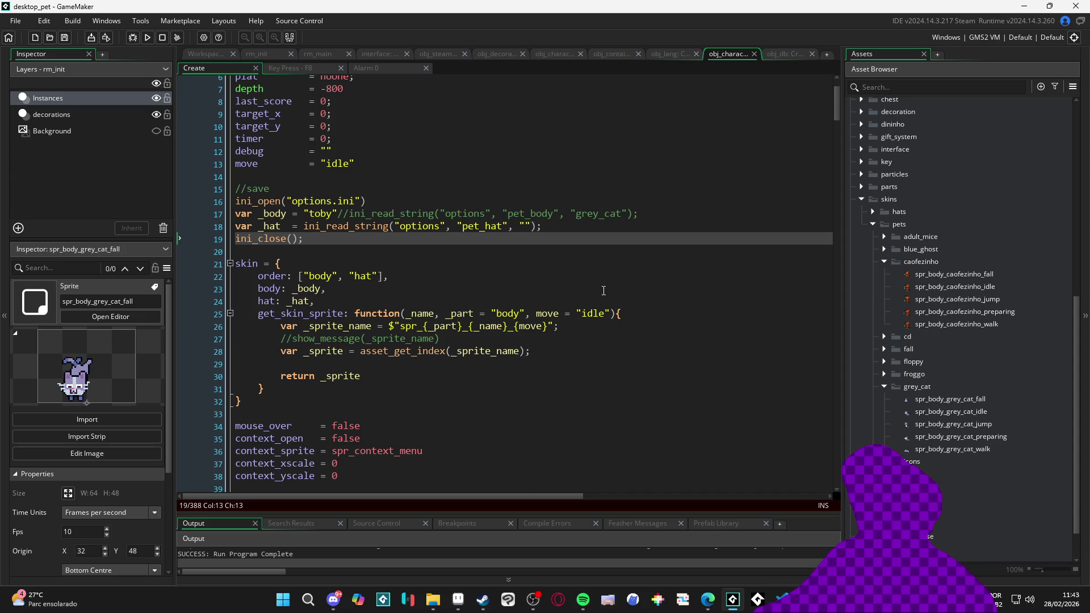
# Find obj_decoration in the Asset Browser and open its Create event code
pyautogui.click(882, 87)
pyautogui.write('fur')
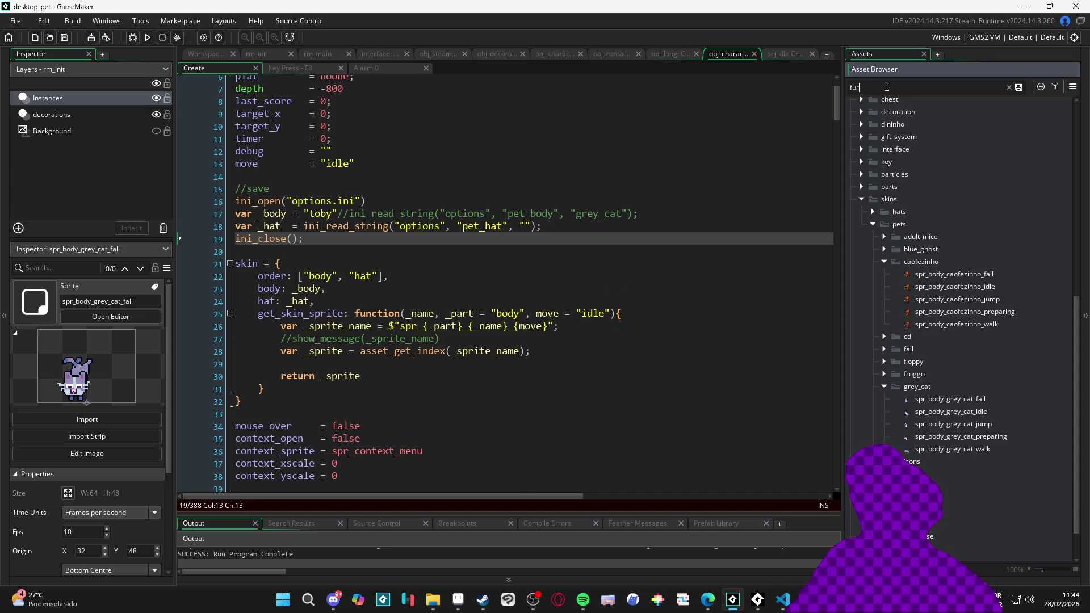
pyautogui.write('ni')
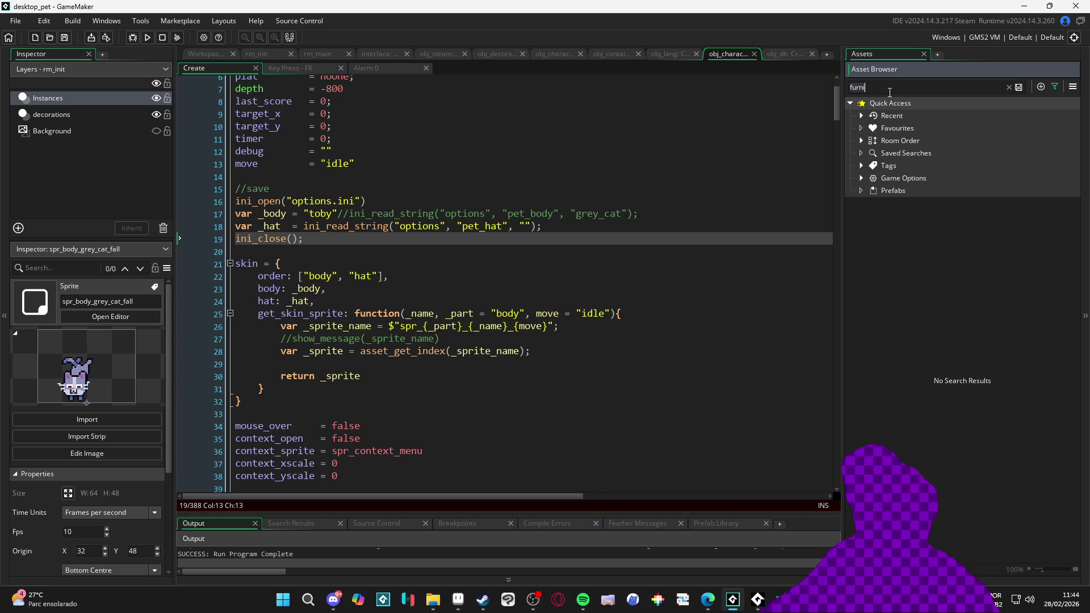
pyautogui.press('BackSpace')
pyautogui.press('BackSpace')
pyautogui.press('BackSpace')
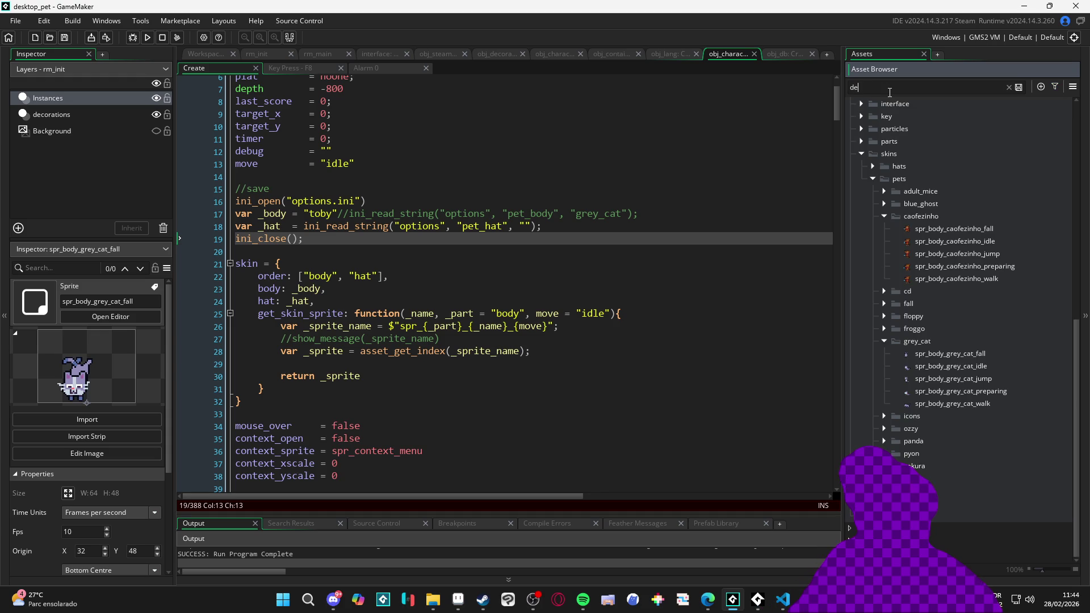
pyautogui.write('co')
pyautogui.doubleClick(918, 227)
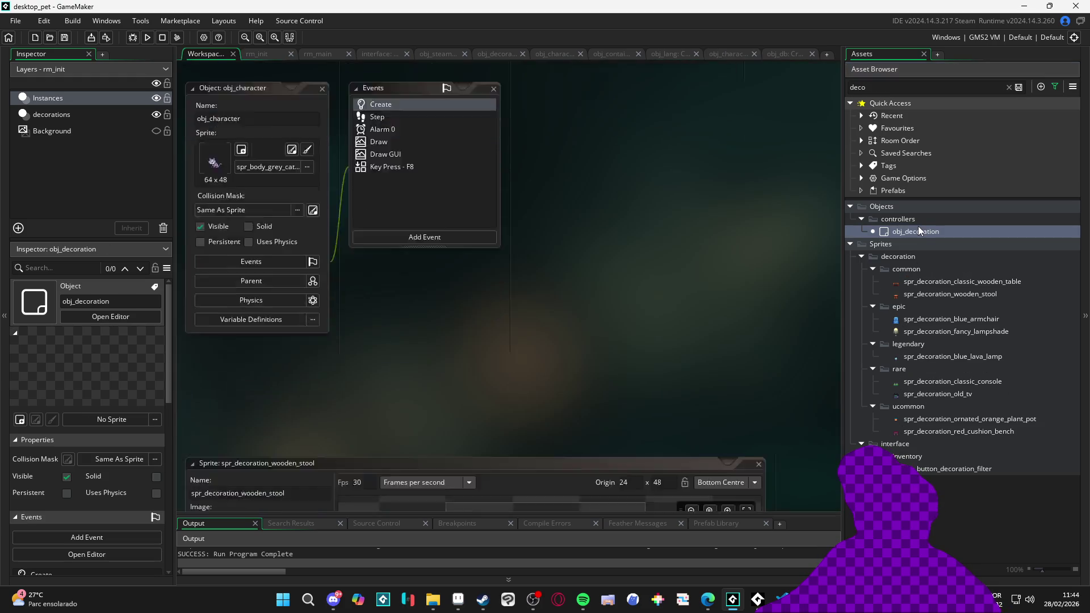
pyautogui.doubleClick(413, 181)
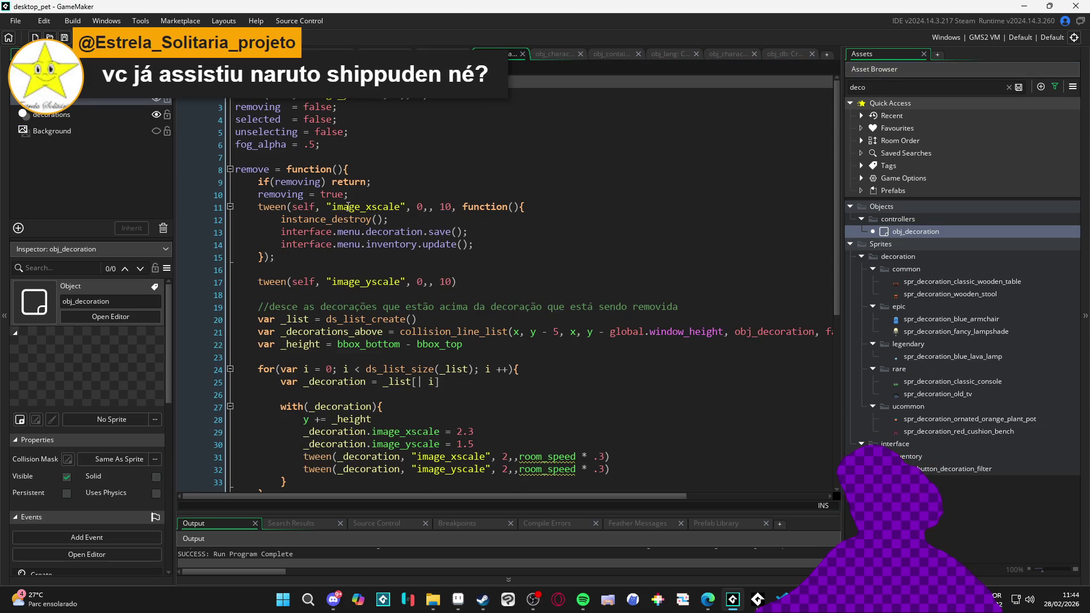
# Copy the remove function's name from its definition on line 8
pyautogui.scroll(-8, 353, 207)
pyautogui.scroll(5, 360, 340)
pyautogui.scroll(-2, 364, 380)
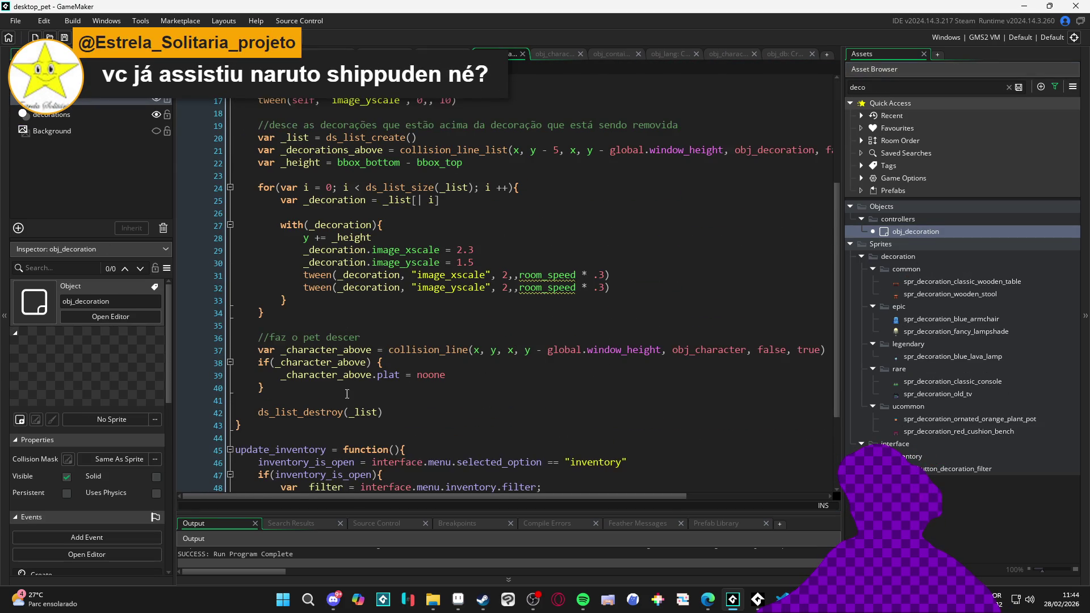
pyautogui.scroll(5, 374, 377)
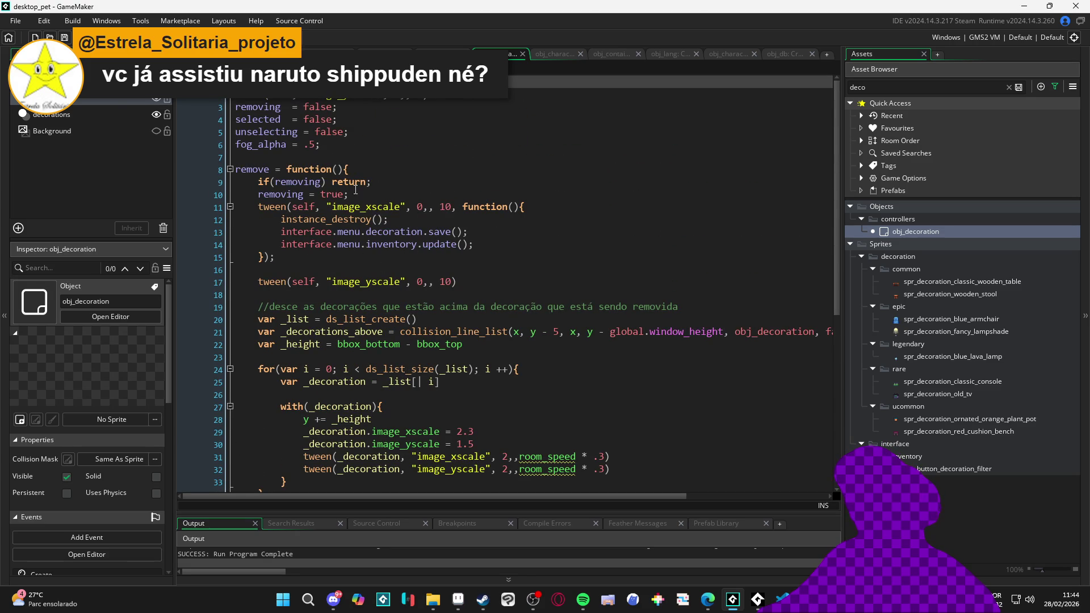
pyautogui.doubleClick(256, 170)
# Insert a standalone remove() call on a new line below the remove function
pyautogui.scroll(-5, 534, 243)
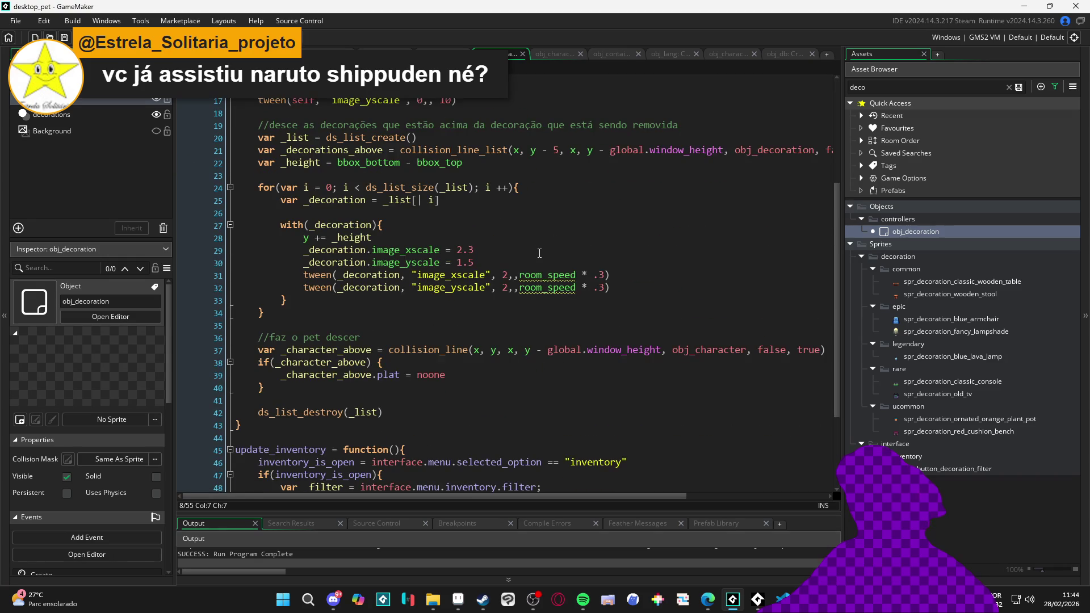
pyautogui.scroll(-3, 540, 253)
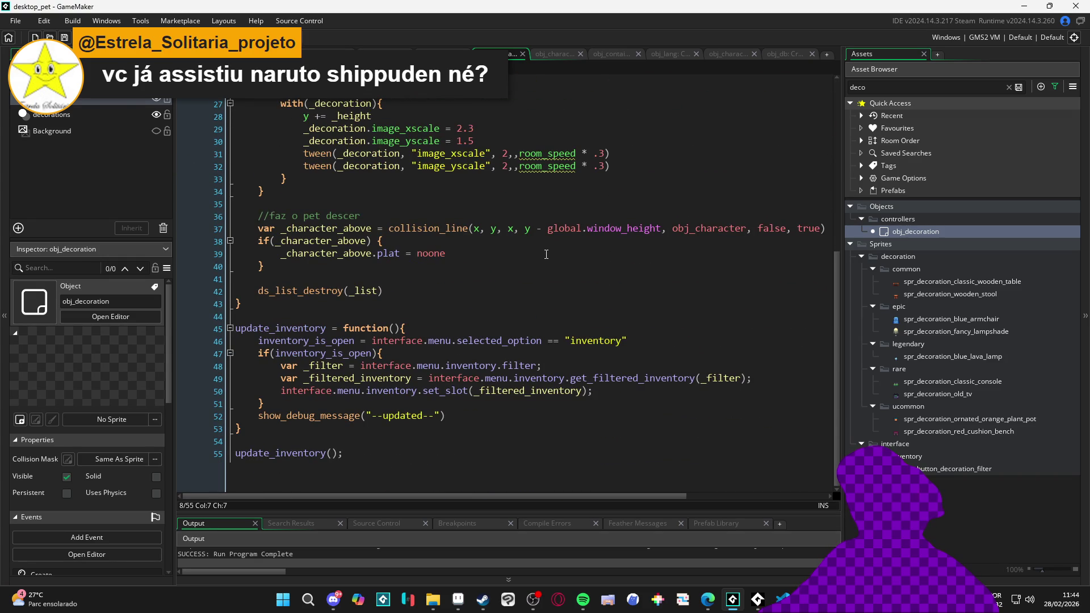
pyautogui.scroll(5, 546, 253)
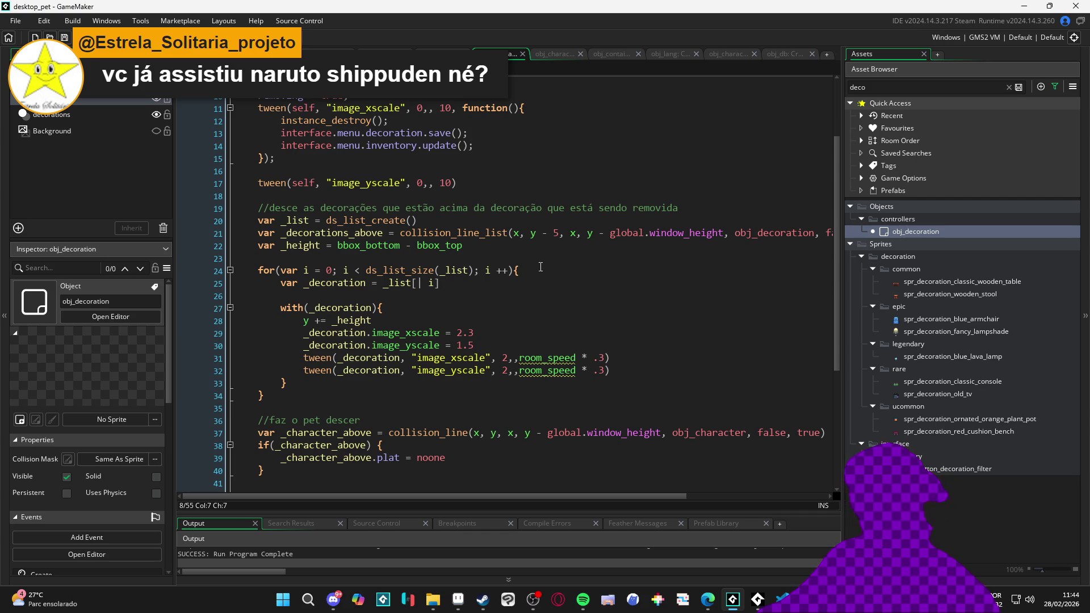
pyautogui.scroll(3, 529, 241)
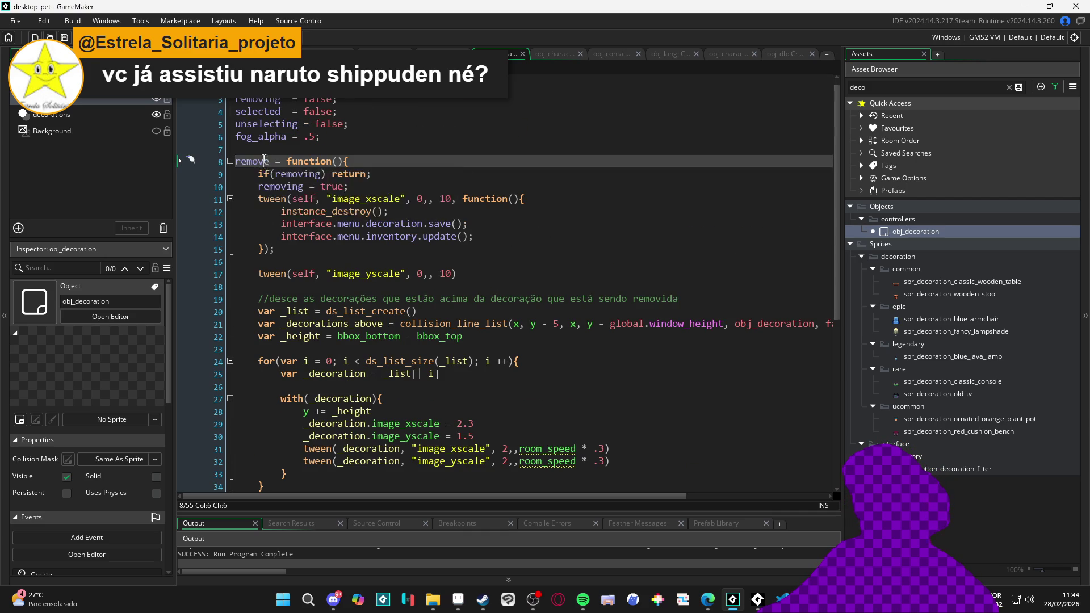
pyautogui.scroll(-6, 313, 189)
pyautogui.scroll(-1, 313, 189)
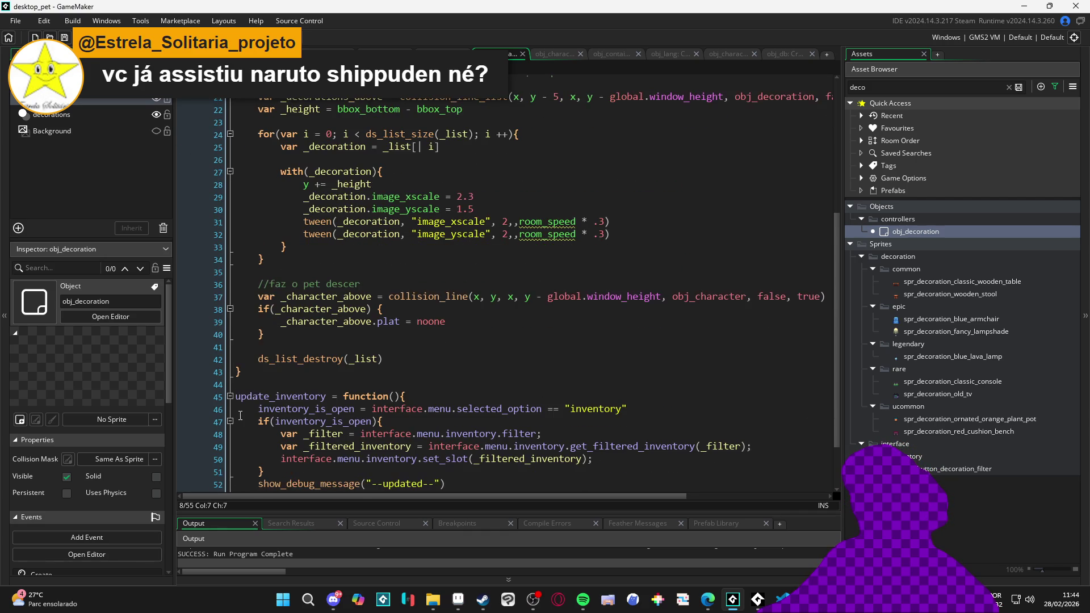
pyautogui.click(257, 386)
pyautogui.press('Return')
pyautogui.press('Return')
pyautogui.press('Up')
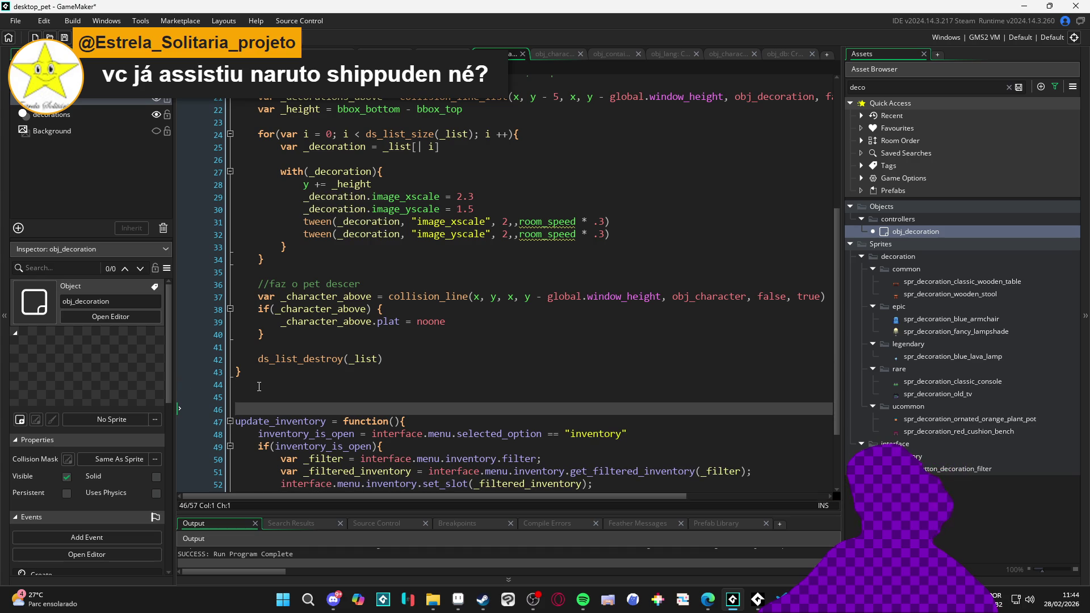
pyautogui.write('remove()')
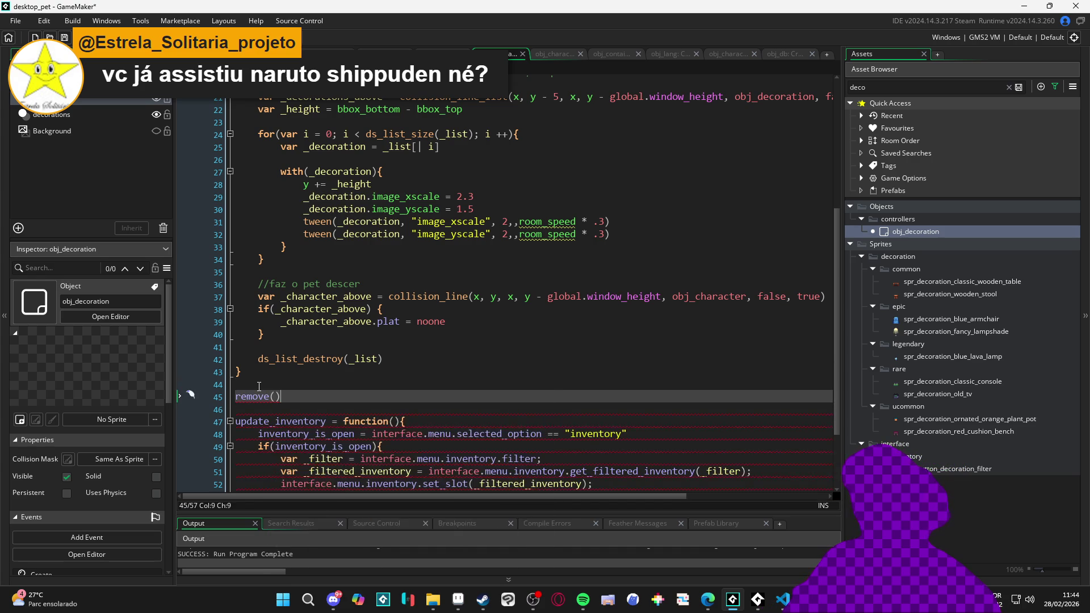
pyautogui.scroll(5, 381, 310)
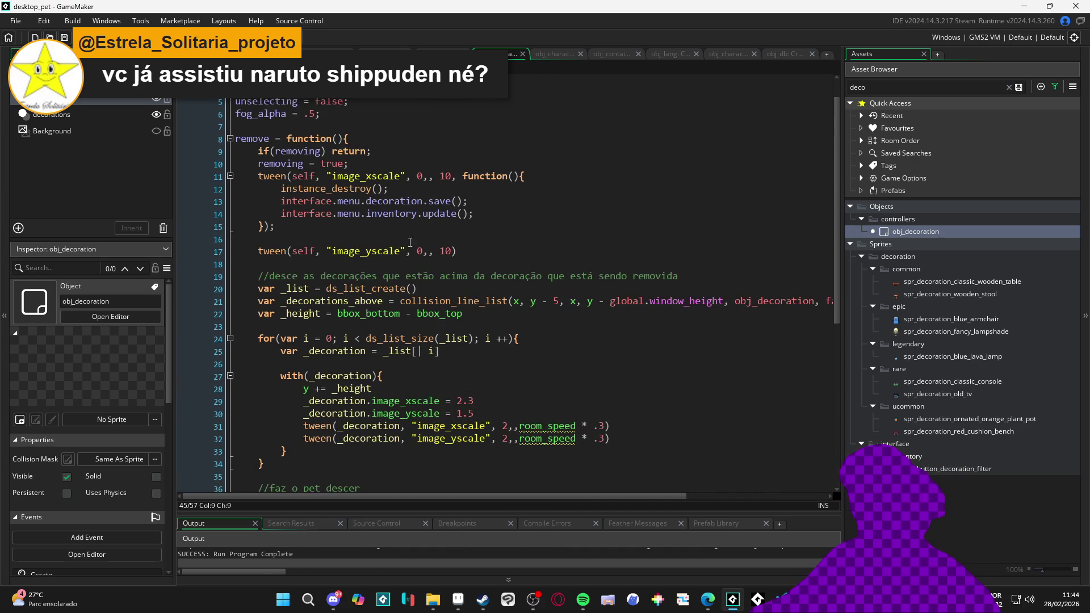
pyautogui.moveTo(420, 197)
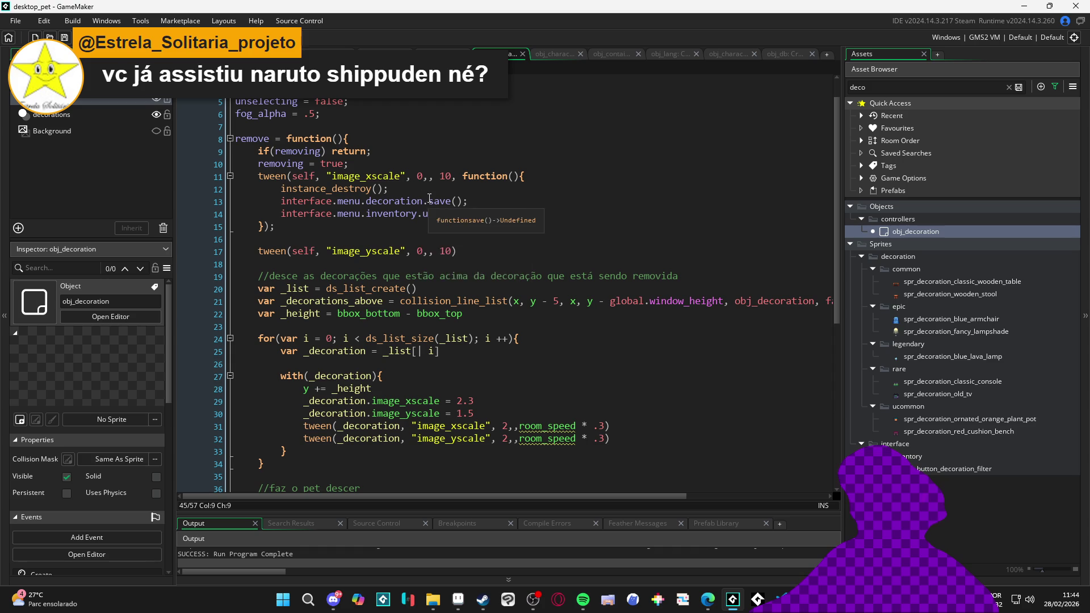
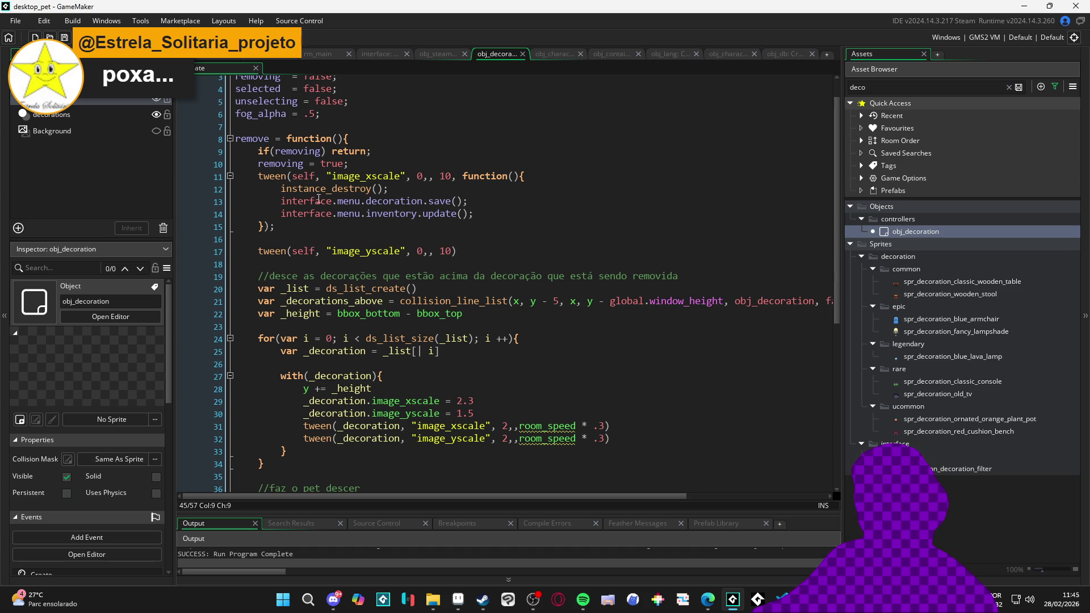
# Delete the stray remove() call and its blank line at line 45
pyautogui.moveTo(291, 205)
pyautogui.moveTo(282, 202); pyautogui.dragTo(473, 214)
pyautogui.hotkey('ctrl', 'c')
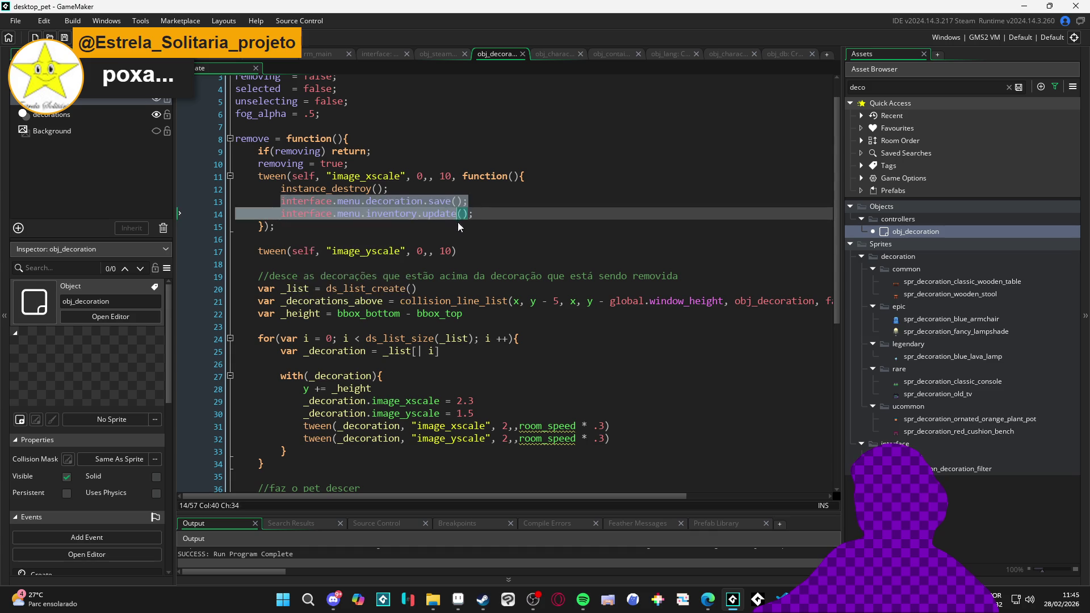
pyautogui.scroll(-2, 443, 290)
pyautogui.scroll(-3, 443, 290)
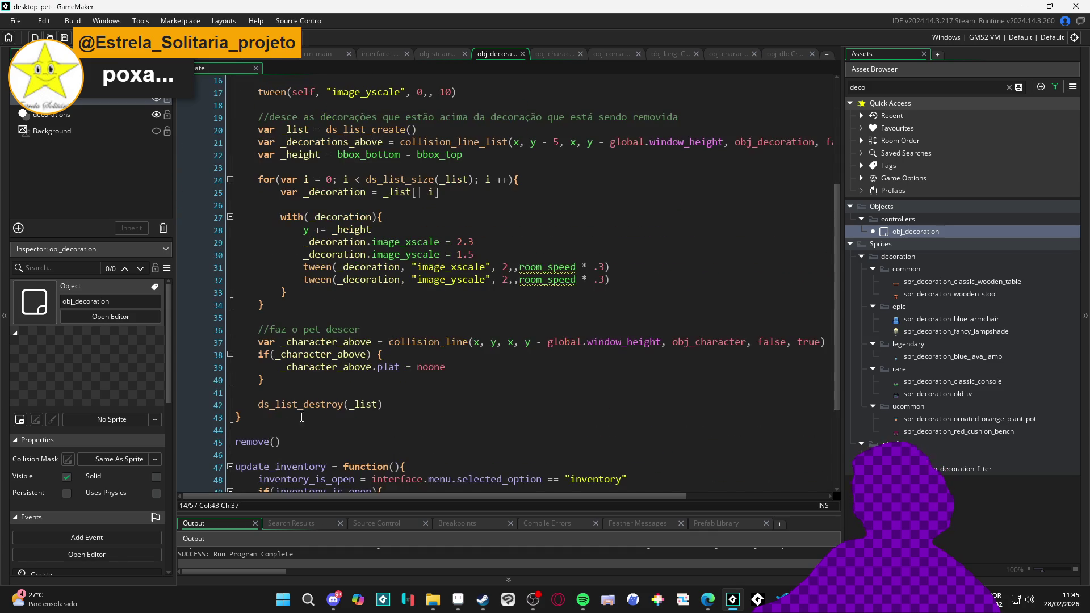
pyautogui.click(291, 449)
pyautogui.press('BackSpace')
pyautogui.press('BackSpace')
pyautogui.press('BackSpace')
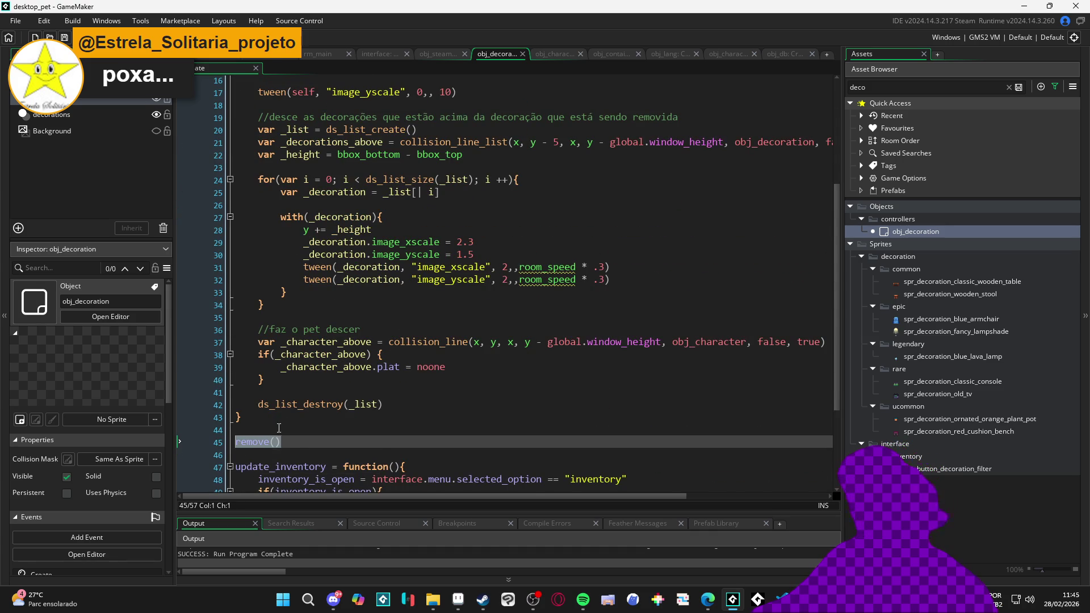
pyautogui.scroll(5, 317, 425)
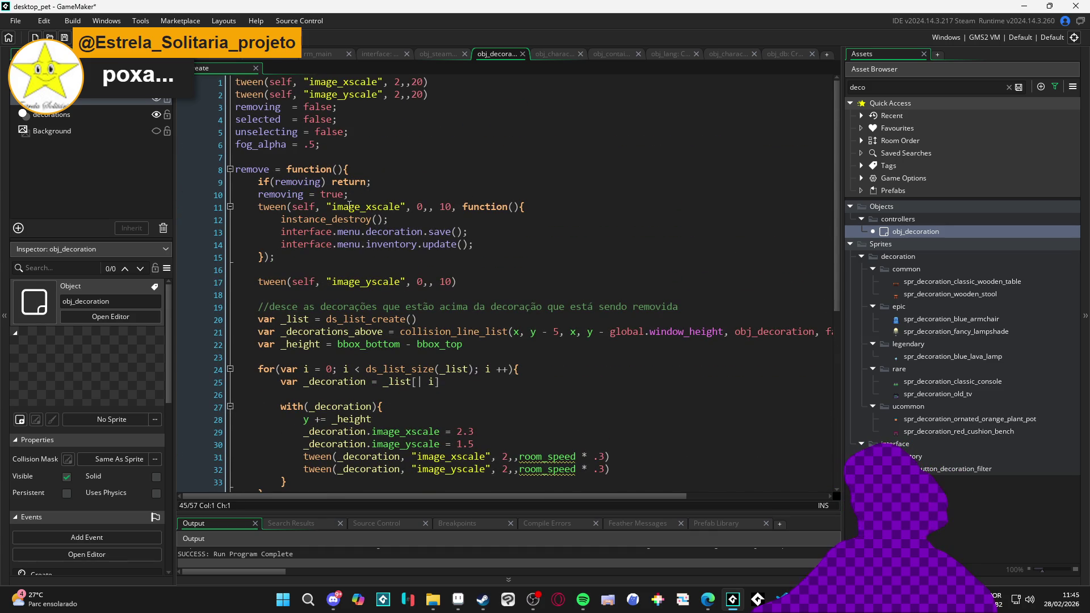
# End lines 17 and 20 of the Create code with semicolons
pyautogui.click(292, 198)
pyautogui.press('End')
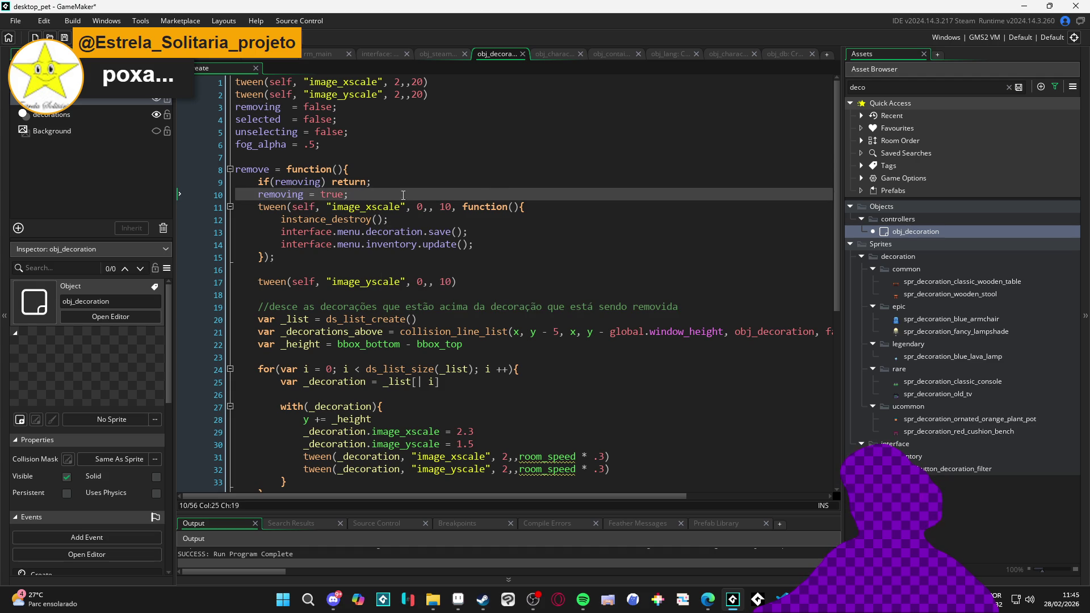
pyautogui.press('Down')
pyautogui.press('Down')
pyautogui.press('Down')
pyautogui.press('End')
pyautogui.press('Down')
pyautogui.press('Down')
pyautogui.press('Down')
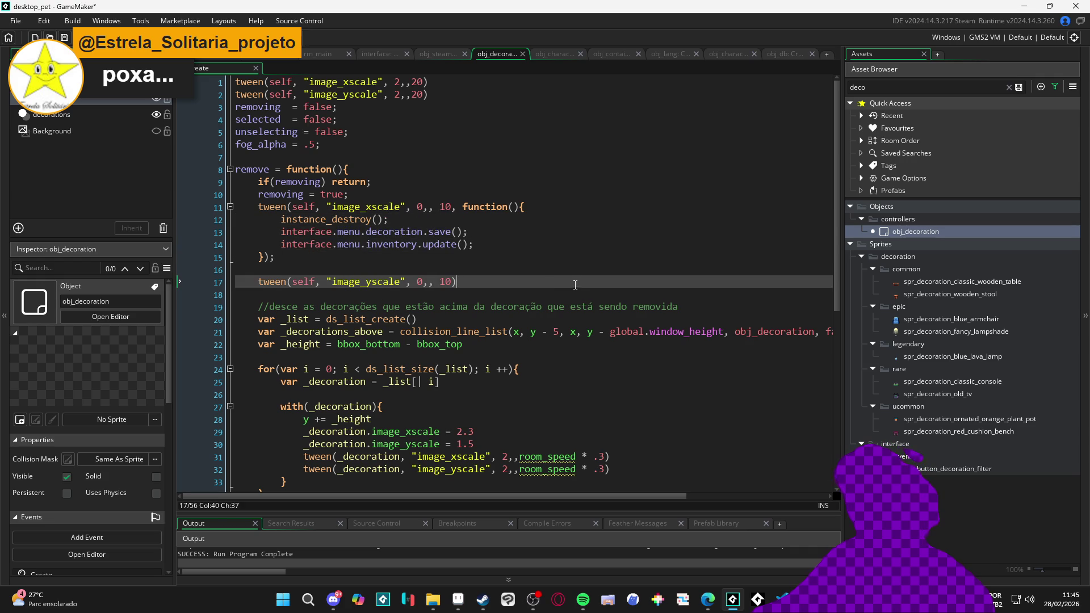
pyautogui.click(459, 318)
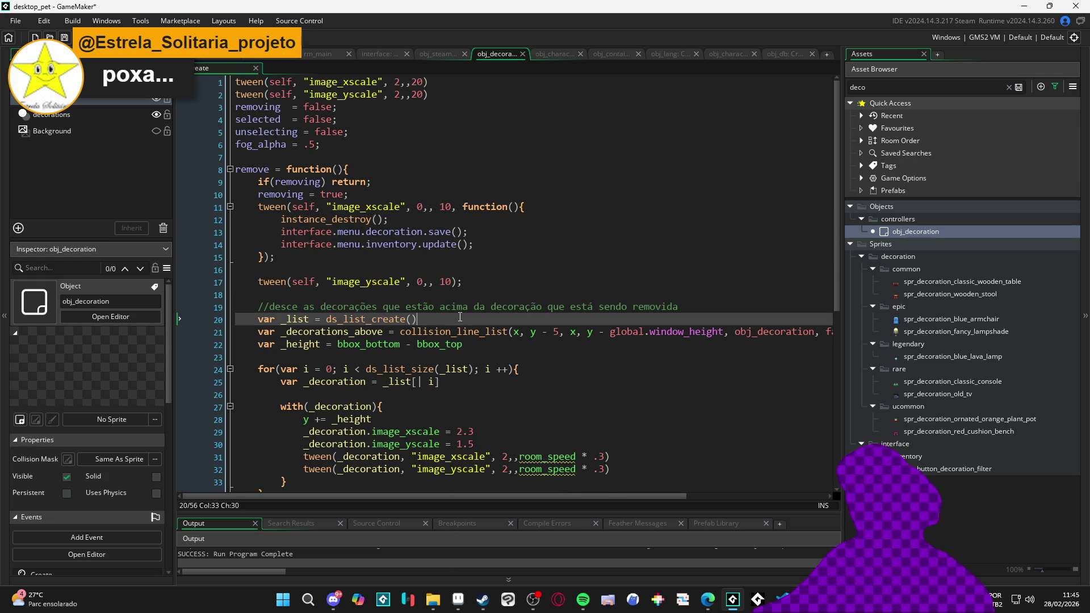
pyautogui.write(';')
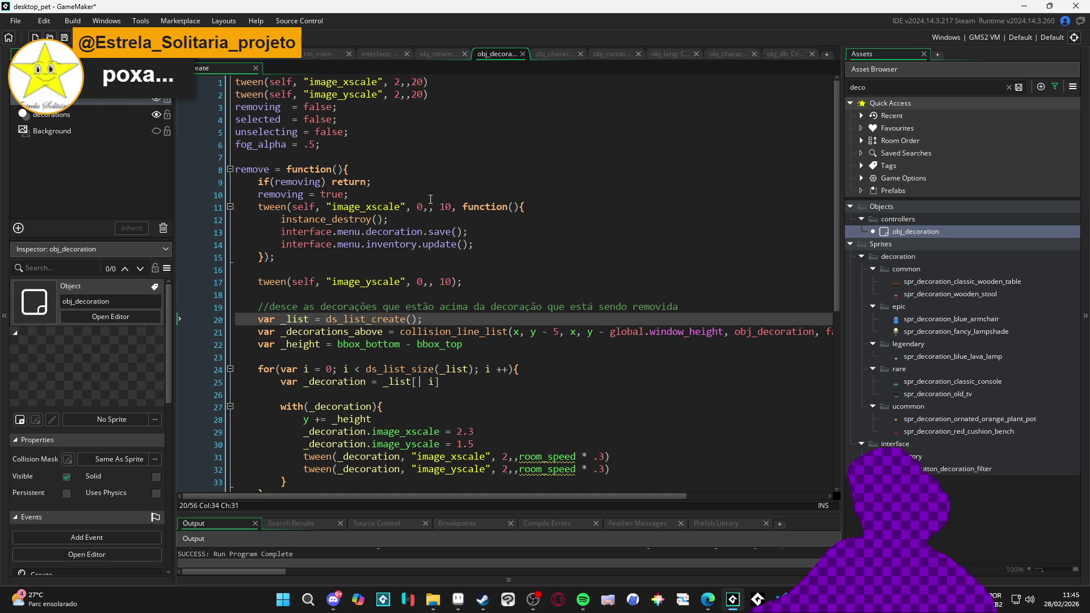
pyautogui.scroll(-6, 319, 205)
pyautogui.scroll(6, 336, 258)
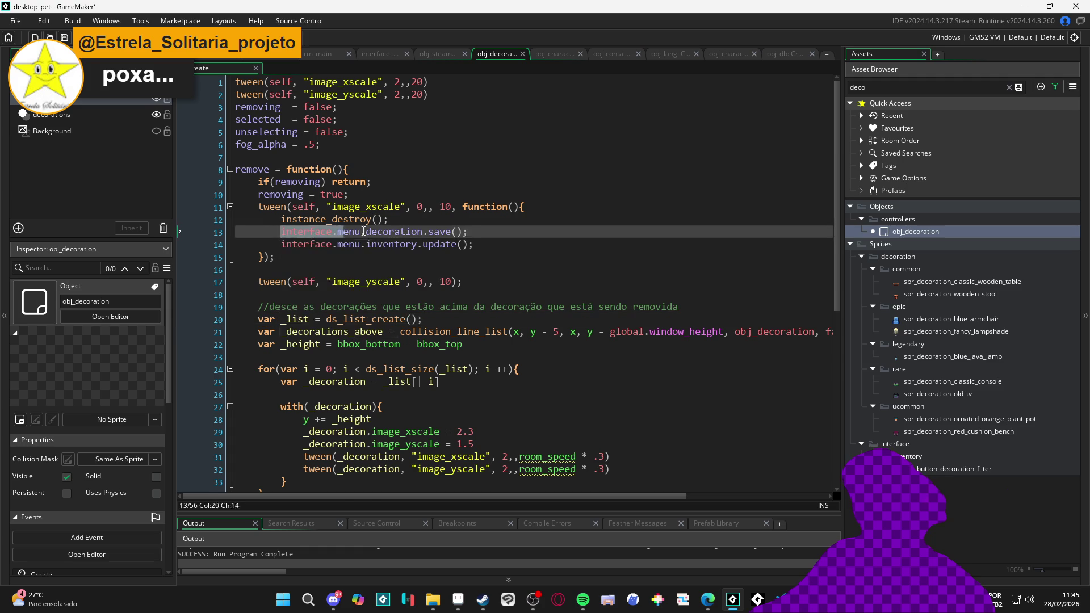
# Select and copy the save and inventory update lines 13–14
pyautogui.click(359, 206)
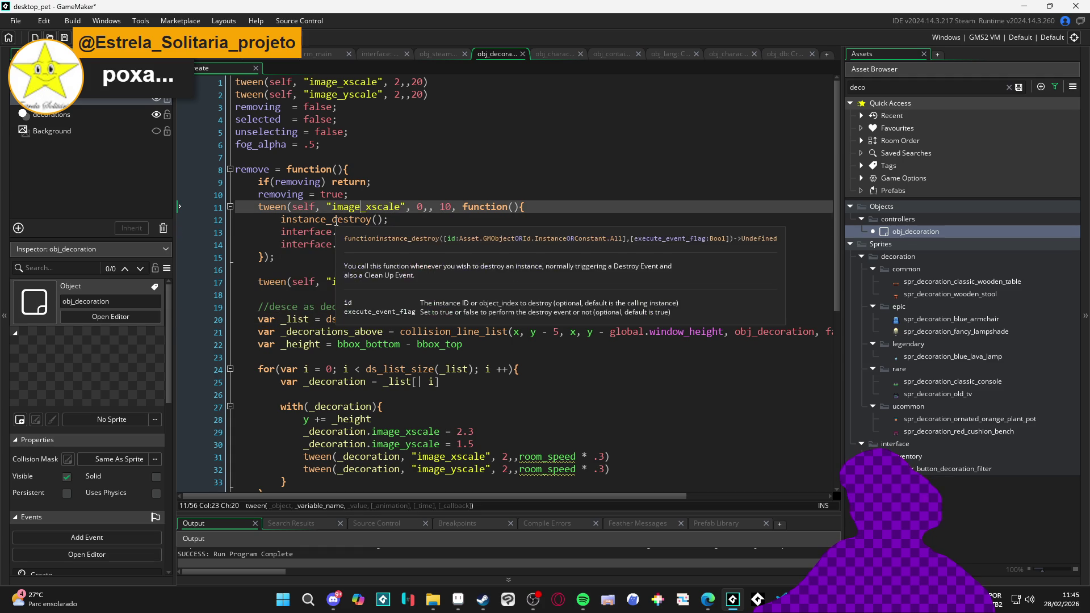
pyautogui.scroll(-8, 303, 291)
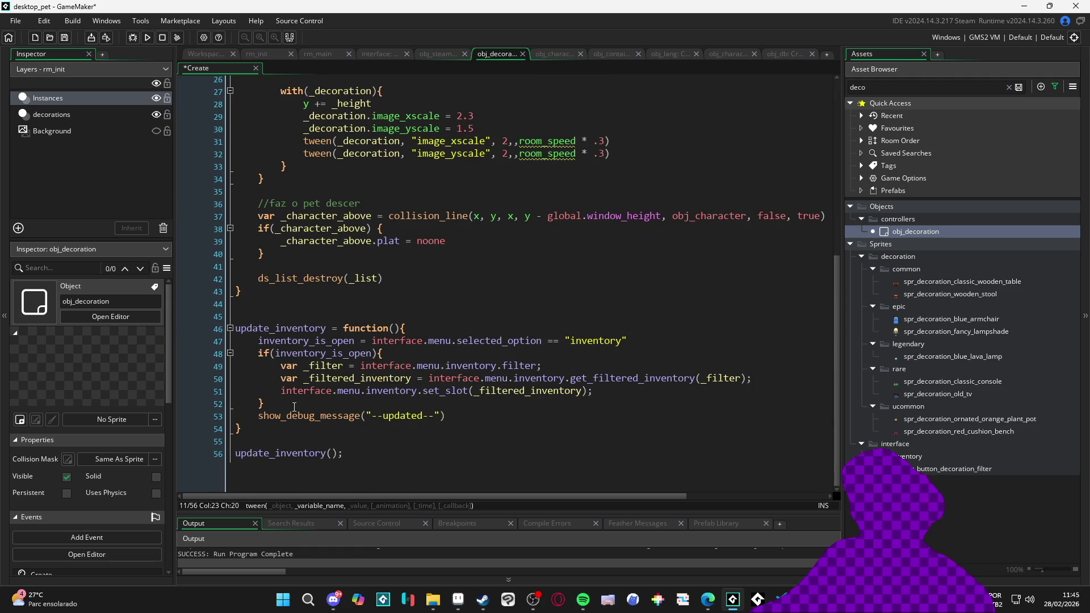
pyautogui.click(264, 433)
pyautogui.scroll(8, 265, 437)
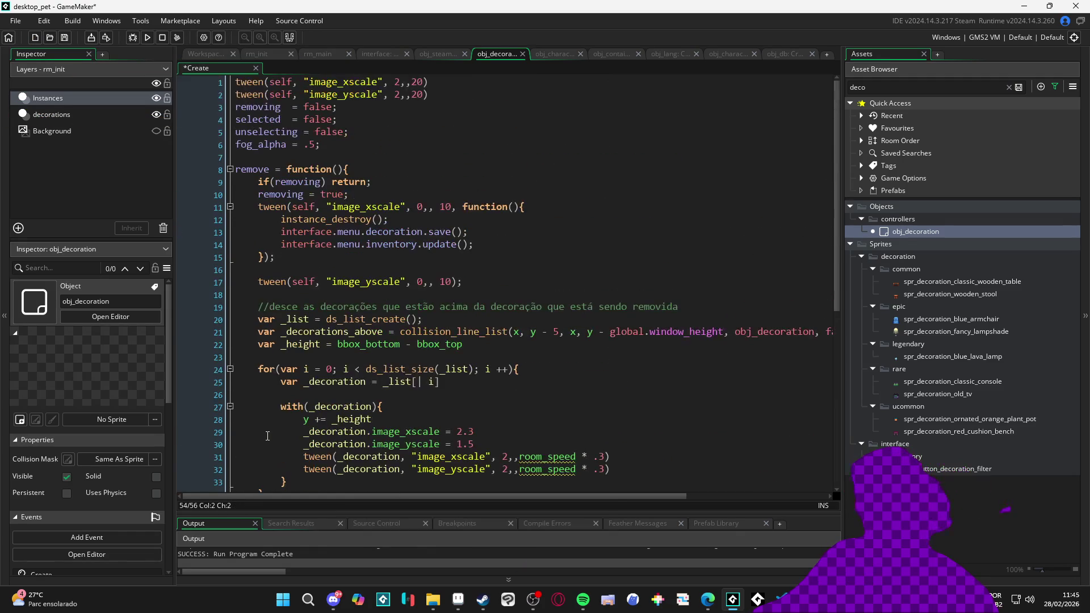
pyautogui.scroll(-8, 268, 435)
pyautogui.scroll(8, 304, 430)
pyautogui.moveTo(280, 231); pyautogui.dragTo(492, 248)
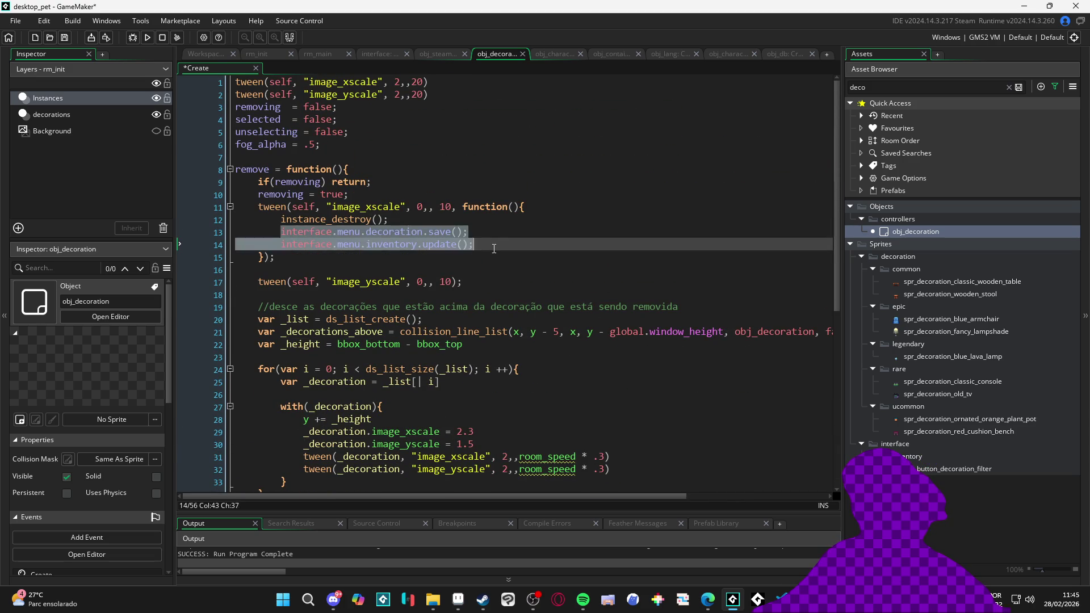
pyautogui.scroll(-9, 494, 248)
# Paste the save/update lines at the end of the code, add instance_destroy(), and run
pyautogui.click(300, 436)
pyautogui.hotkey('ctrl', 'v')
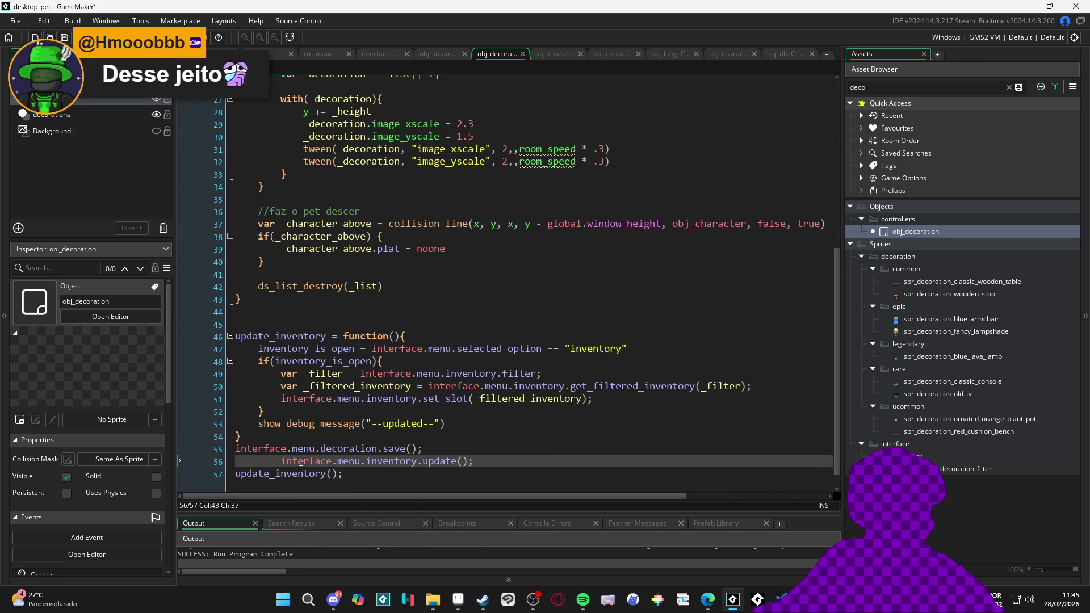
pyautogui.hotkey('shift', 'Tab')
pyautogui.hotkey('shift', 'Tab')
pyautogui.click(264, 436)
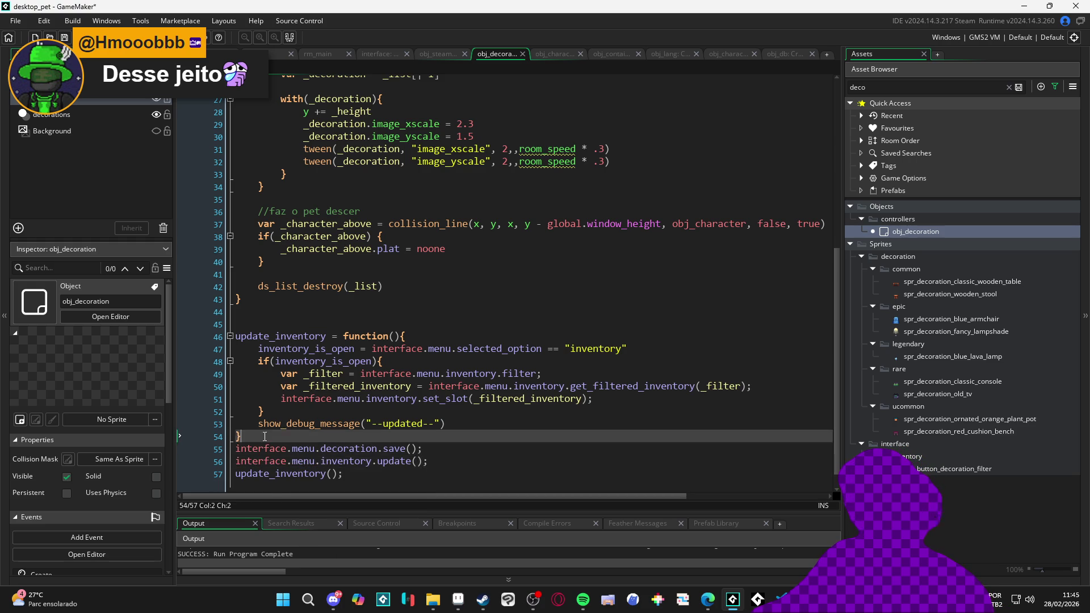
pyautogui.press('Return')
pyautogui.write('instance_D')
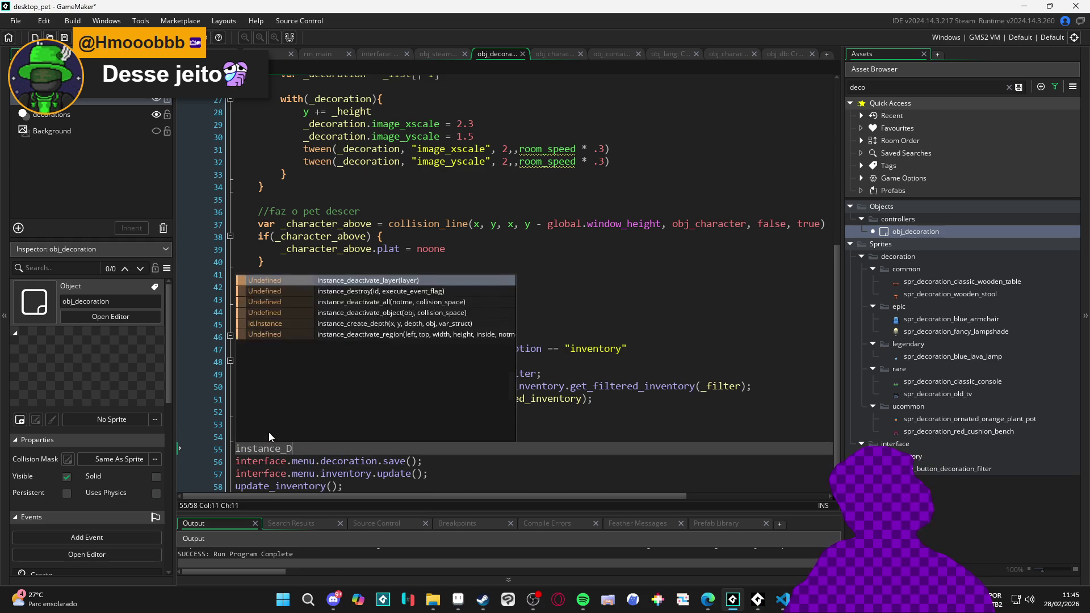
pyautogui.write('es')
pyautogui.press('Return')
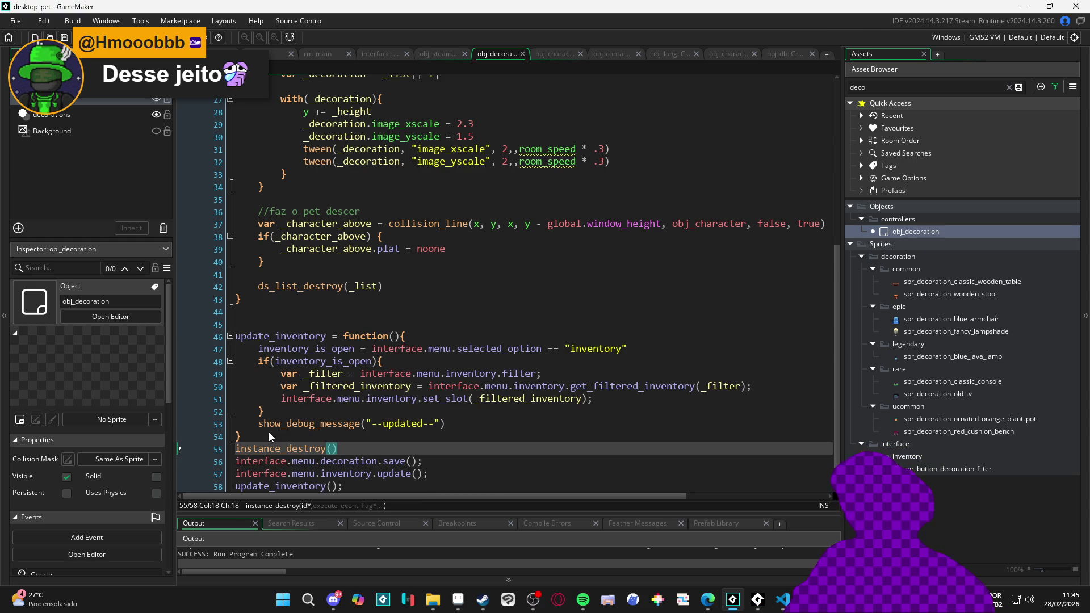
pyautogui.press('F5')
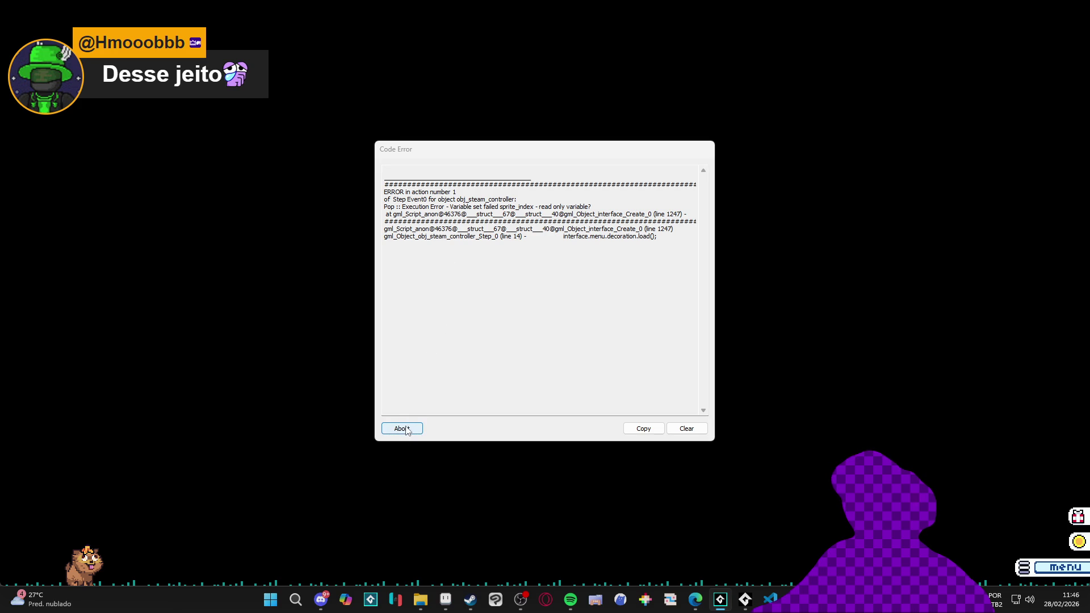
# After the error, replace the three added lines with show_message("oi") and rerun the game
pyautogui.click(406, 431)
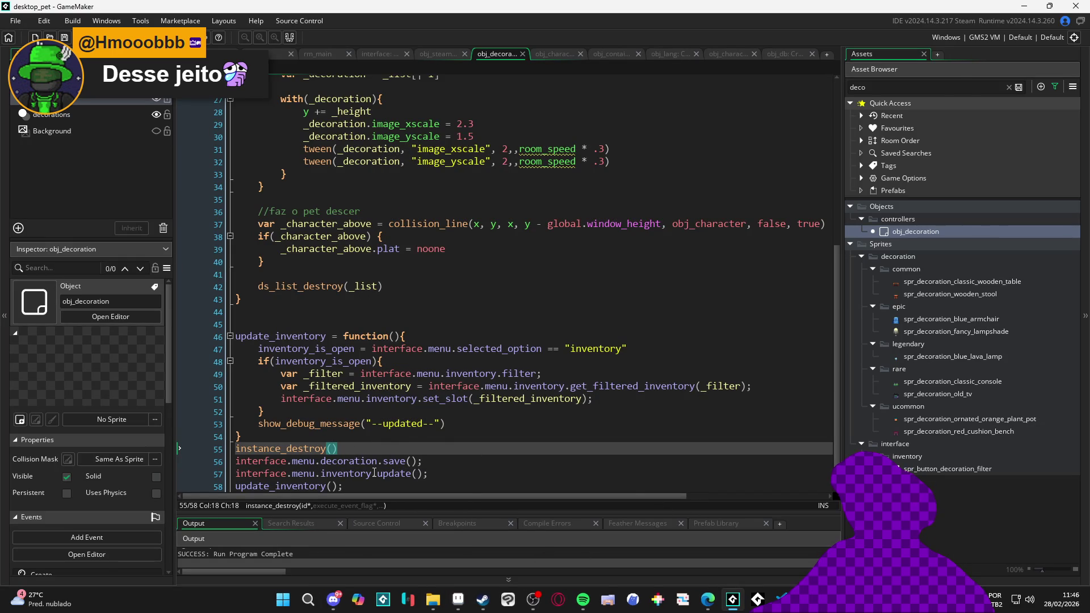
pyautogui.moveTo(441, 477); pyautogui.dragTo(195, 444)
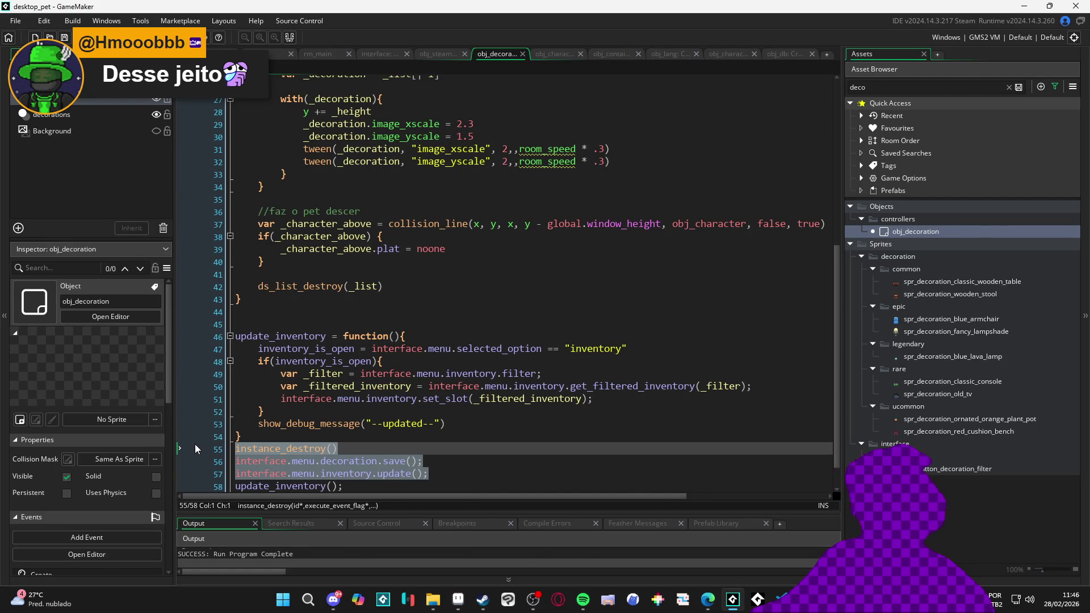
pyautogui.press('BackSpace')
pyautogui.moveTo(417, 399)
pyautogui.write('show_message("')
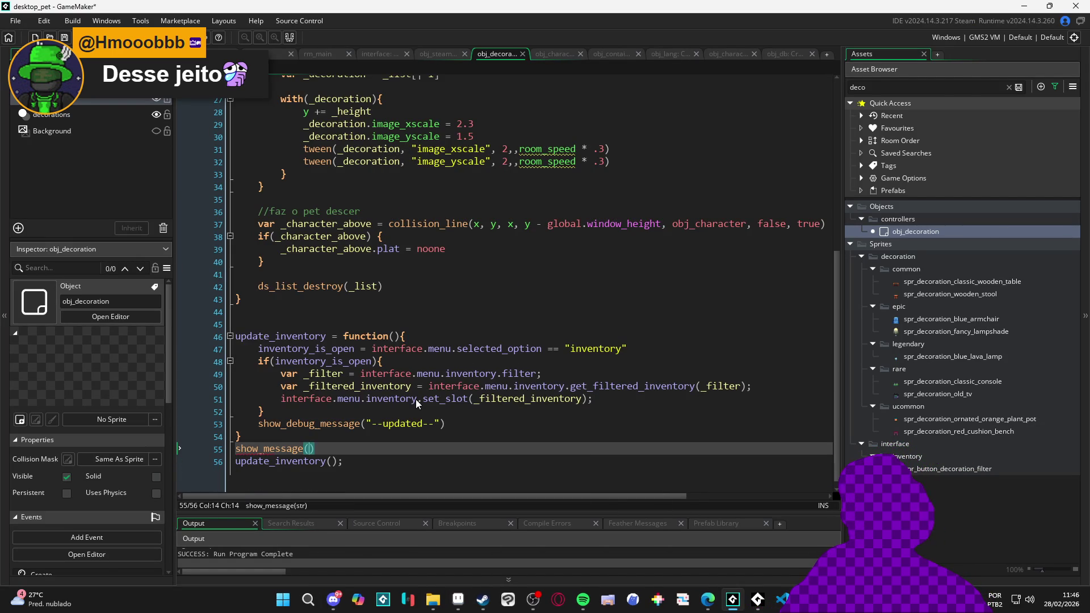
pyautogui.write('oi"')
pyautogui.press('F5')
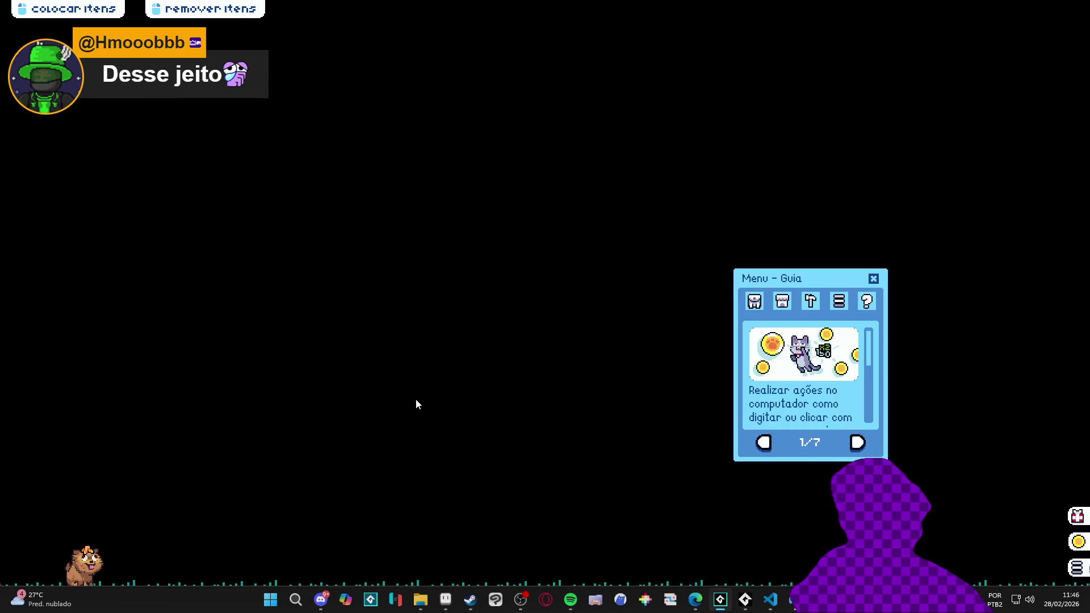
# Show the pet's inventory page in the Menu window, then close Desktop Friend with Fechar janela
pyautogui.rightClick(795, 599)
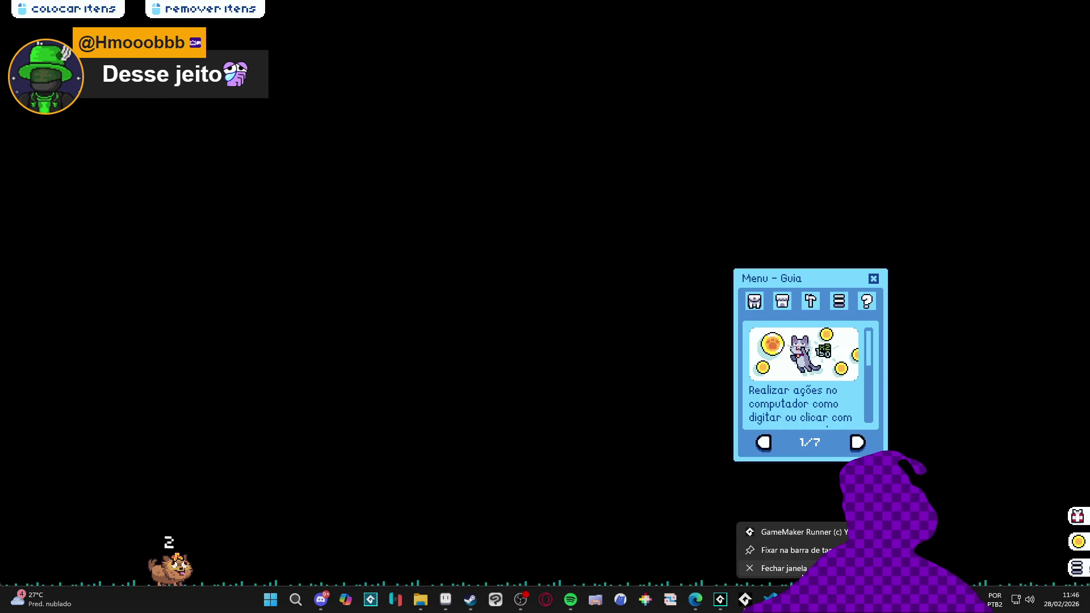
pyautogui.press('Escape')
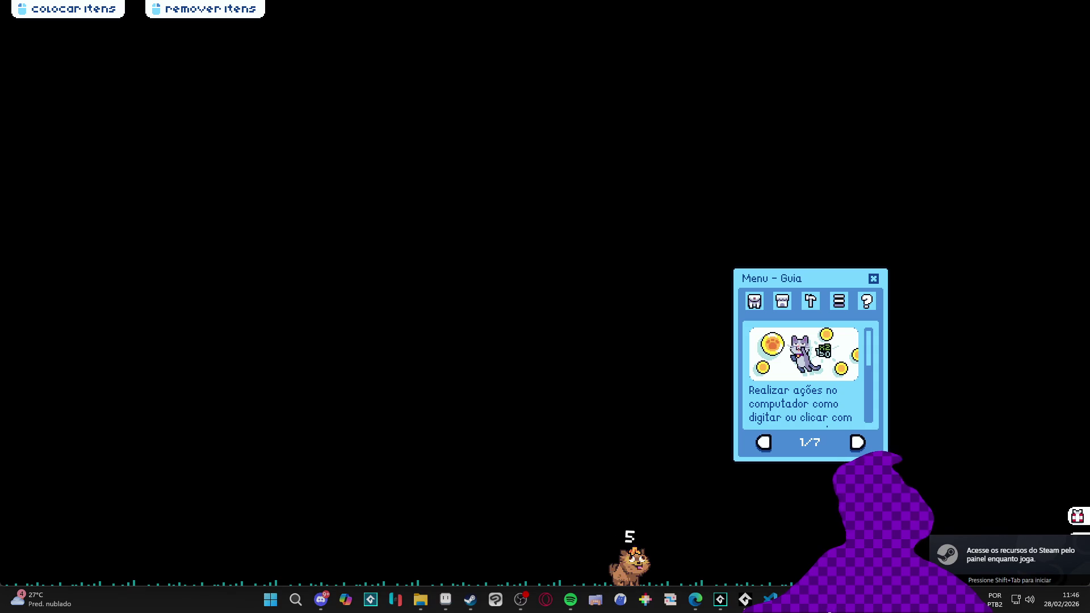
pyautogui.click(754, 301)
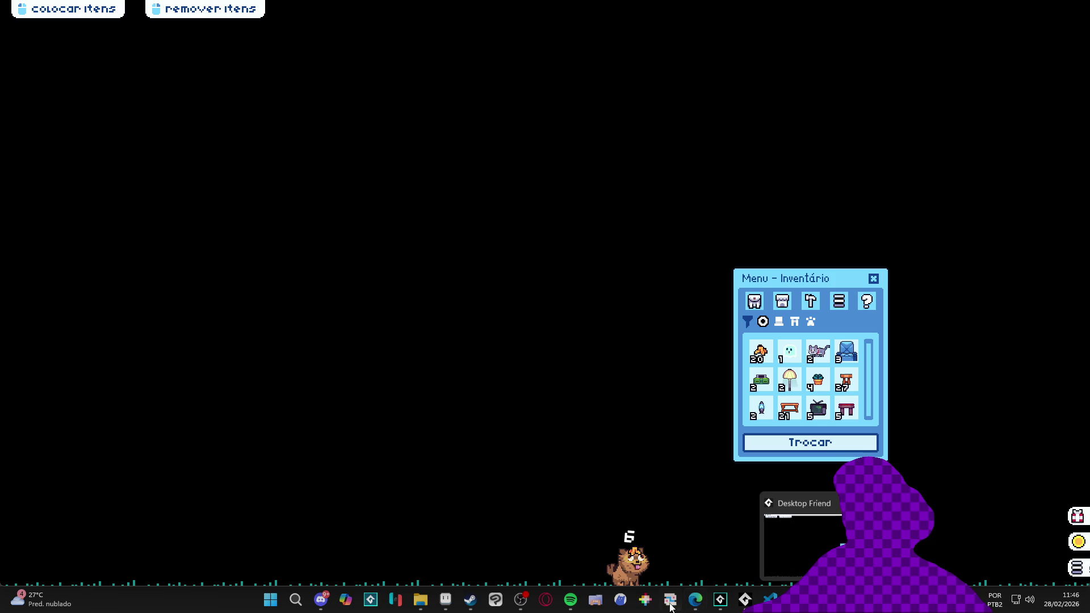
pyautogui.rightClick(745, 599)
pyautogui.click(797, 571)
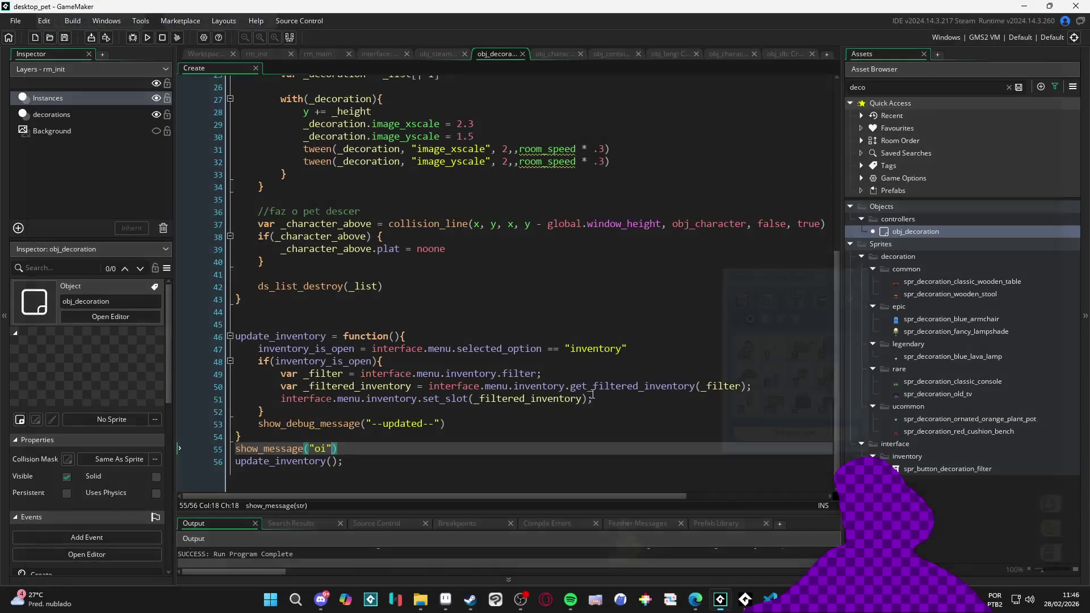
# Delete the show_message("oi") test line, rerun and stop the game, then scroll to the remove function
pyautogui.moveTo(363, 448); pyautogui.dragTo(243, 448)
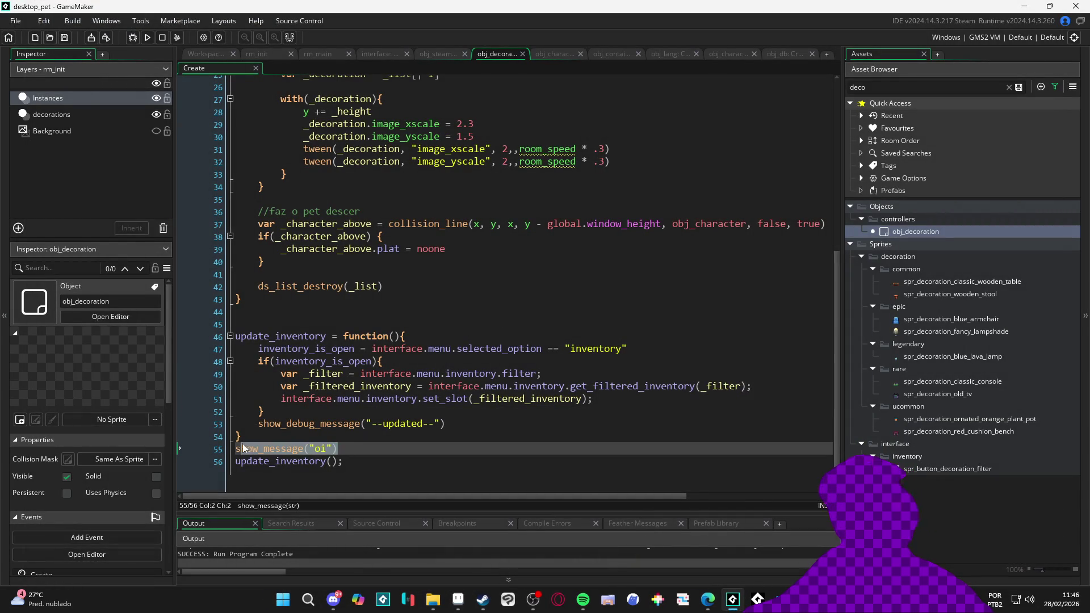
pyautogui.press('BackSpace')
pyautogui.press('BackSpace')
pyautogui.press('F5')
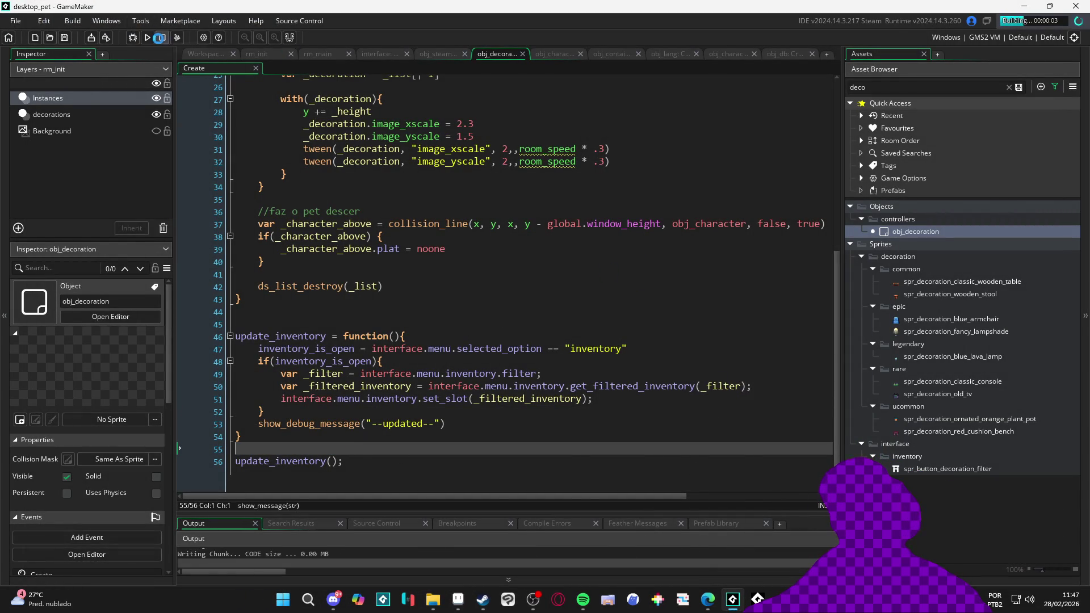
pyautogui.click(161, 38)
pyautogui.scroll(8, 392, 290)
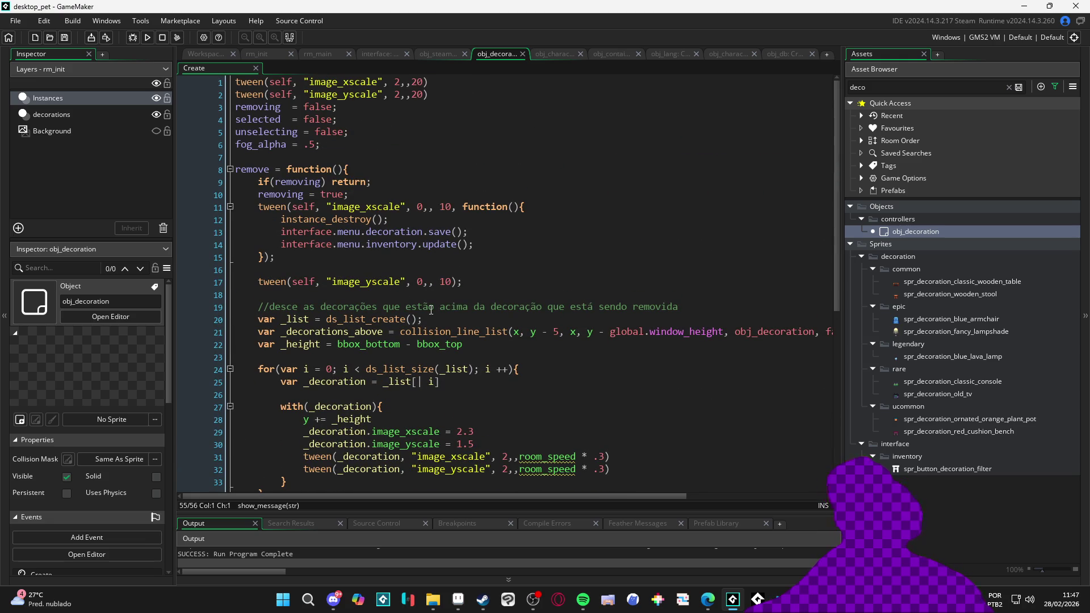
pyautogui.scroll(-4, 431, 310)
pyautogui.scroll(-2, 431, 310)
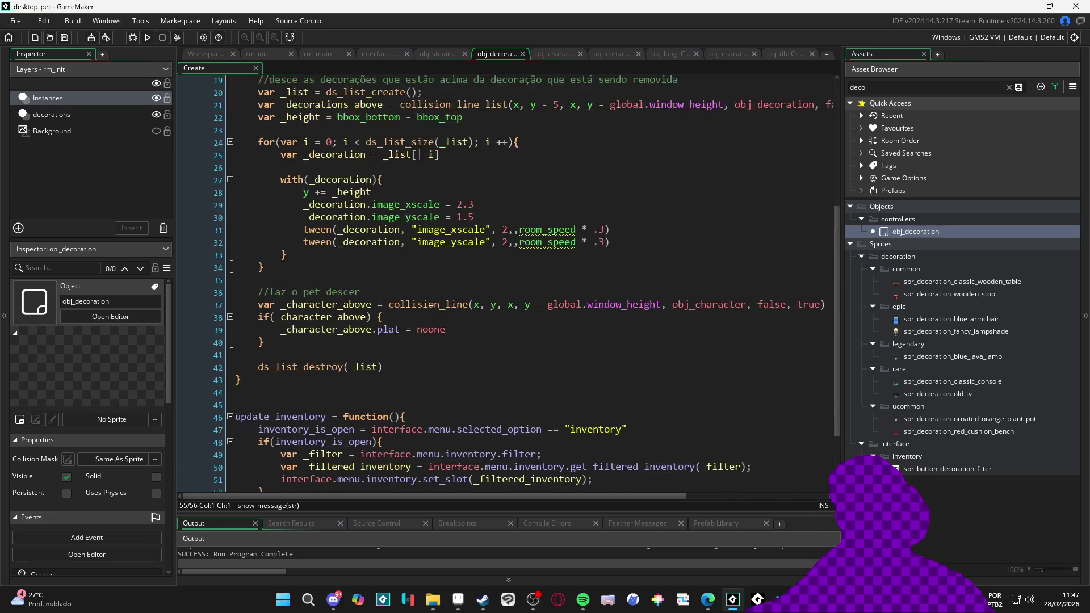
pyautogui.scroll(6, 433, 370)
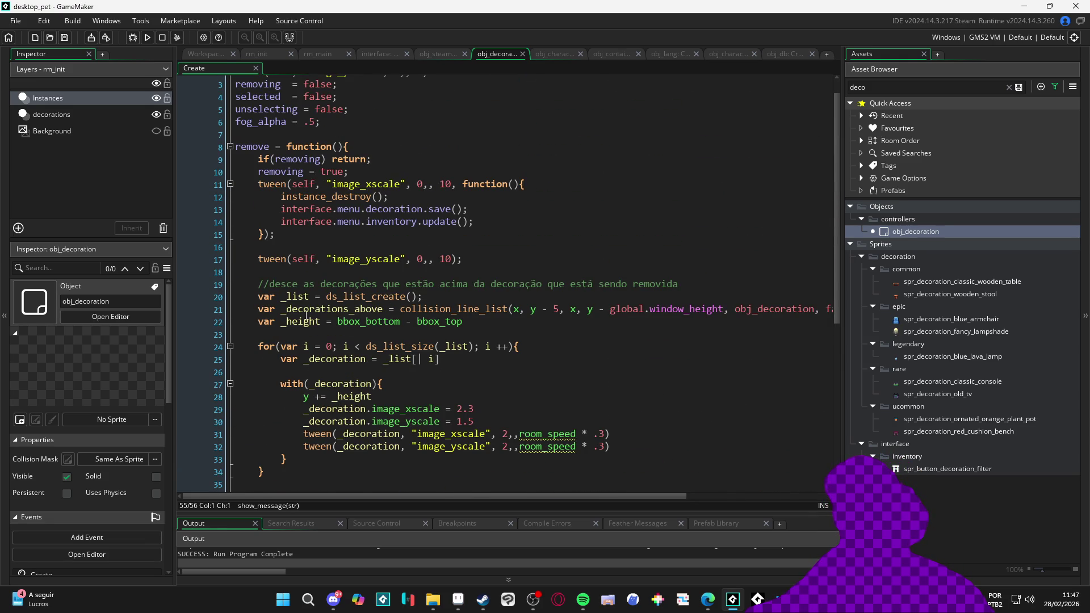
pyautogui.scroll(-1, 318, 324)
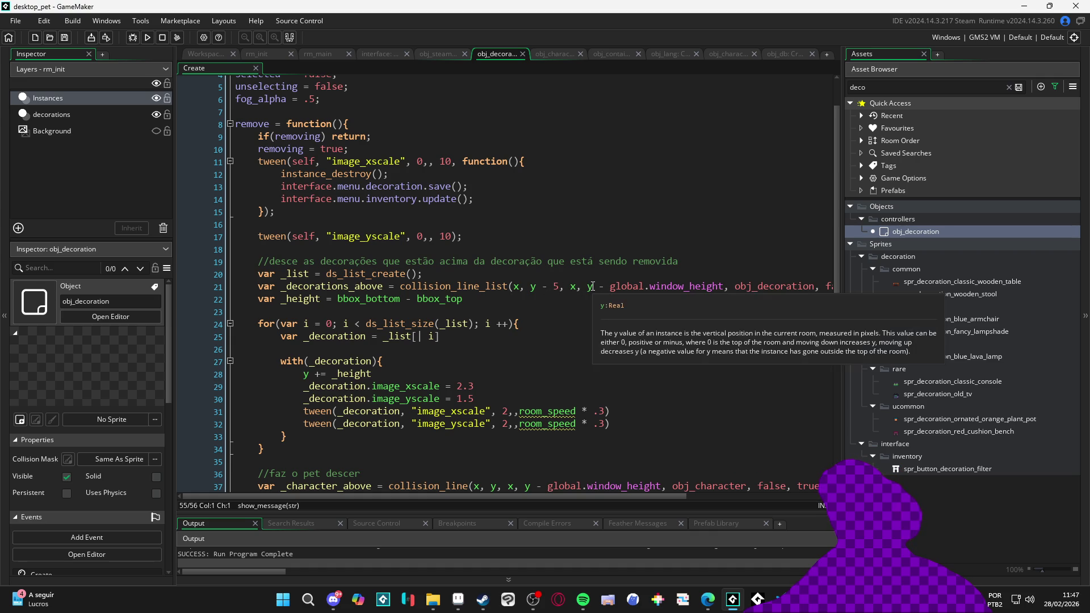
# Change the start y of line 21's collision_line_list to bbox_bottom
pyautogui.click(539, 289)
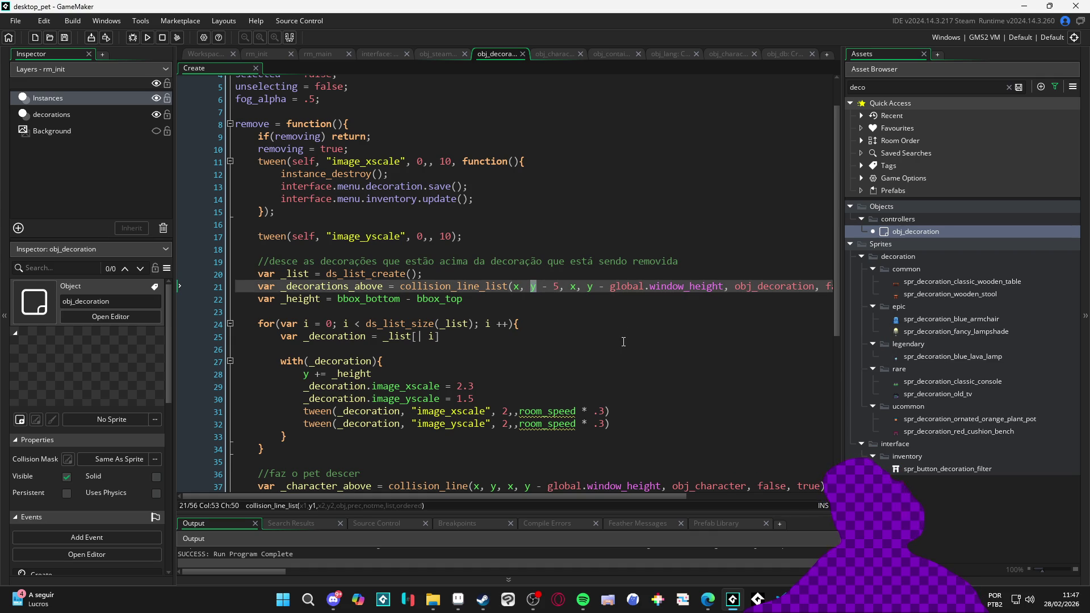
pyautogui.write('bbox_b')
pyautogui.press('Return')
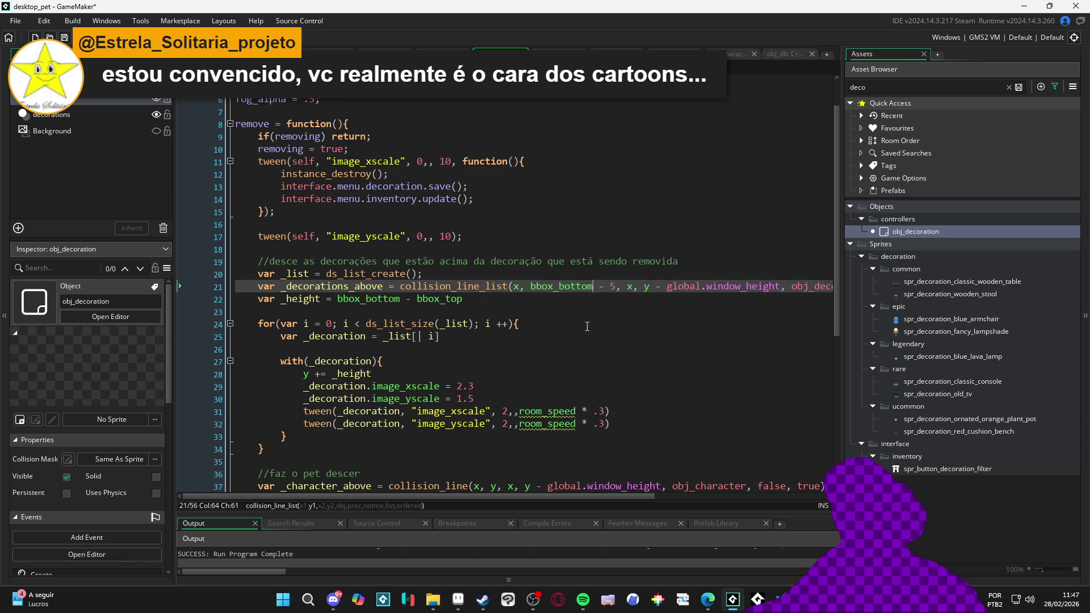
pyautogui.hscroll(4, 567, 301)
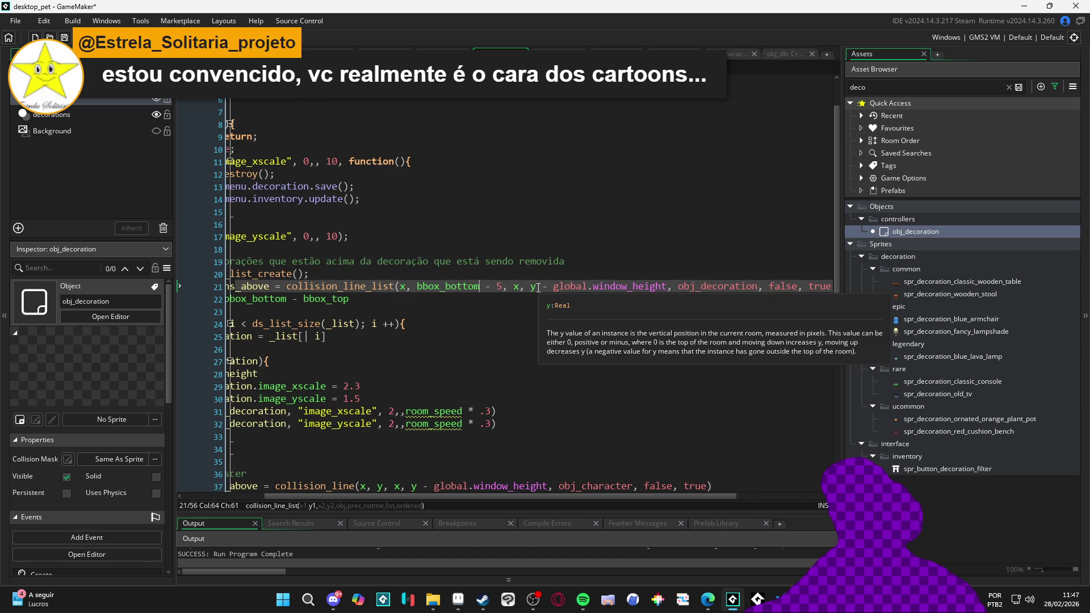
pyautogui.hscroll(-2, 538, 287)
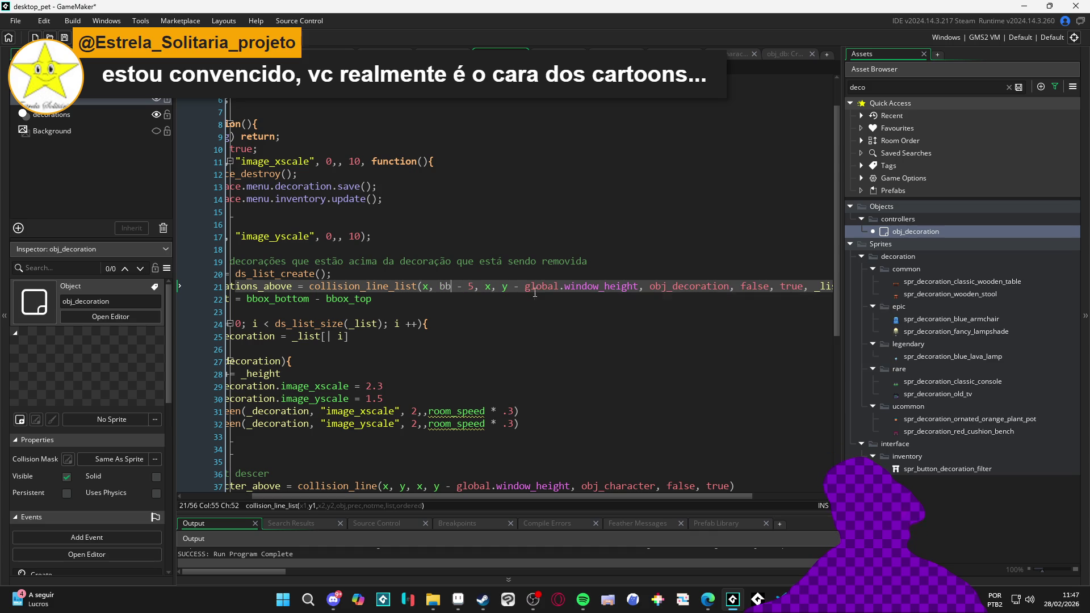
pyautogui.hotkey('ctrl', 'End')
pyautogui.hotkey('shift', 'Up')
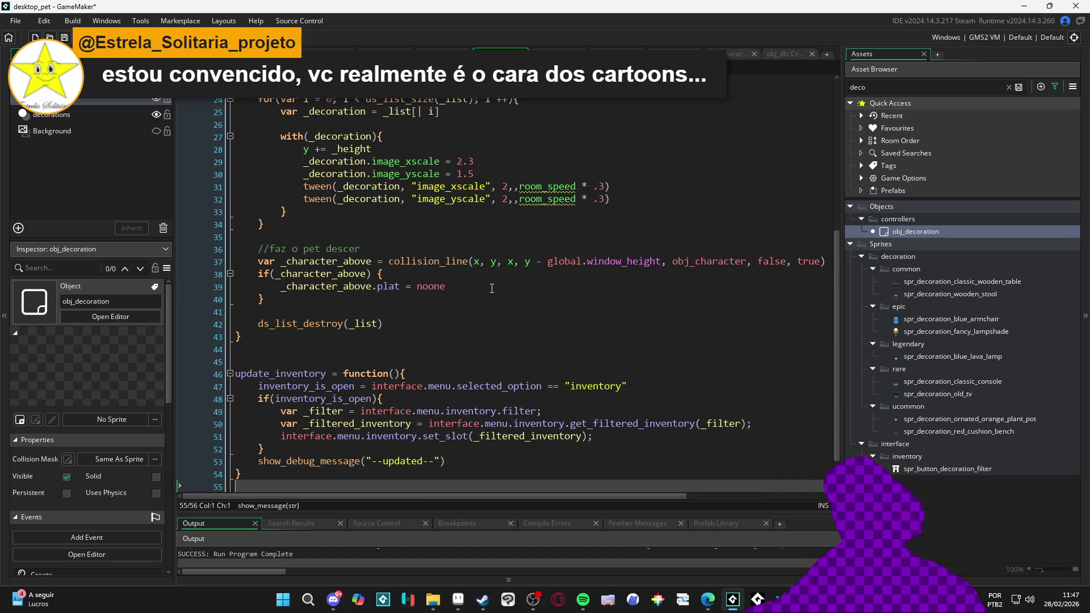
pyautogui.hotkey('ctrl', 'z')
pyautogui.scroll(2, 541, 255)
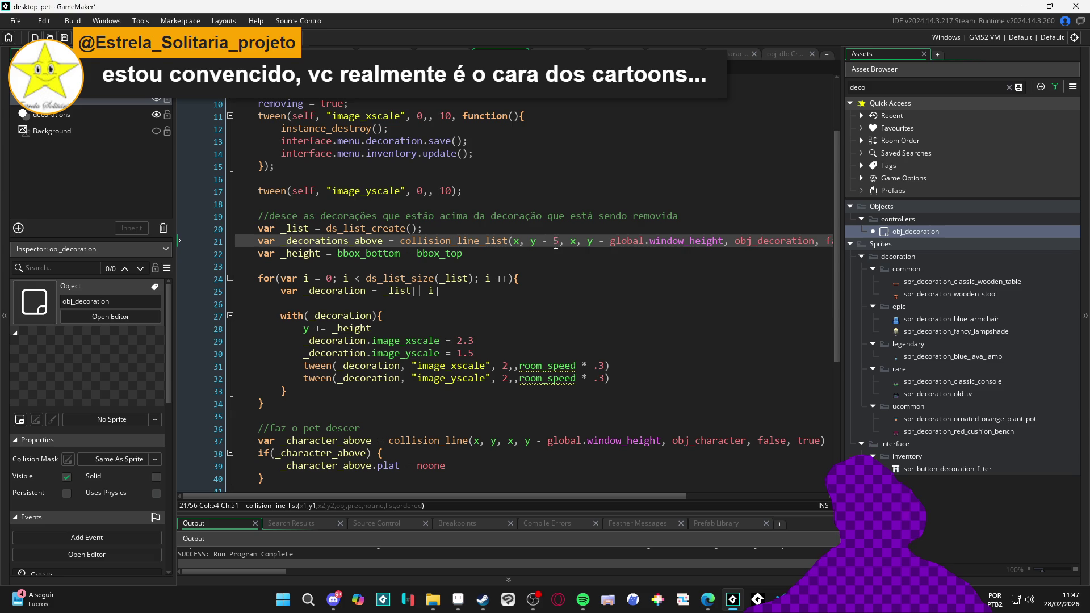
pyautogui.press('BackSpace')
pyautogui.write('bbox_bottom')
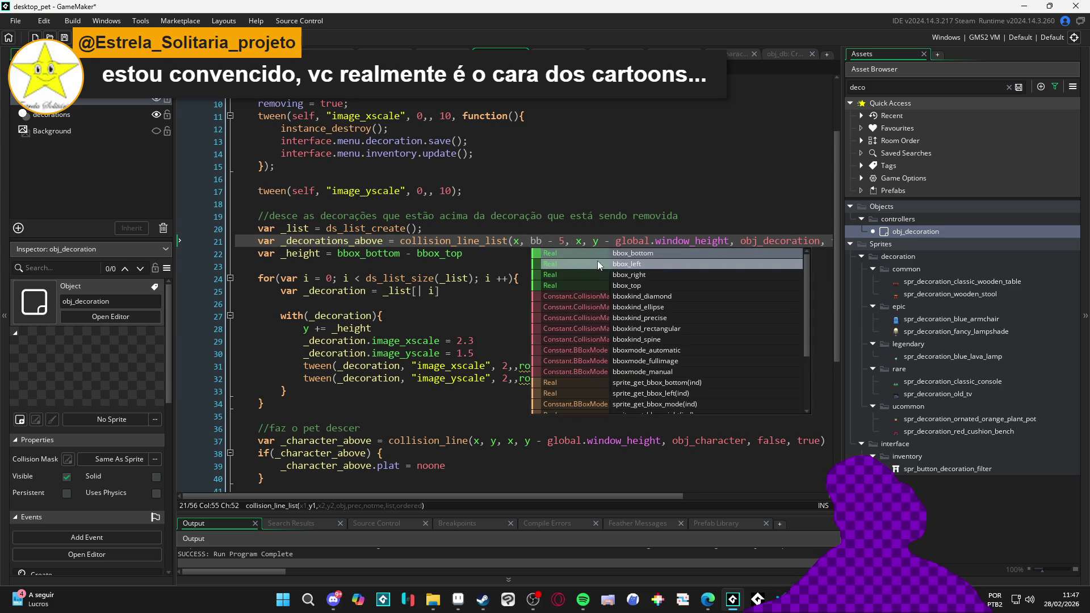
# Replace line 21's end-point y with bbox_bottom, inserting a '+' sign after it
pyautogui.click(646, 243)
pyautogui.hscroll(2, 628, 255)
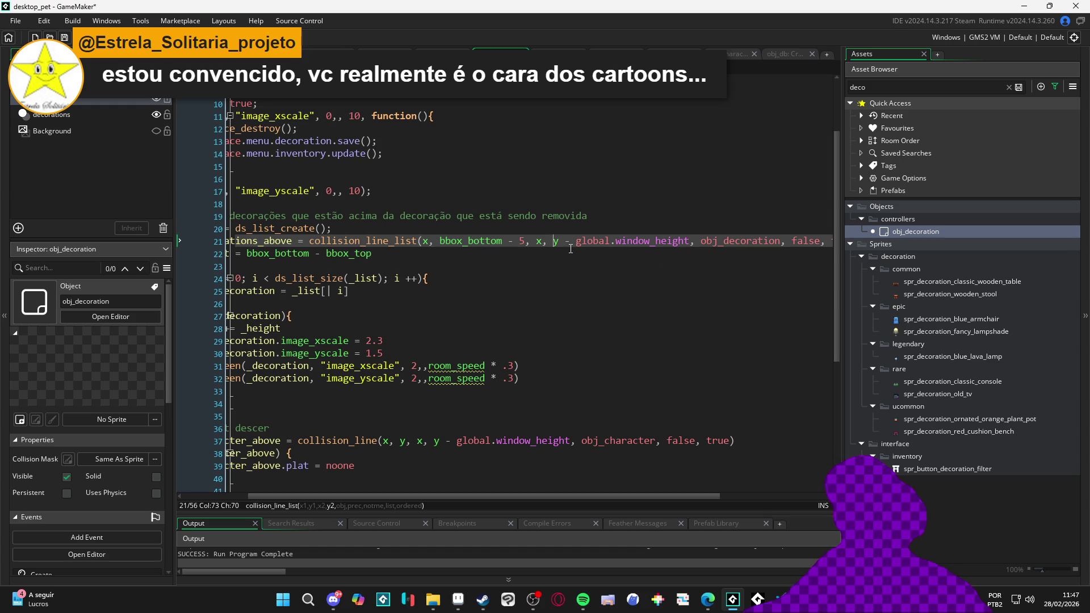
pyautogui.press('Delete')
pyautogui.write('bb')
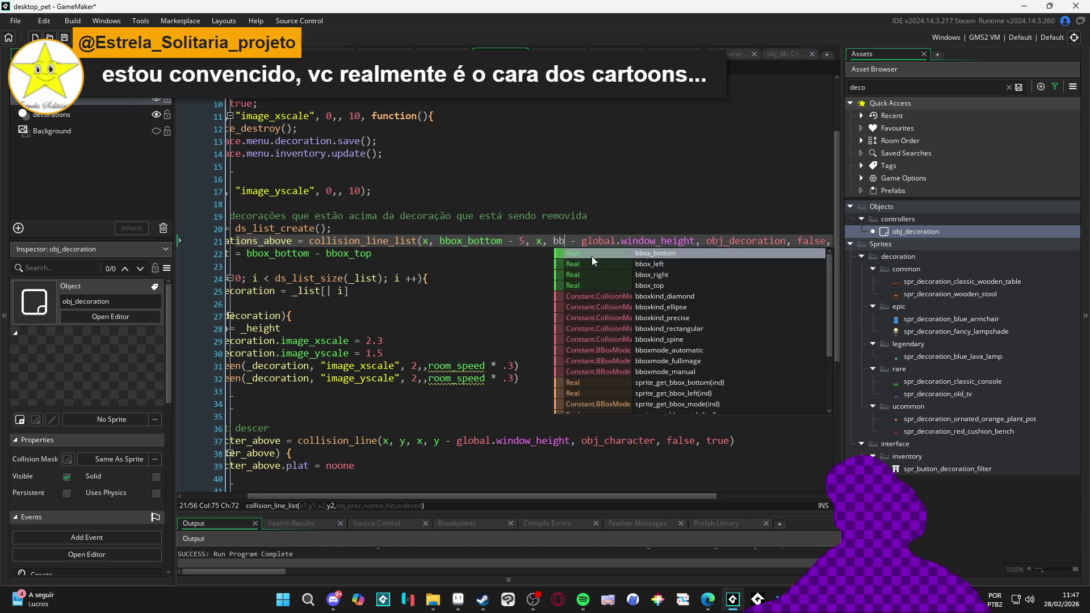
pyautogui.click(683, 258)
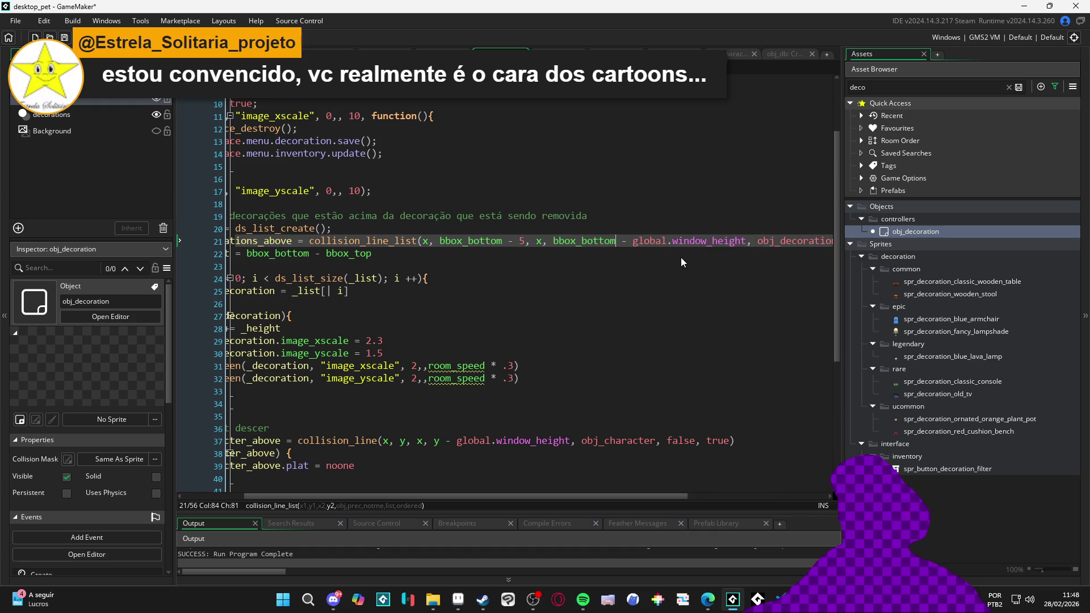
pyautogui.click(622, 240)
pyautogui.write('+')
# Review the rest of line 21's arguments and the remove code below it
pyautogui.click(681, 240)
pyautogui.hscroll(1, 690, 239)
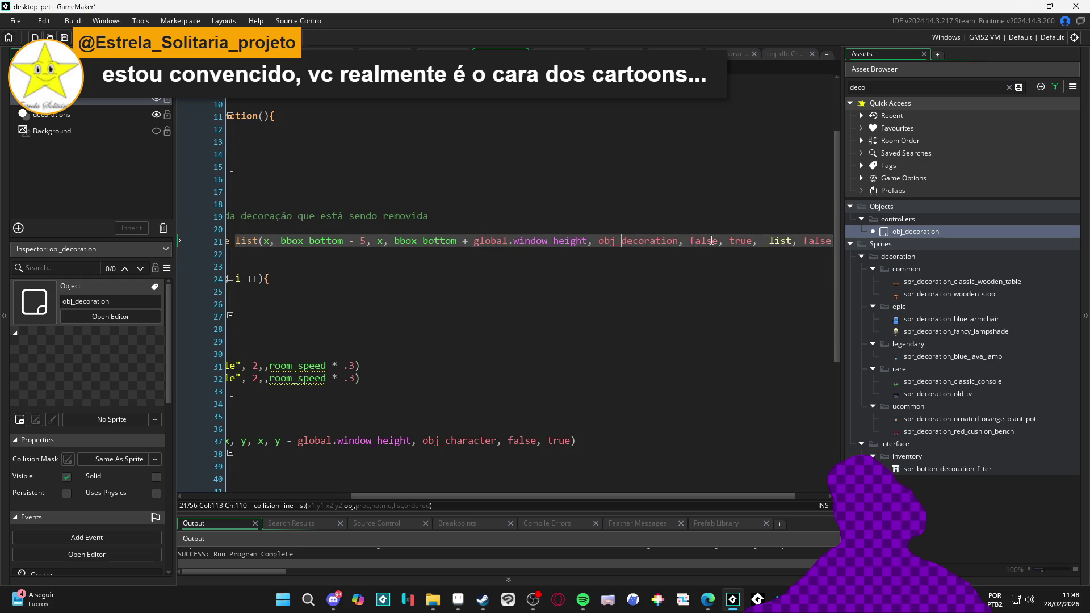
pyautogui.hscroll(2, 742, 242)
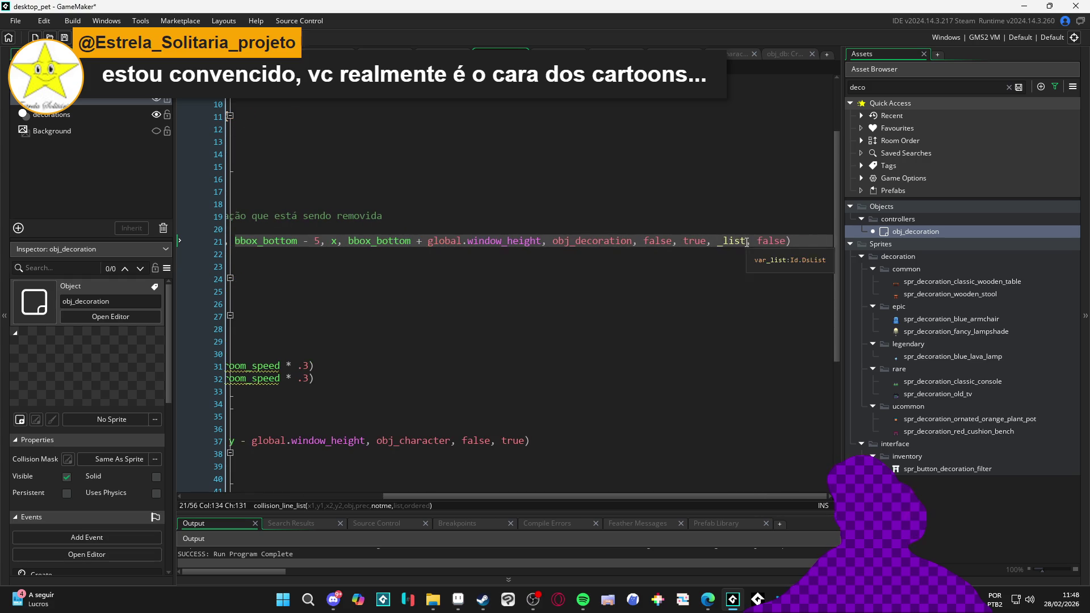
pyautogui.hscroll(-10, 765, 244)
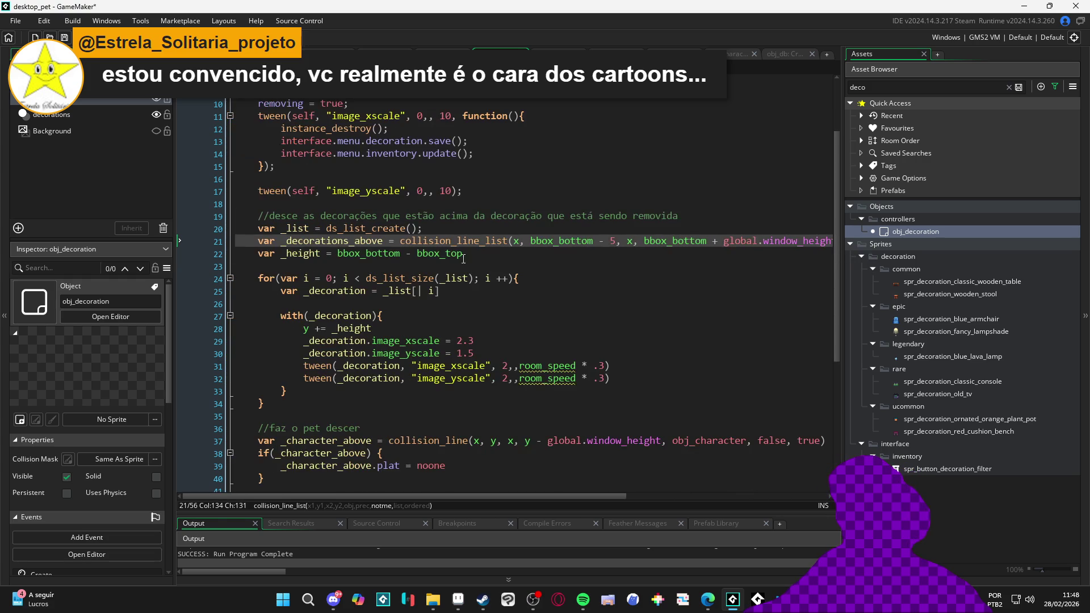
pyautogui.scroll(-1, 377, 255)
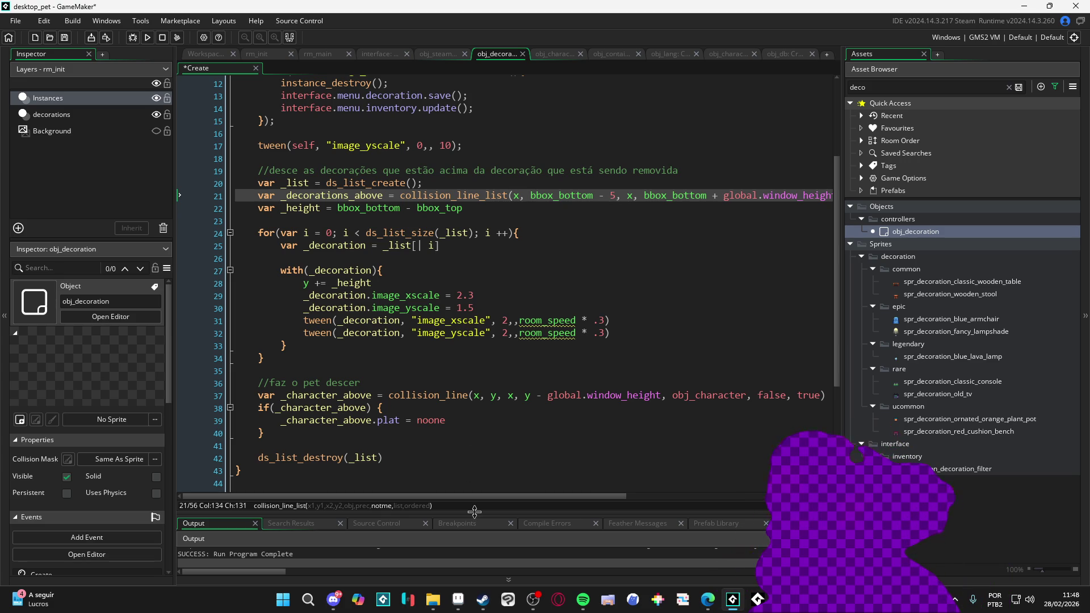
pyautogui.moveTo(507, 497)
pyautogui.mouseDown()
pyautogui.moveTo(685, 505)
pyautogui.moveTo(665, 519)
pyautogui.moveTo(460, 529)
pyautogui.mouseUp()
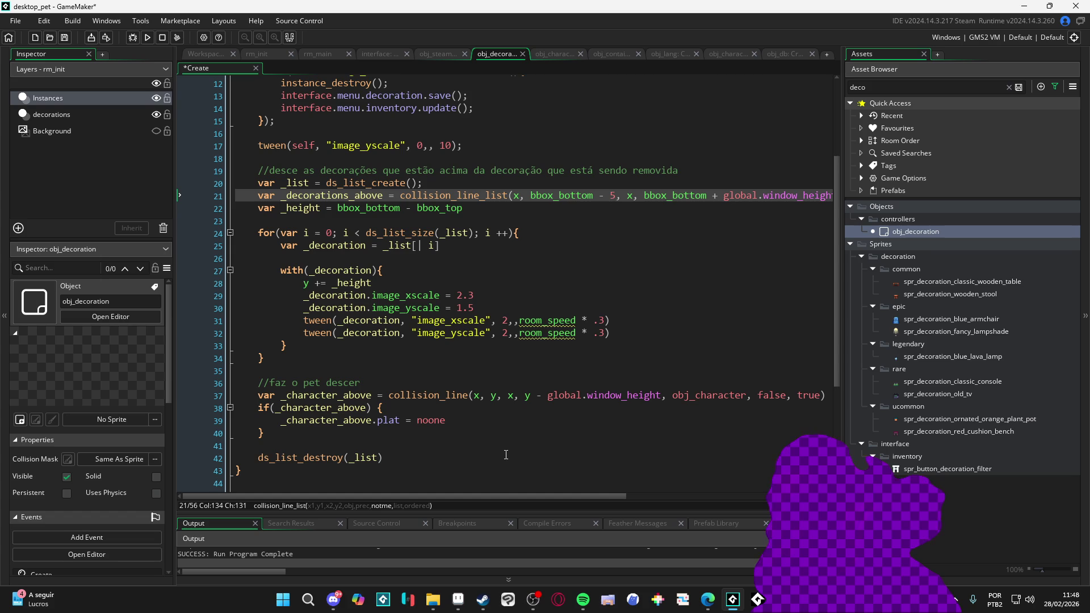
pyautogui.click(405, 372)
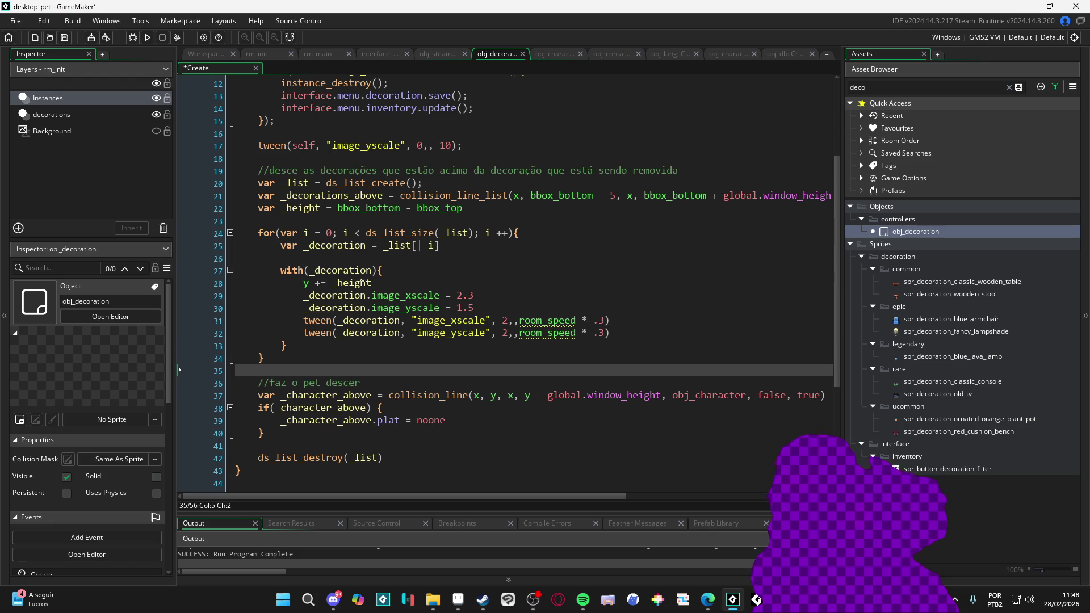
pyautogui.click(717, 195)
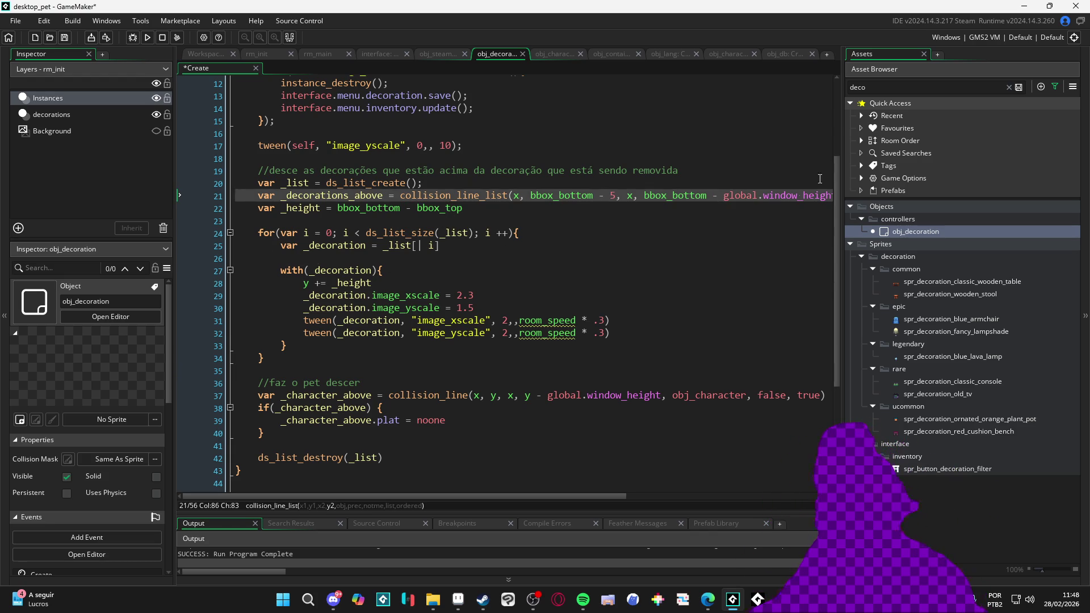
pyautogui.hscroll(3, 752, 198)
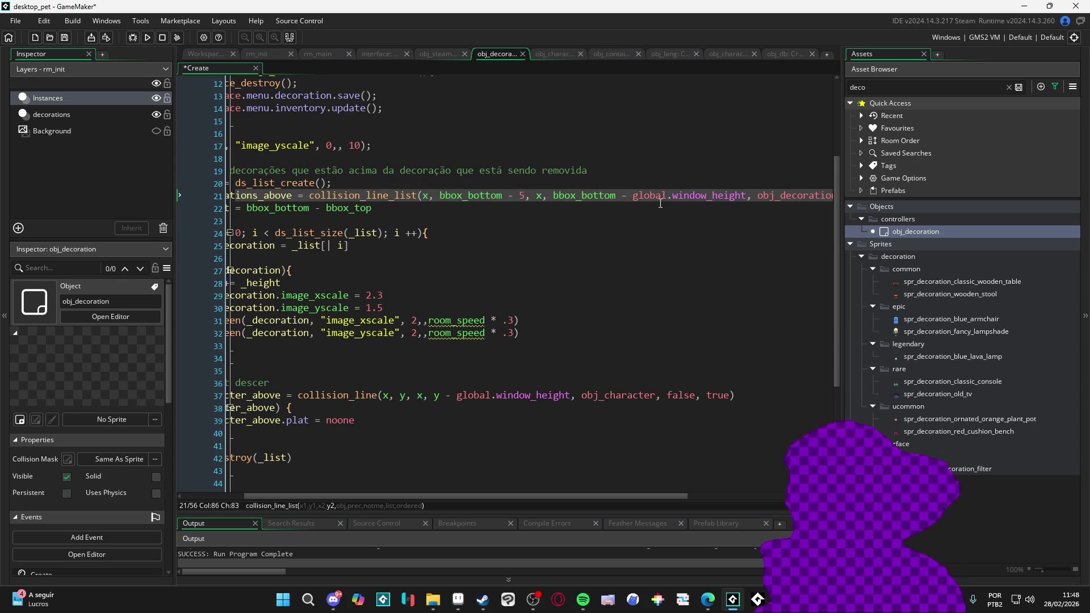
pyautogui.moveTo(496, 496); pyautogui.dragTo(423, 501)
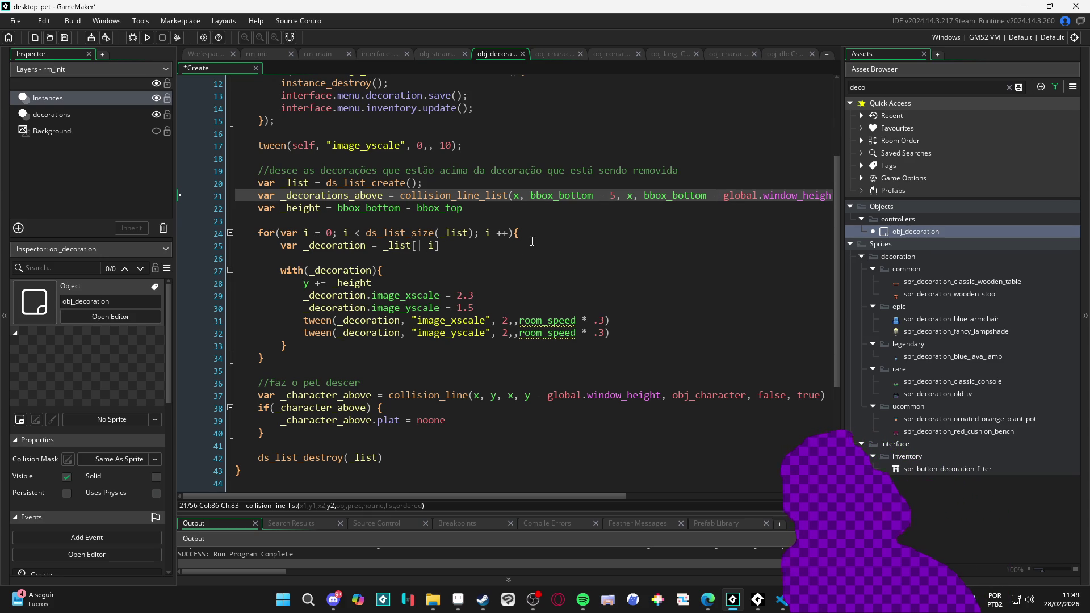
pyautogui.scroll(2, 532, 241)
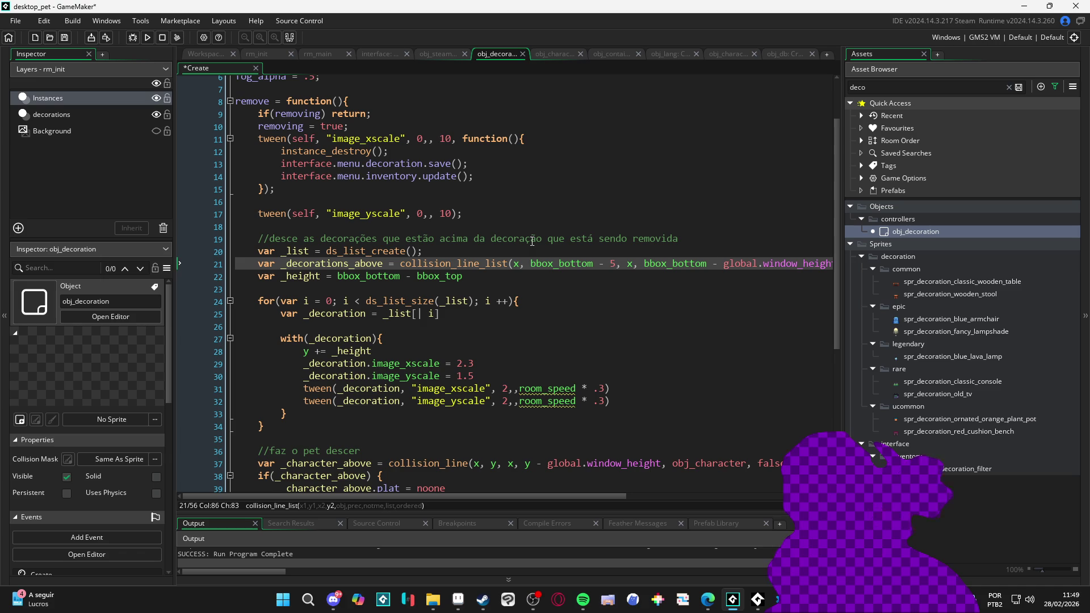
pyautogui.scroll(-3, 531, 241)
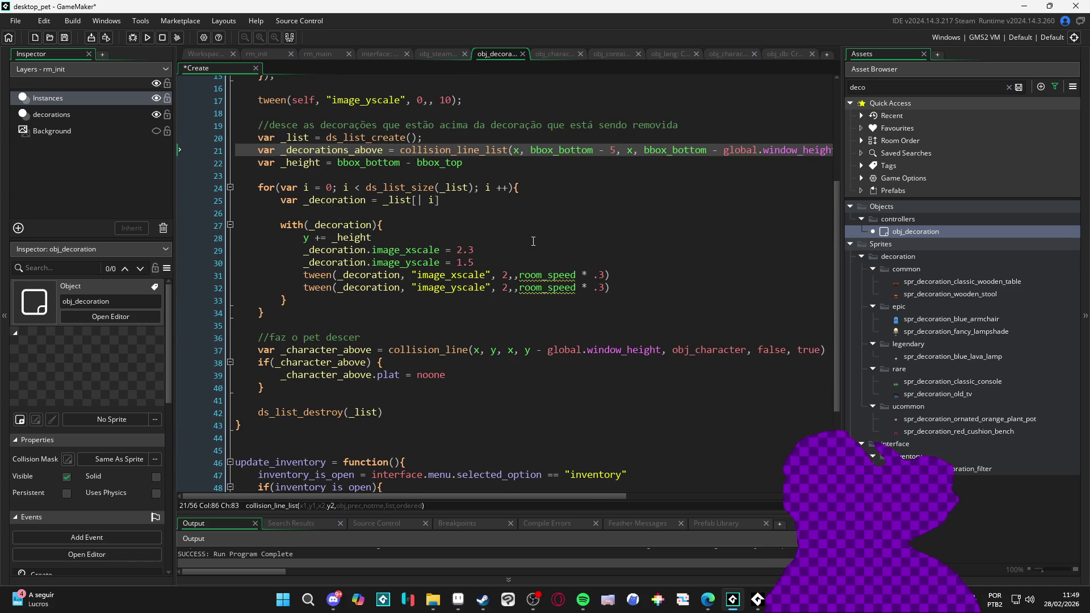
pyautogui.scroll(1, 412, 278)
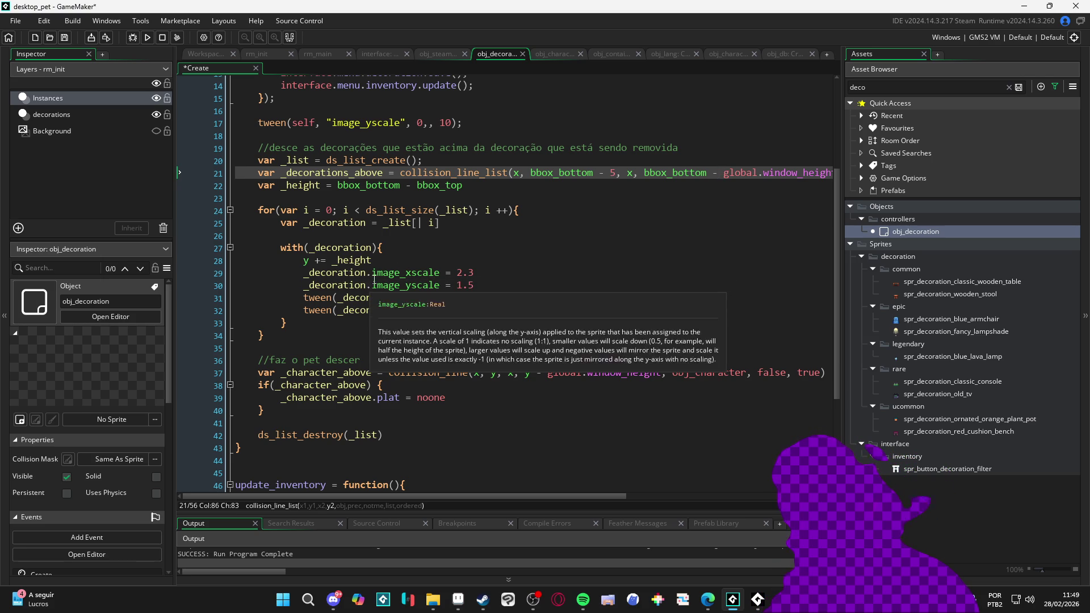
# Strip the '_decoration.' prefix from image_xscale and image_yscale on lines 29–30, then save and run
pyautogui.click(372, 273)
pyautogui.press('BackSpace')
pyautogui.press('BackSpace')
pyautogui.press('BackSpace')
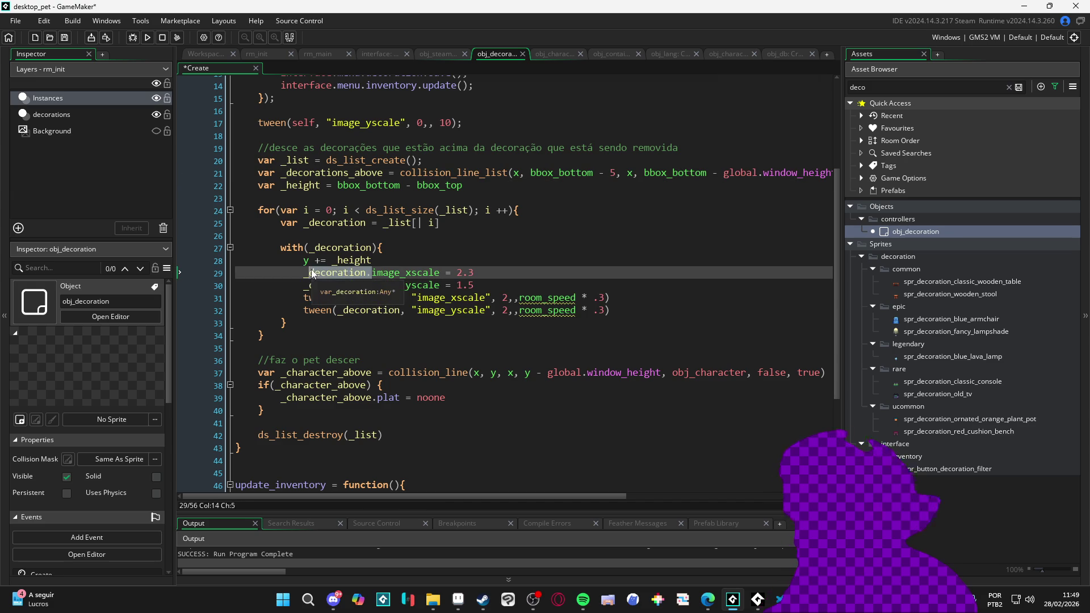
pyautogui.moveTo(373, 285); pyautogui.dragTo(302, 288)
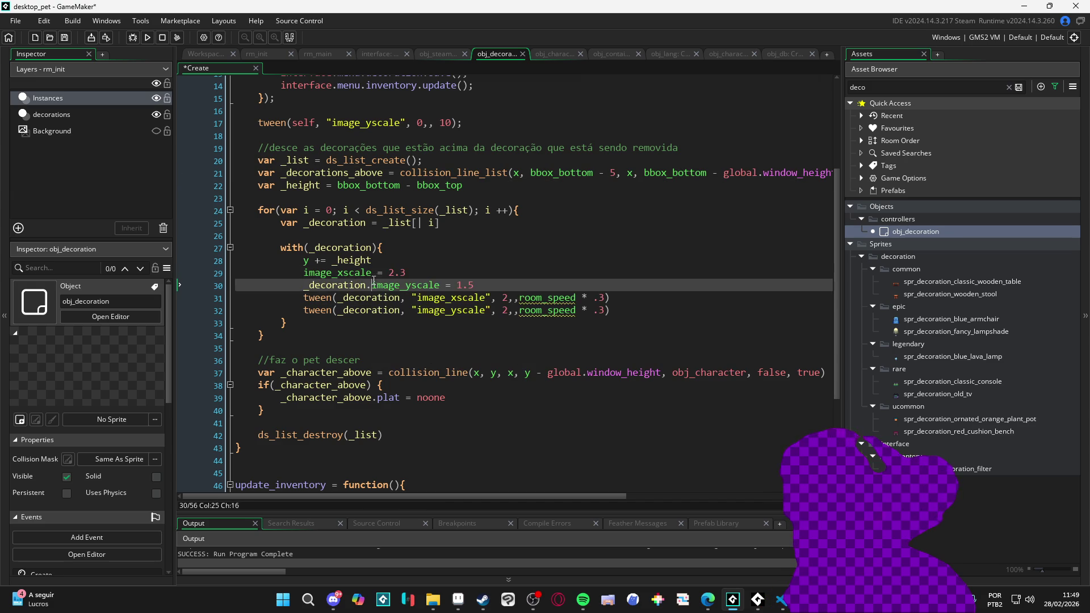
pyautogui.press('BackSpace')
pyautogui.click(432, 286)
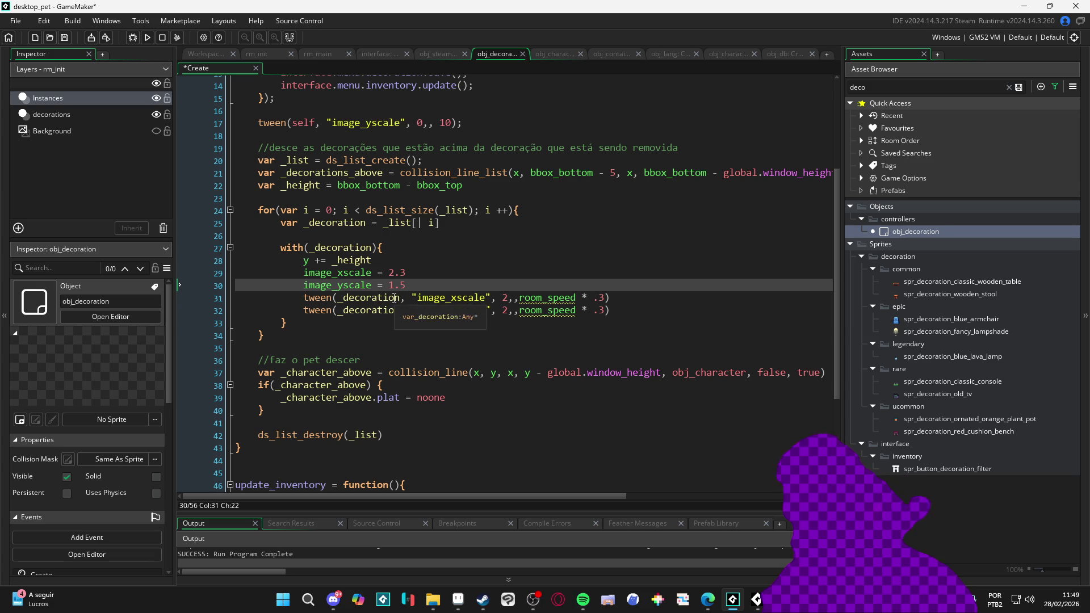
pyautogui.click(393, 297)
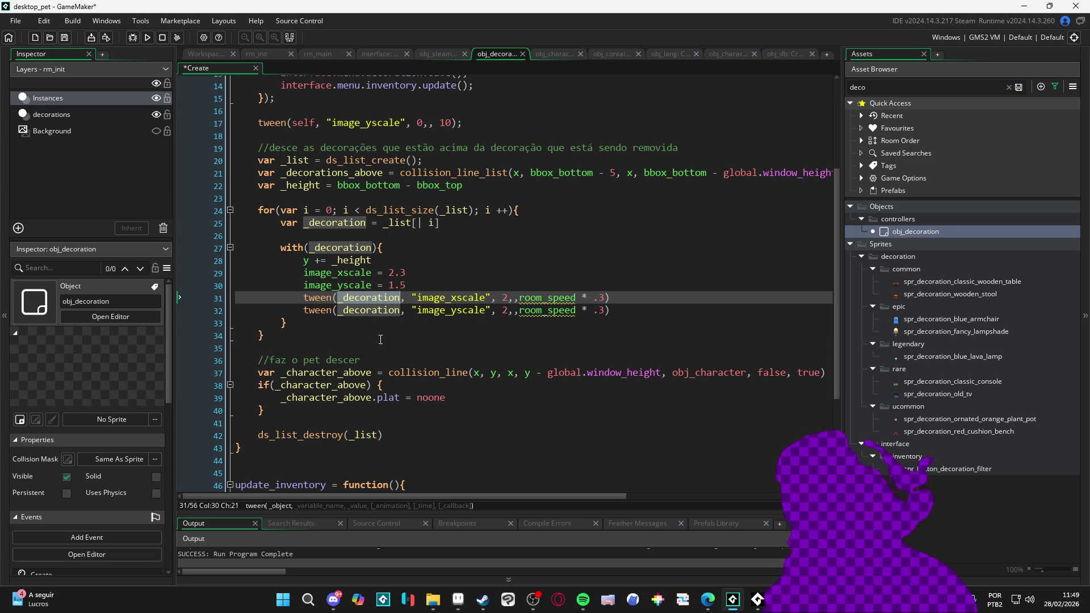
pyautogui.click(379, 298)
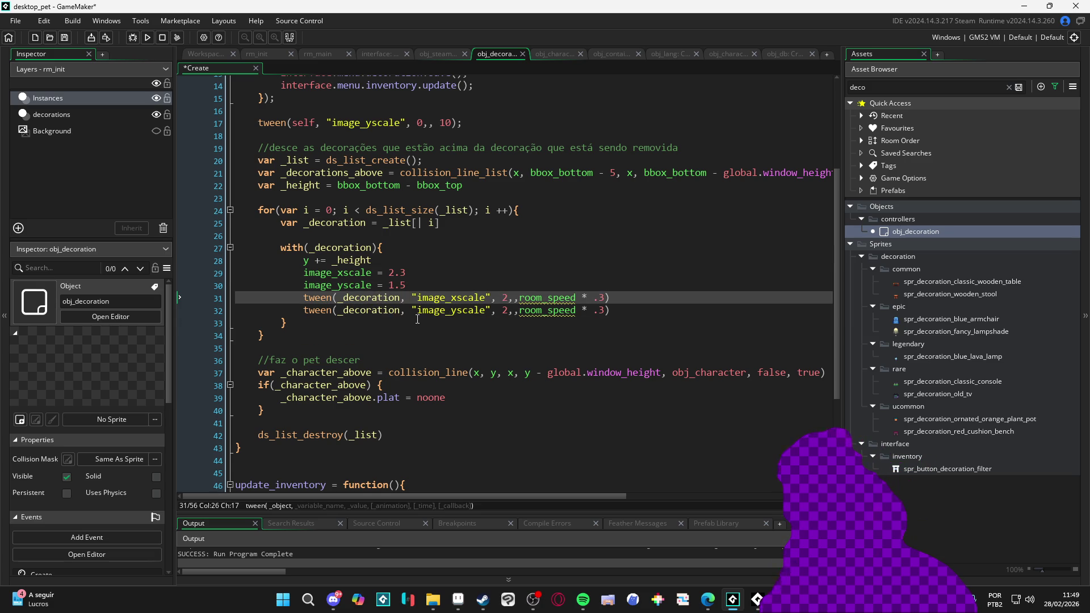
pyautogui.scroll(-2, 418, 319)
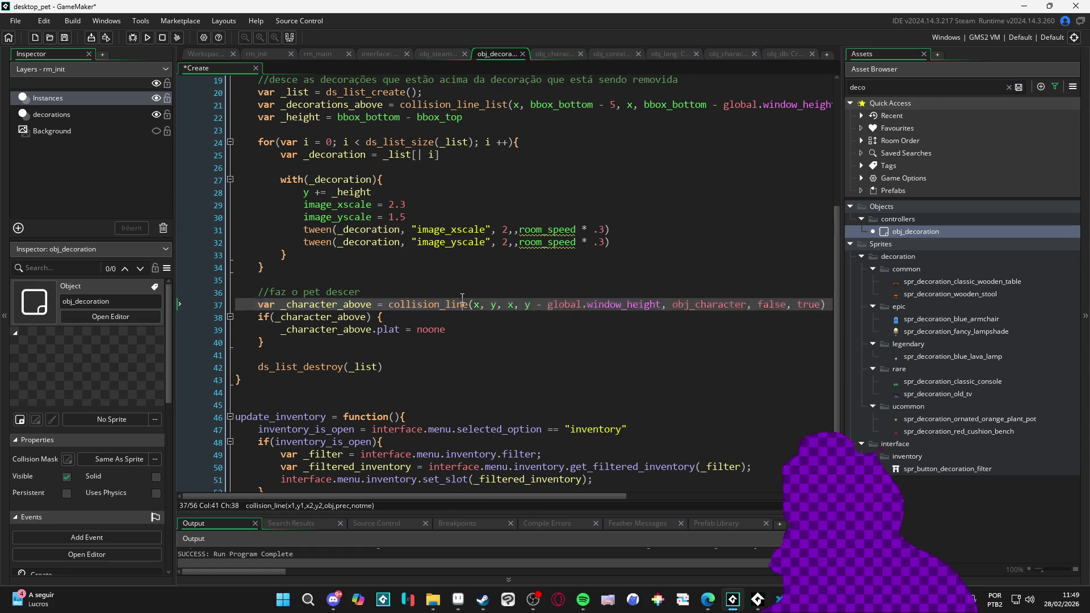
pyautogui.click(477, 269)
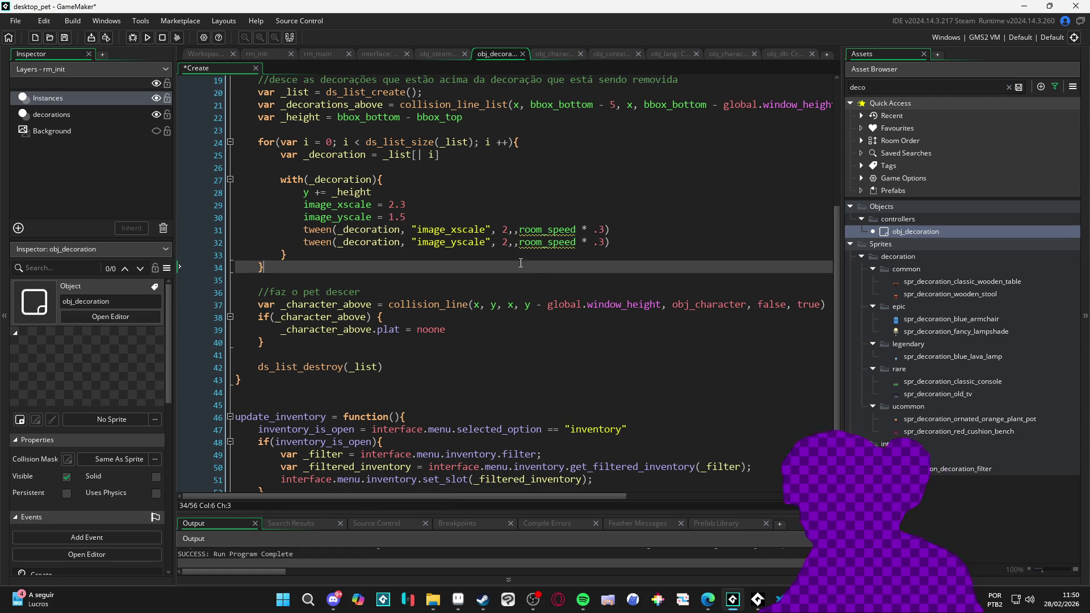
pyautogui.press('F5')
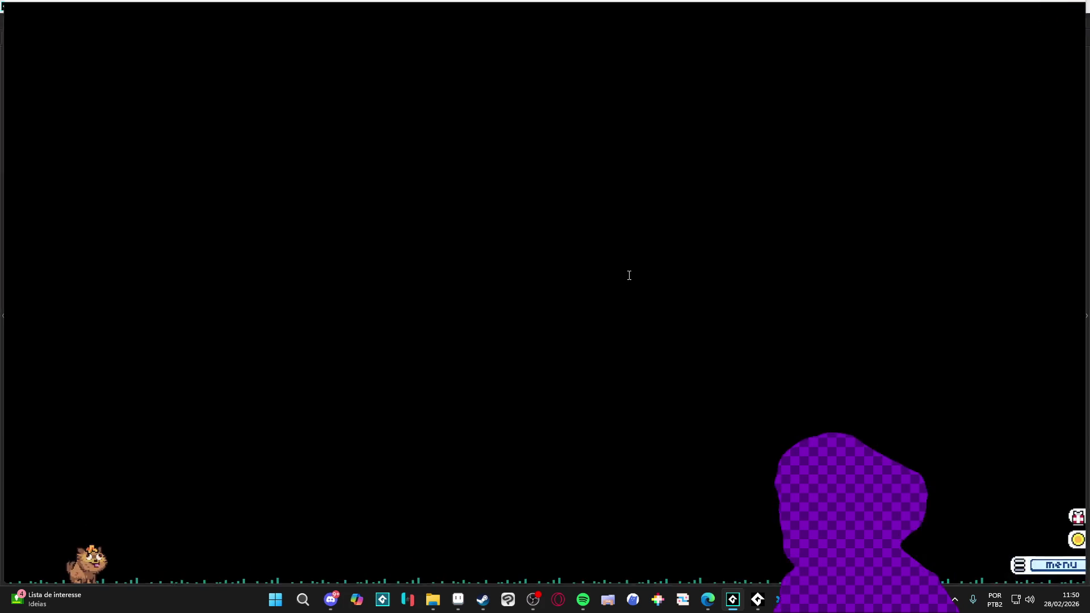
# Stack several classic wooden tables, a blue armchair and a floor lamp beside the cat
pyautogui.click(755, 301)
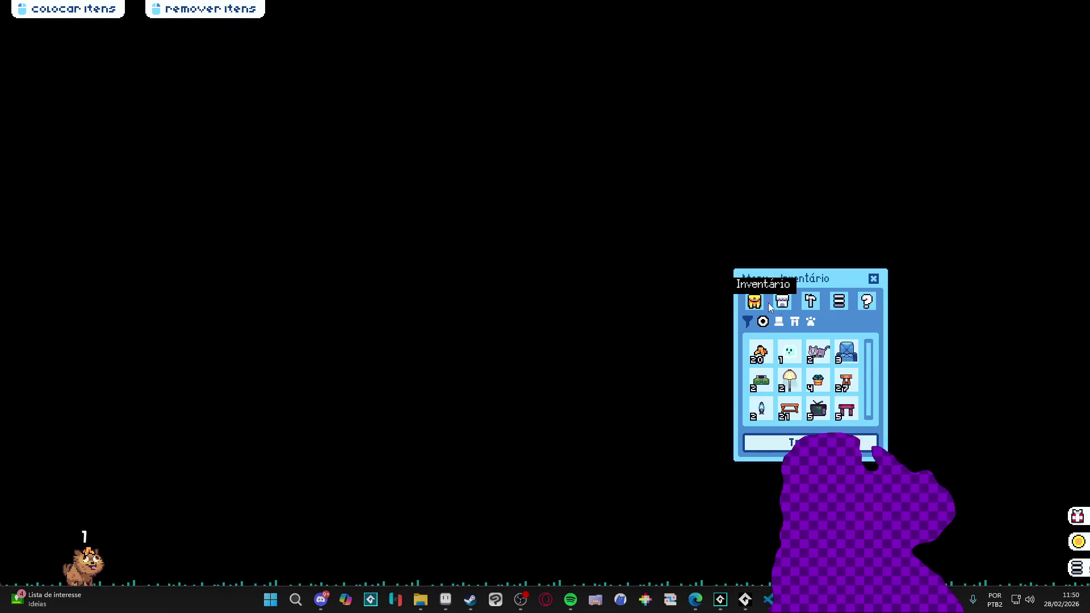
pyautogui.click(788, 409)
pyautogui.click(475, 448)
pyautogui.click(789, 408)
pyautogui.click(485, 442)
pyautogui.click(788, 409)
pyautogui.click(468, 441)
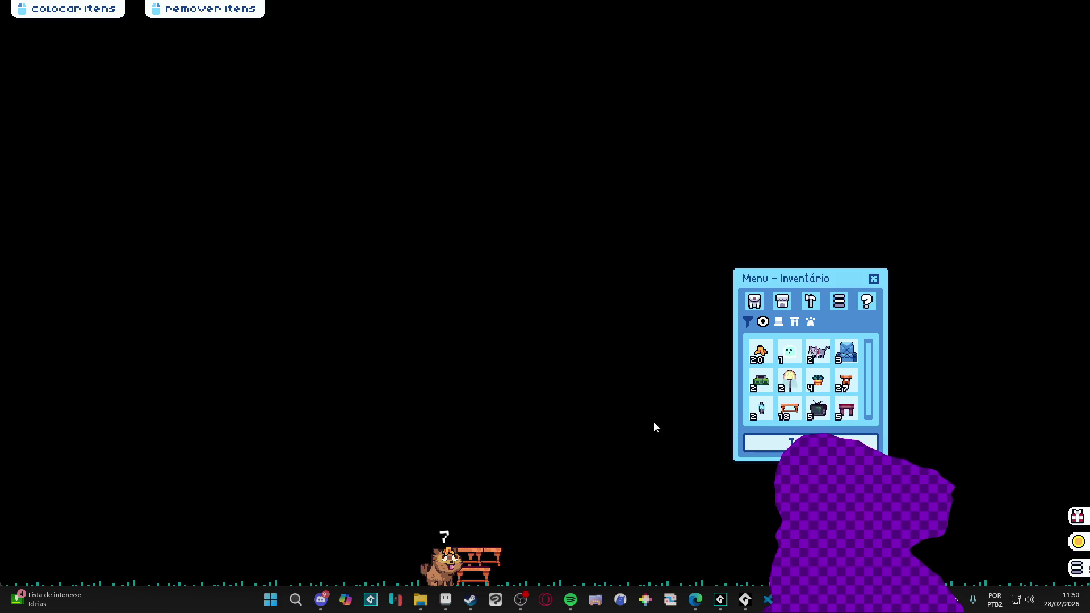
pyautogui.click(789, 408)
pyautogui.click(438, 476)
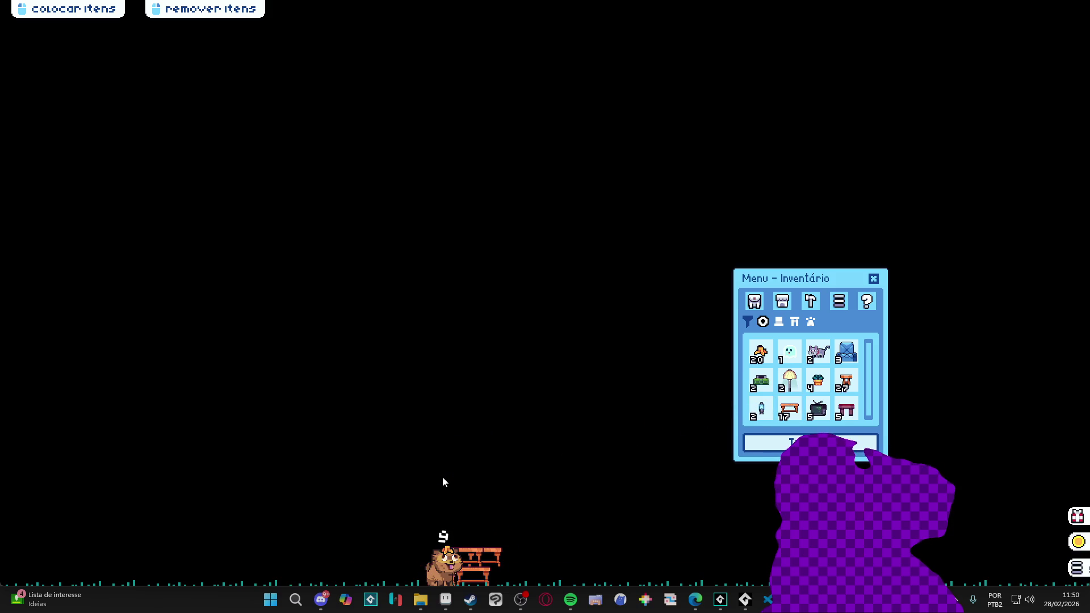
pyautogui.click(846, 352)
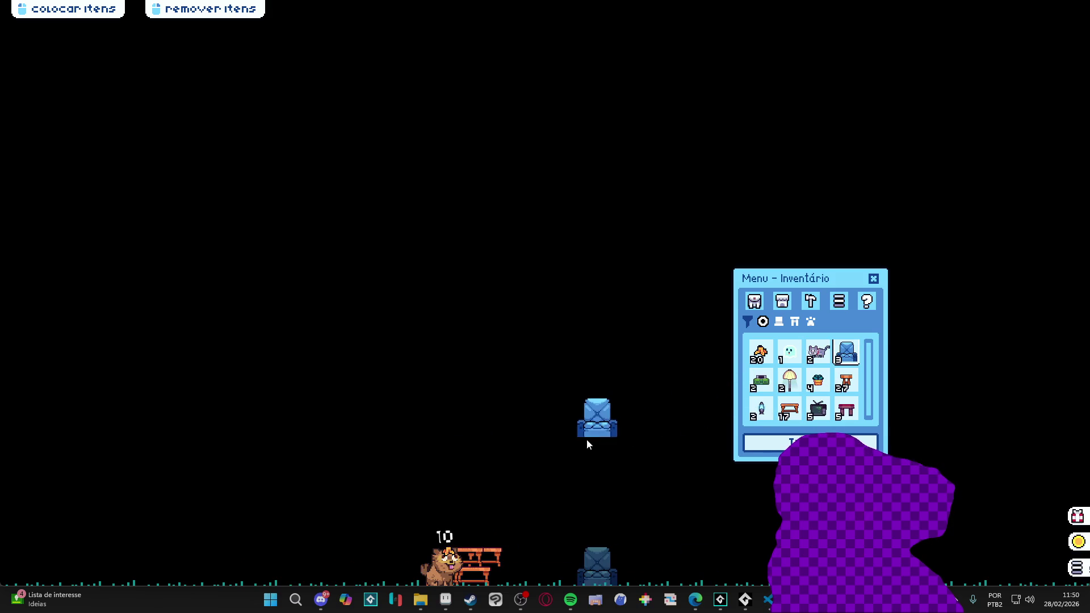
pyautogui.click(504, 461)
pyautogui.click(789, 380)
pyautogui.click(485, 396)
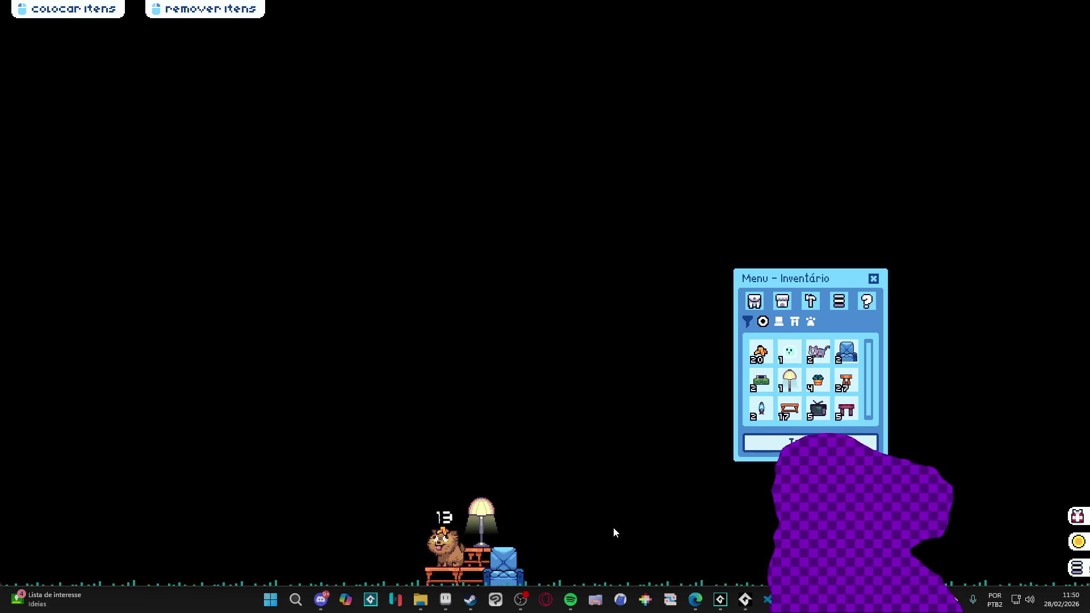
# Remove the tables and the lamp, then close the game with Fechar janela
pyautogui.click(478, 577)
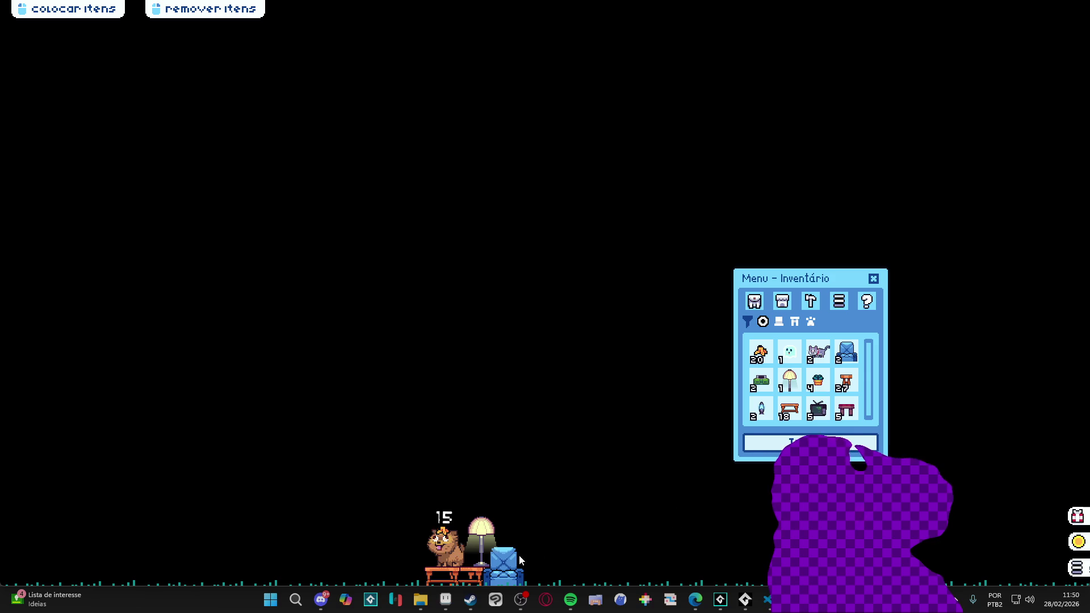
pyautogui.click(461, 582)
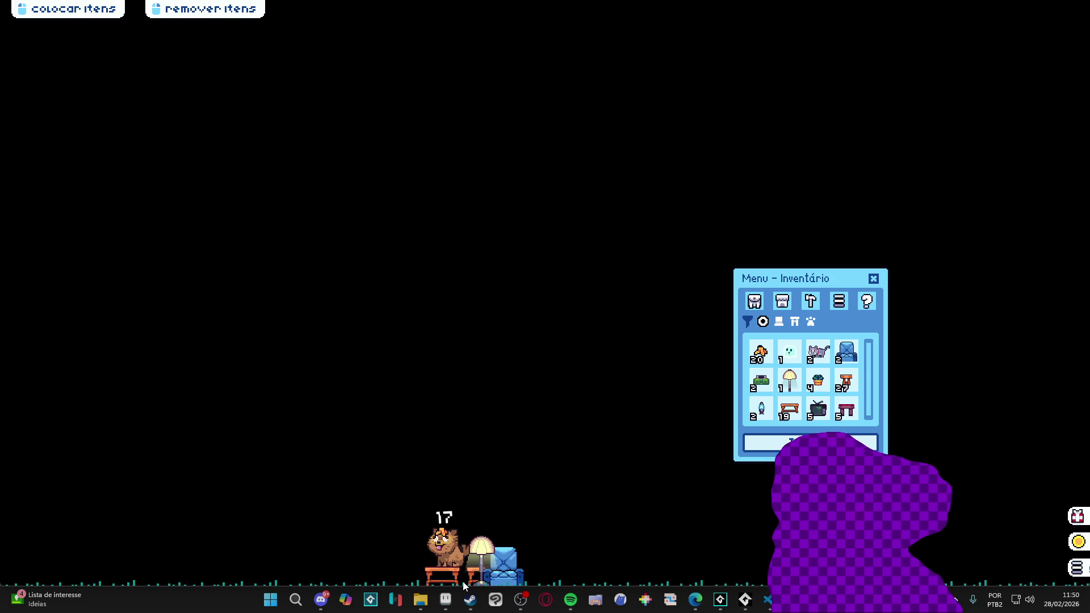
pyautogui.click(450, 582)
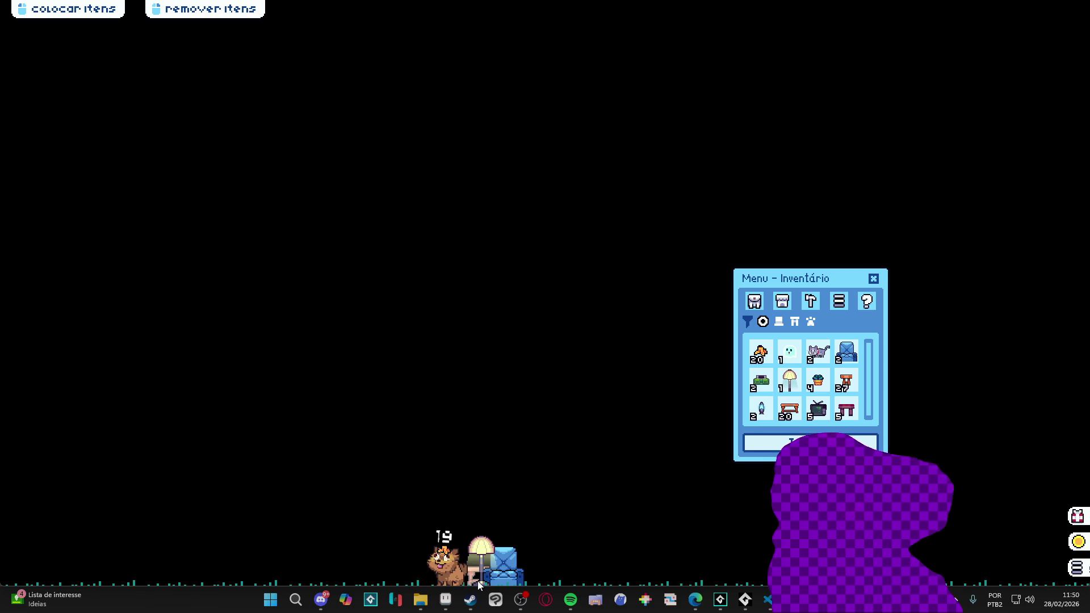
pyautogui.click(476, 581)
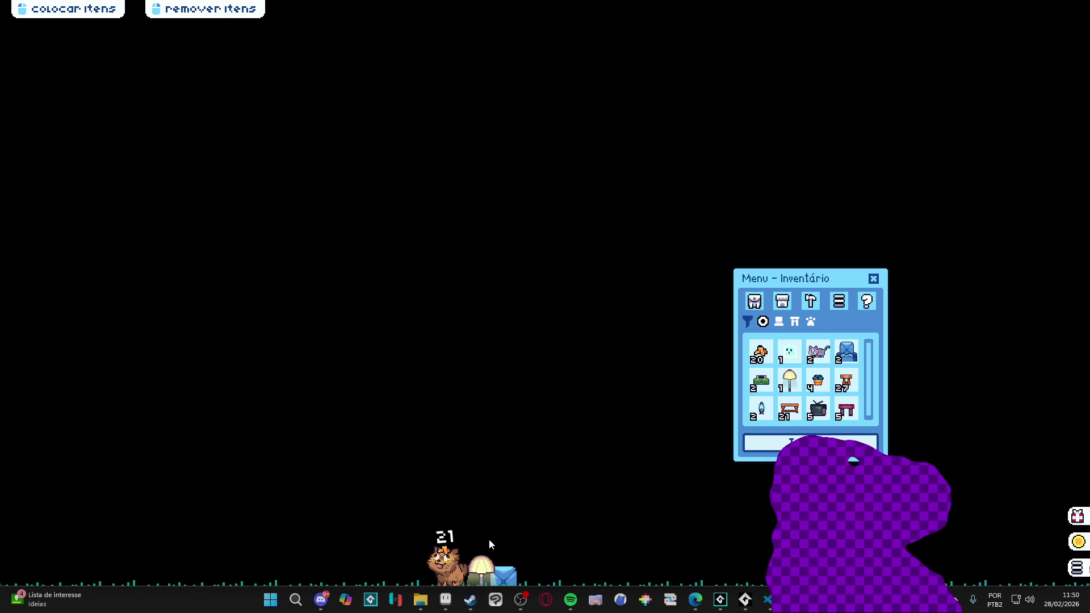
pyautogui.click(482, 569)
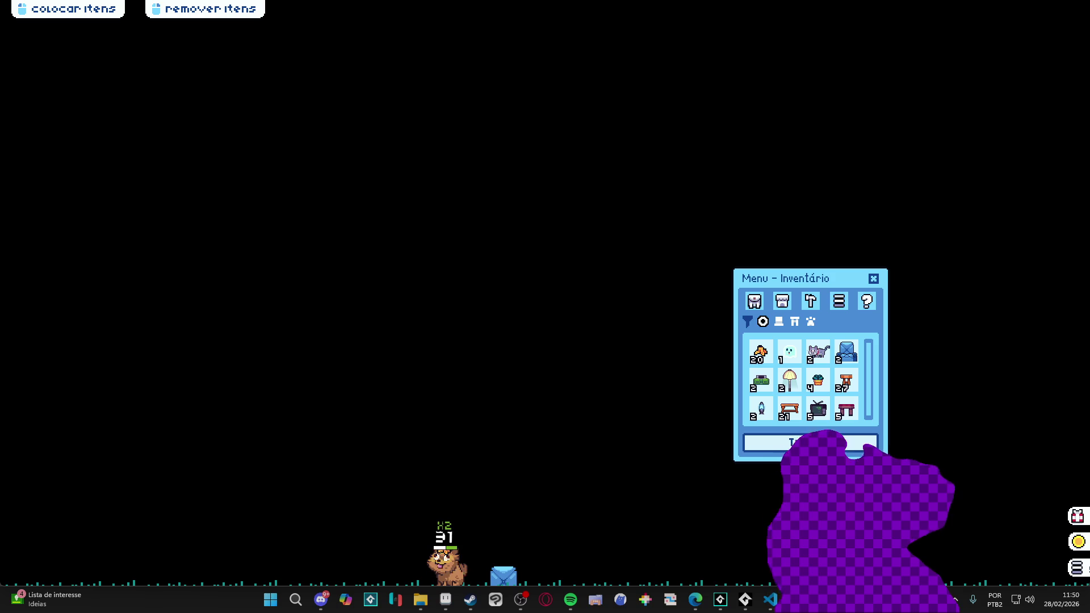
pyautogui.rightClick(794, 600)
pyautogui.click(720, 599)
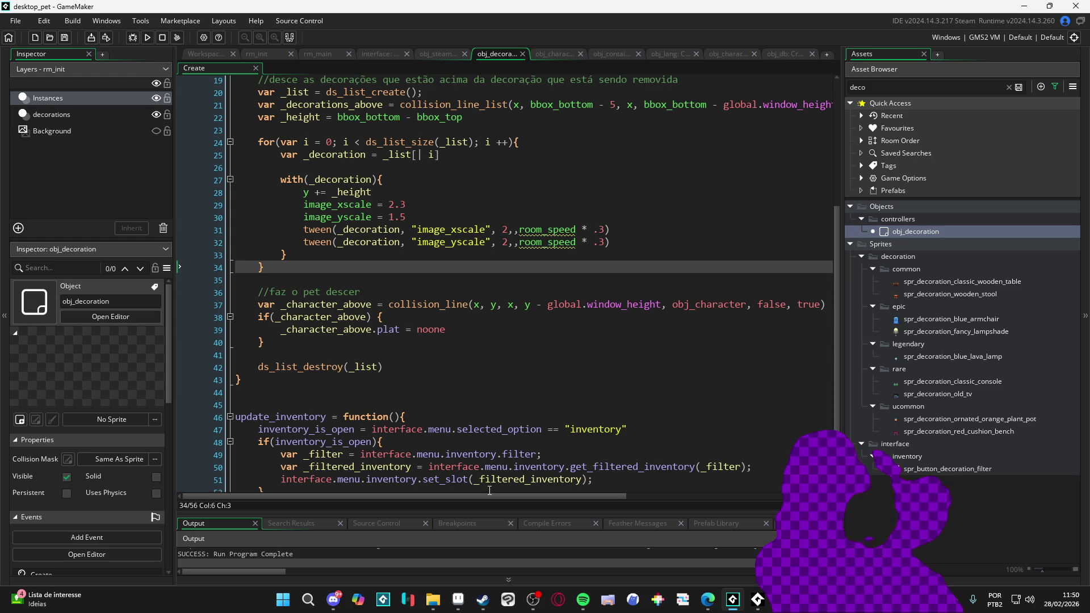
# Add y = clamp(y, 0, global.window_height) after line 28, then save and run the game
pyautogui.scroll(3, 440, 349)
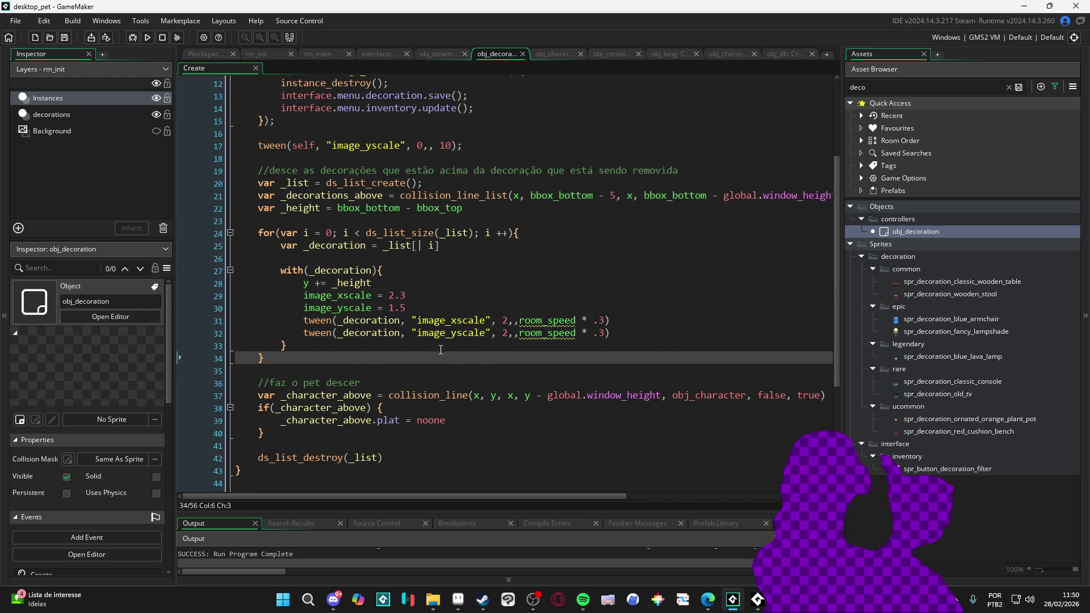
pyautogui.click(385, 283)
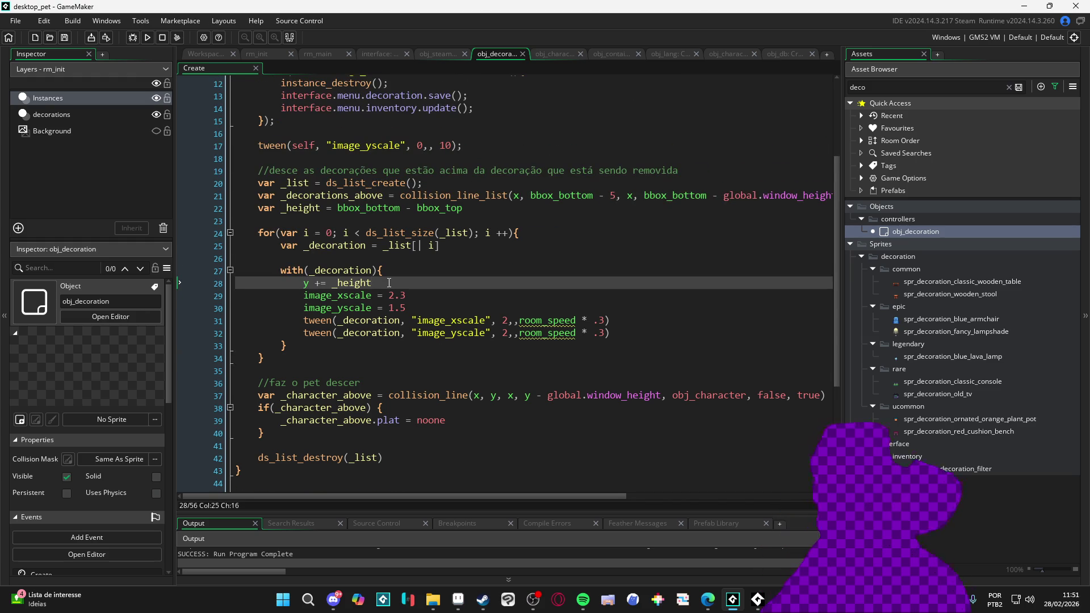
pyautogui.press('Return')
pyautogui.write('y = clamp(y')
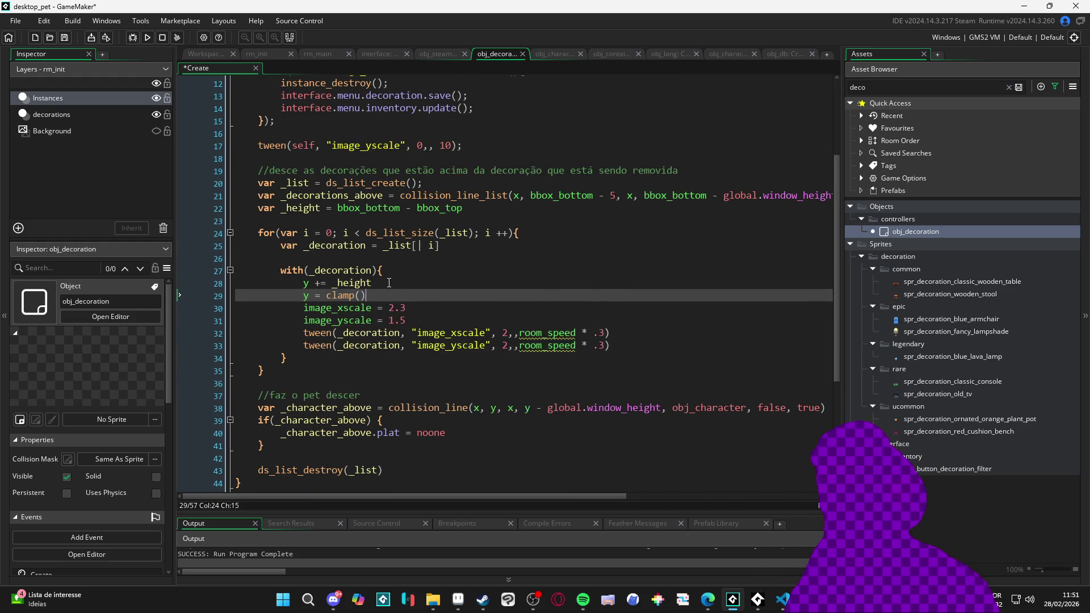
pyautogui.write(', -')
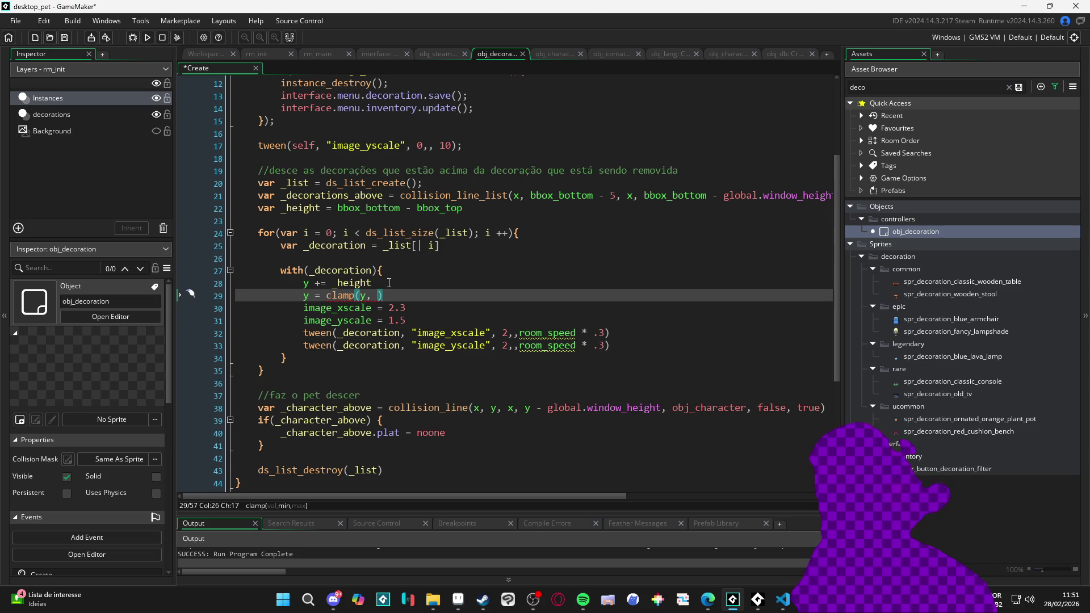
pyautogui.write('global.w')
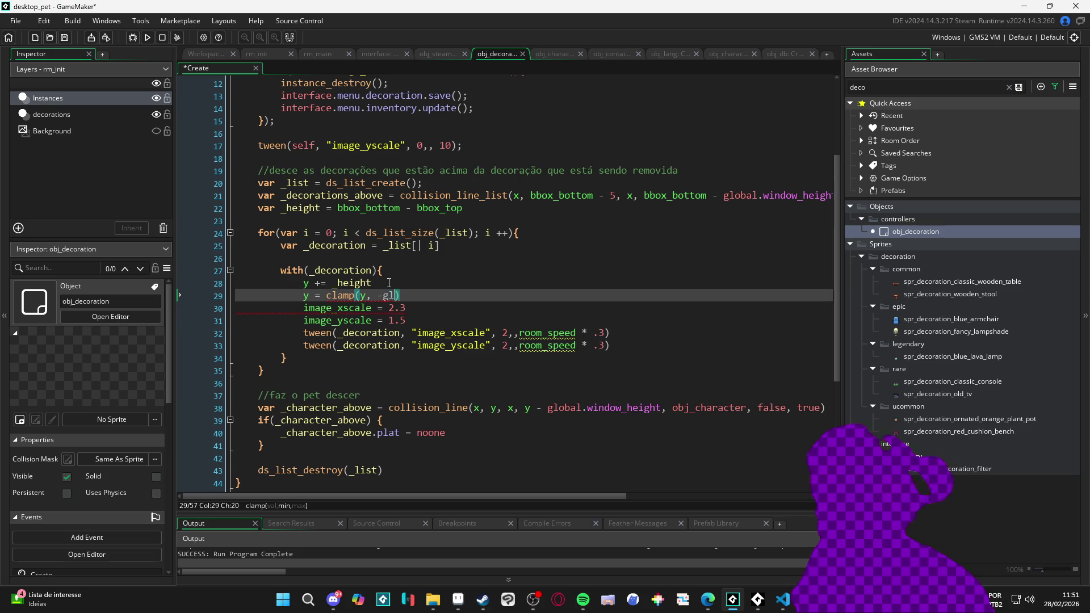
pyautogui.press('Down')
pyautogui.press('Down')
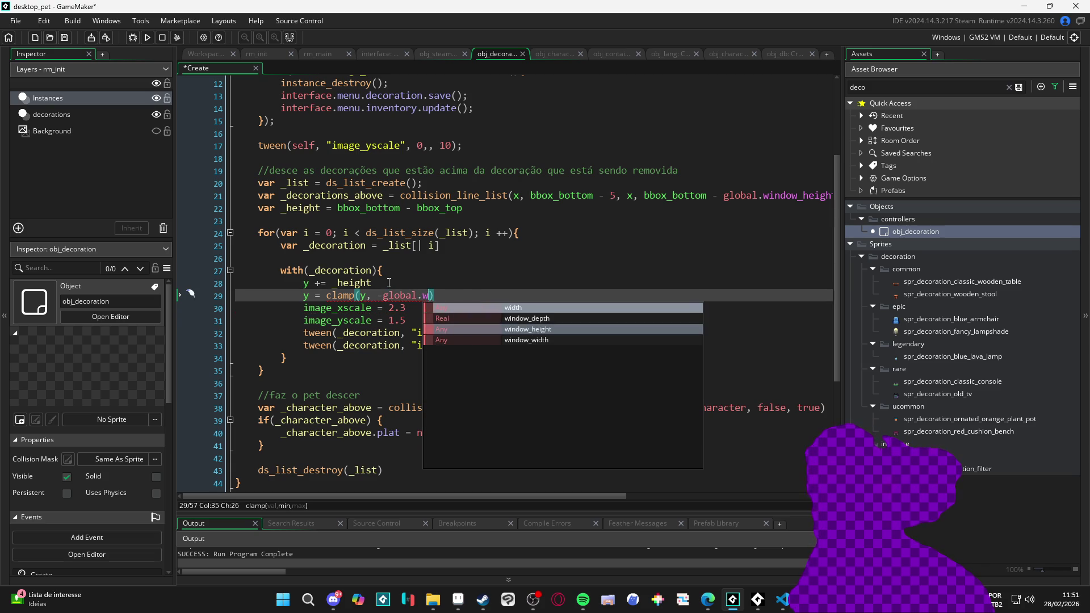
pyautogui.press('BackSpace')
pyautogui.press('BackSpace')
pyautogui.press('BackSpace')
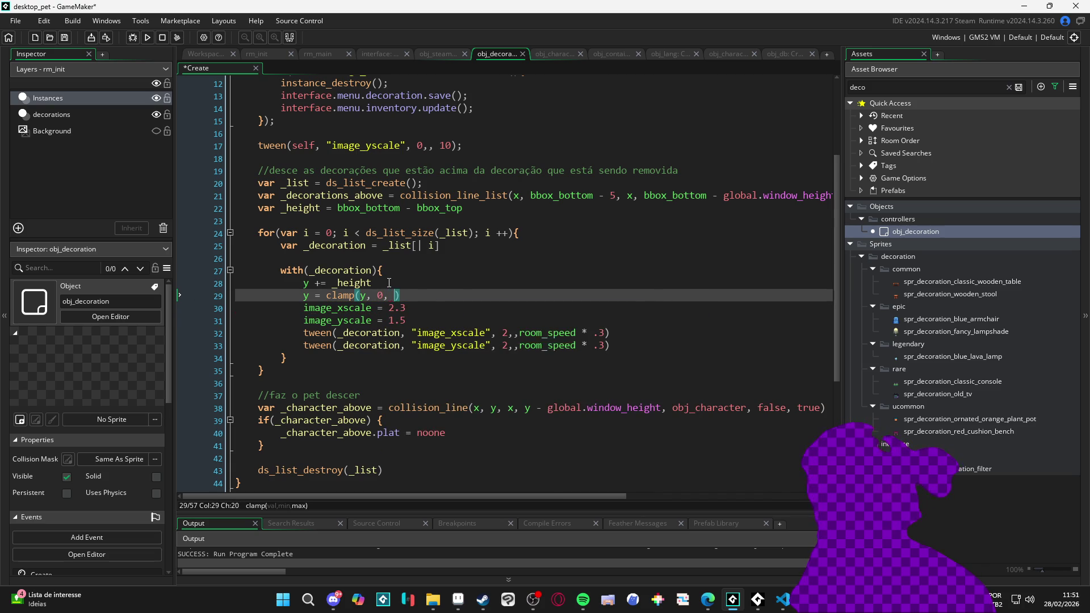
pyautogui.write('global_windo')
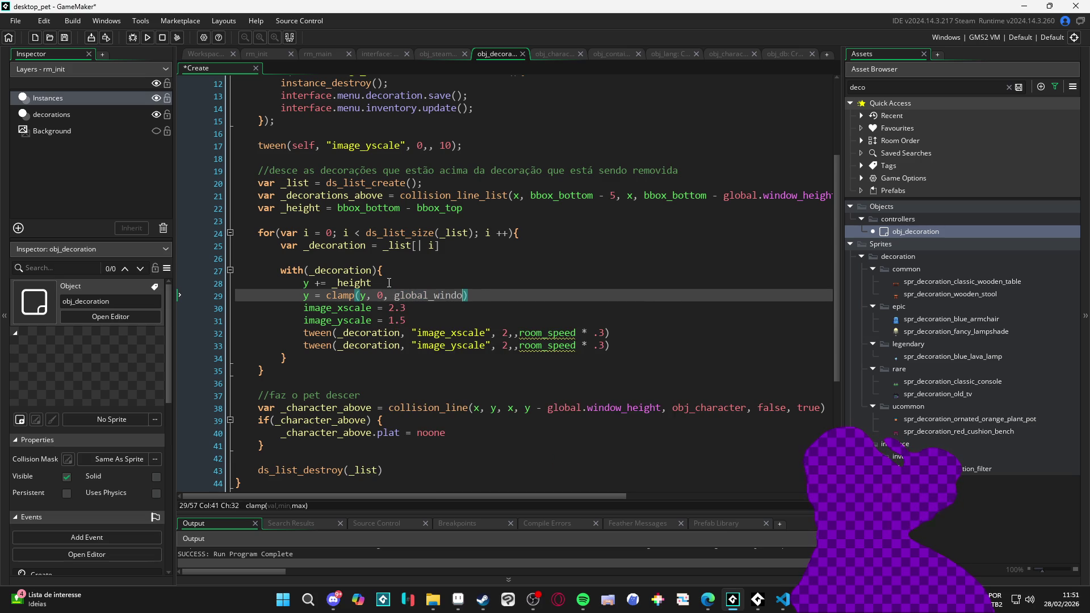
pyautogui.press('BackSpace')
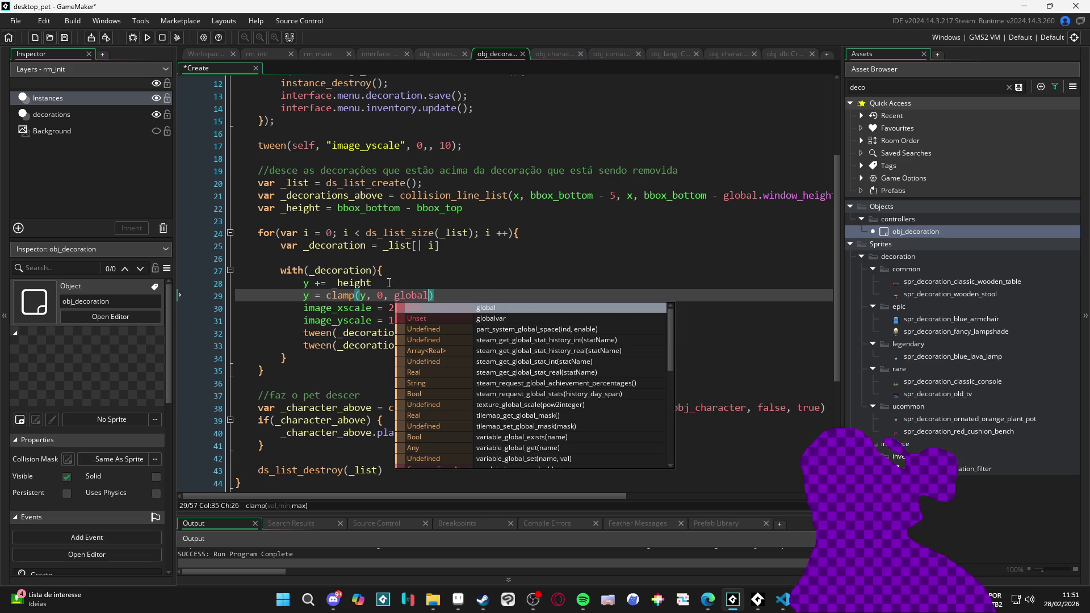
pyautogui.write('.win')
pyautogui.press('Down')
pyautogui.press('Return')
pyautogui.press('F5')
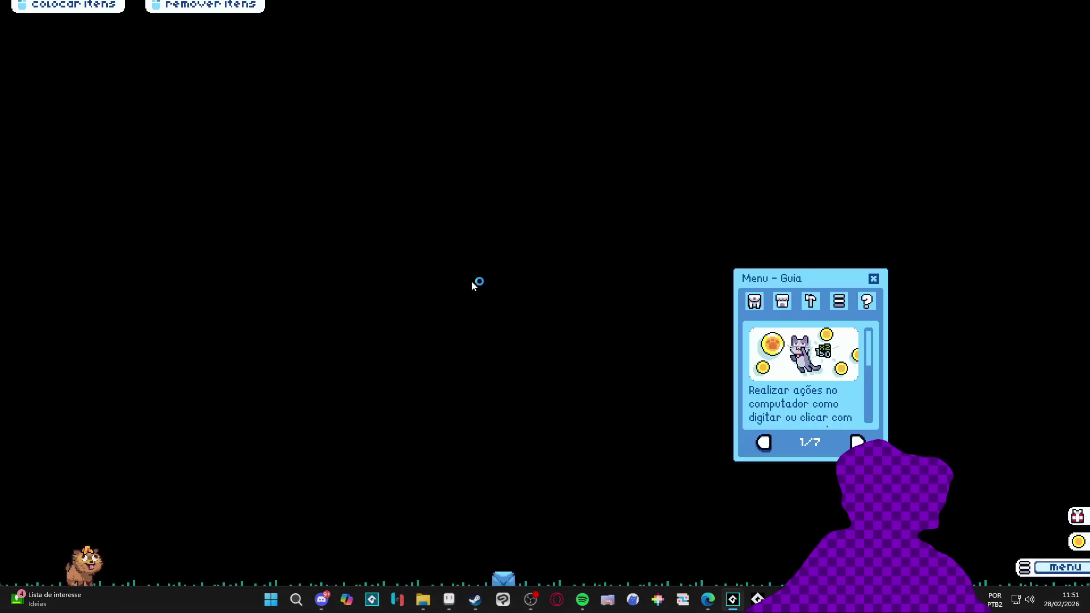
pyautogui.click(753, 301)
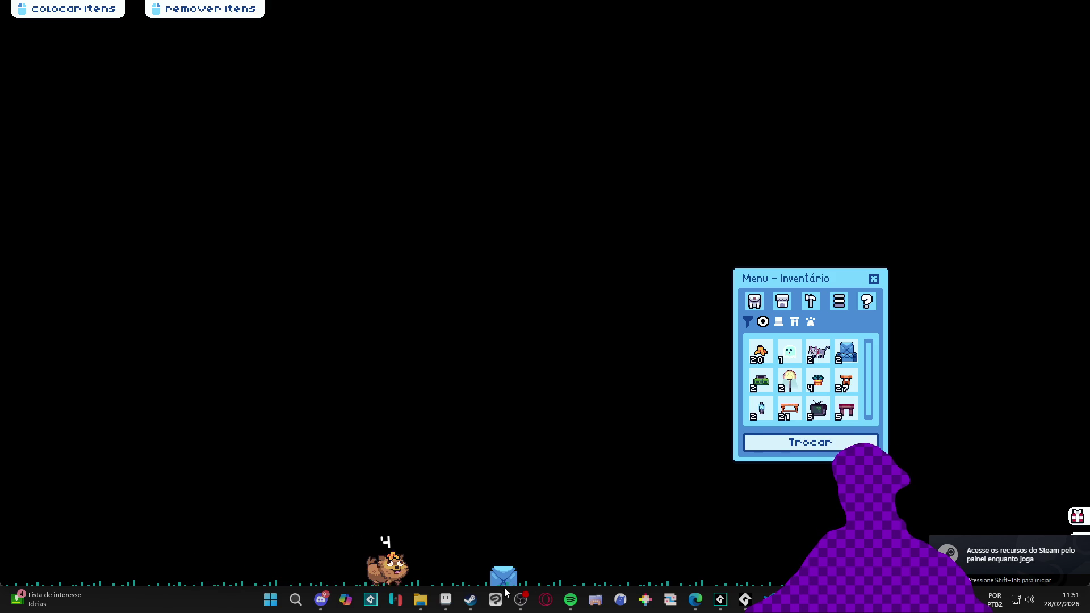
pyautogui.rightClick(745, 599)
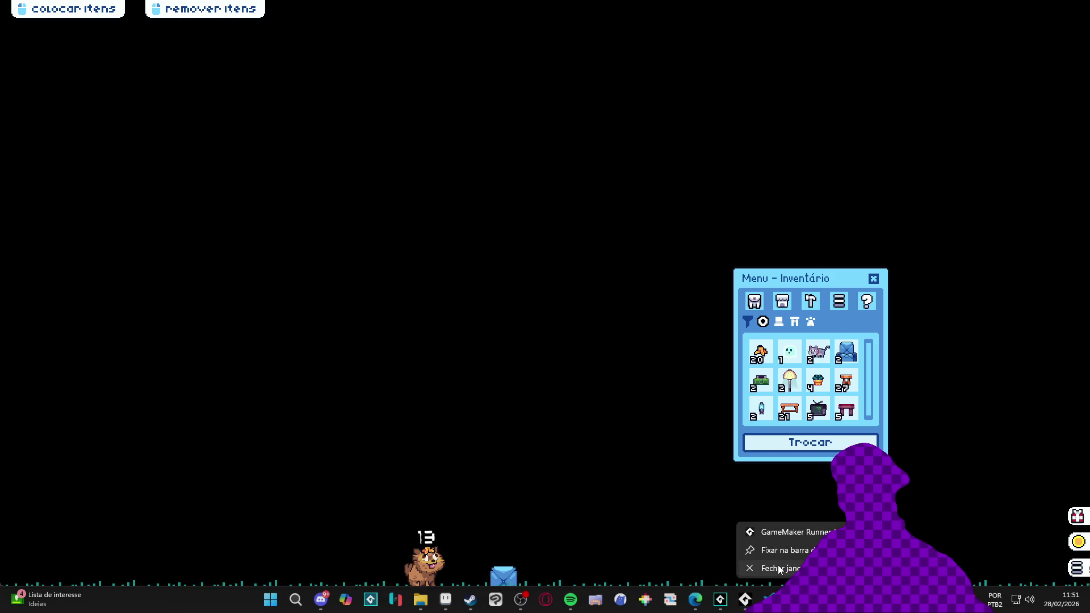
pyautogui.click(767, 569)
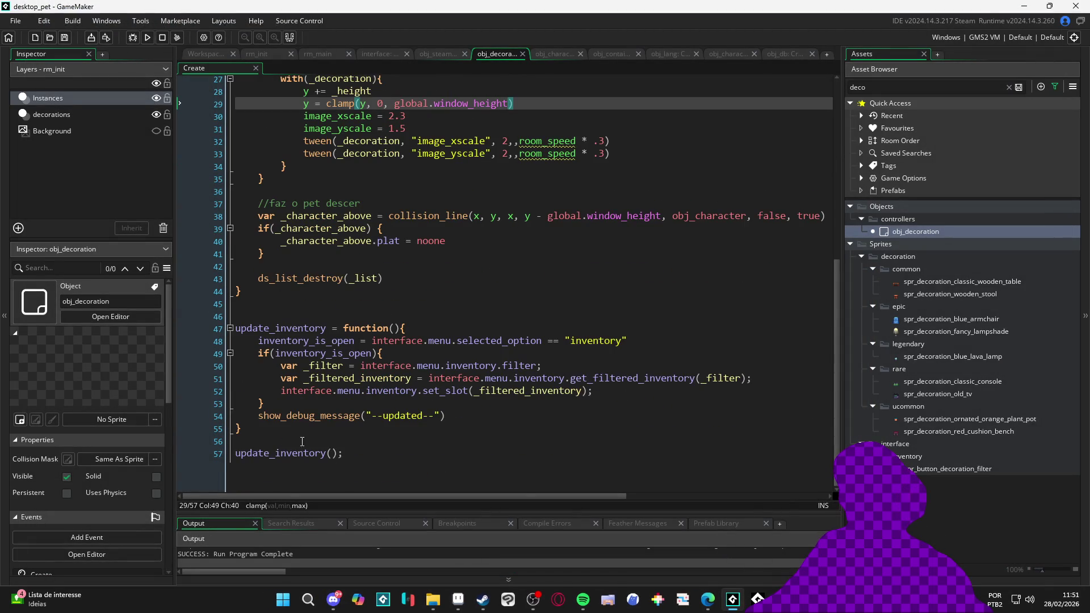
# Add instance_destroy() on line 56, paste the copied save and update calls after it, and test-run the game
pyautogui.click(302, 441)
pyautogui.write('nstance_des')
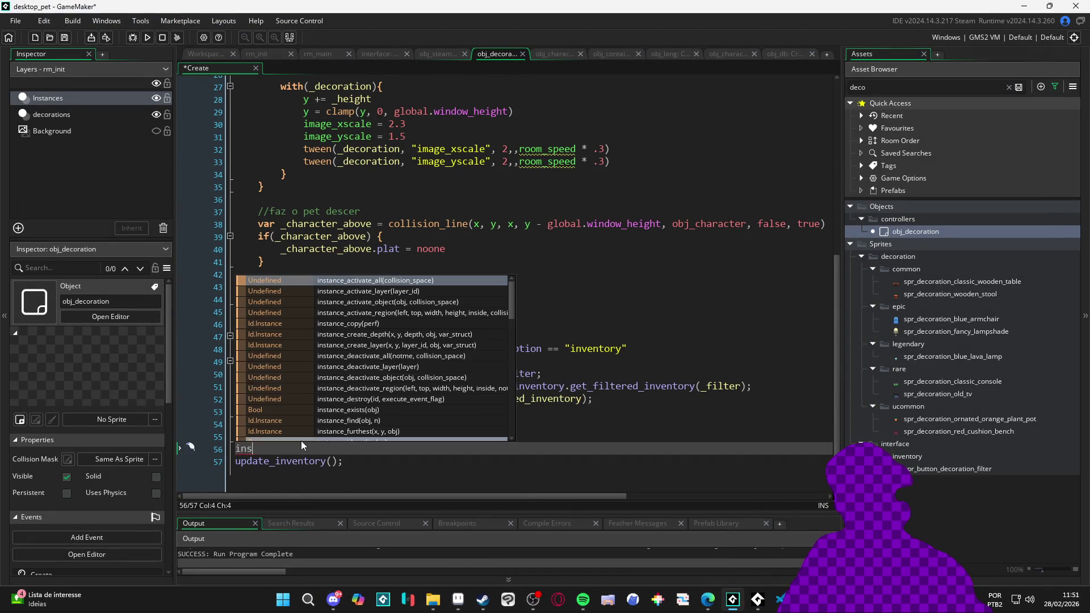
pyautogui.press('Return')
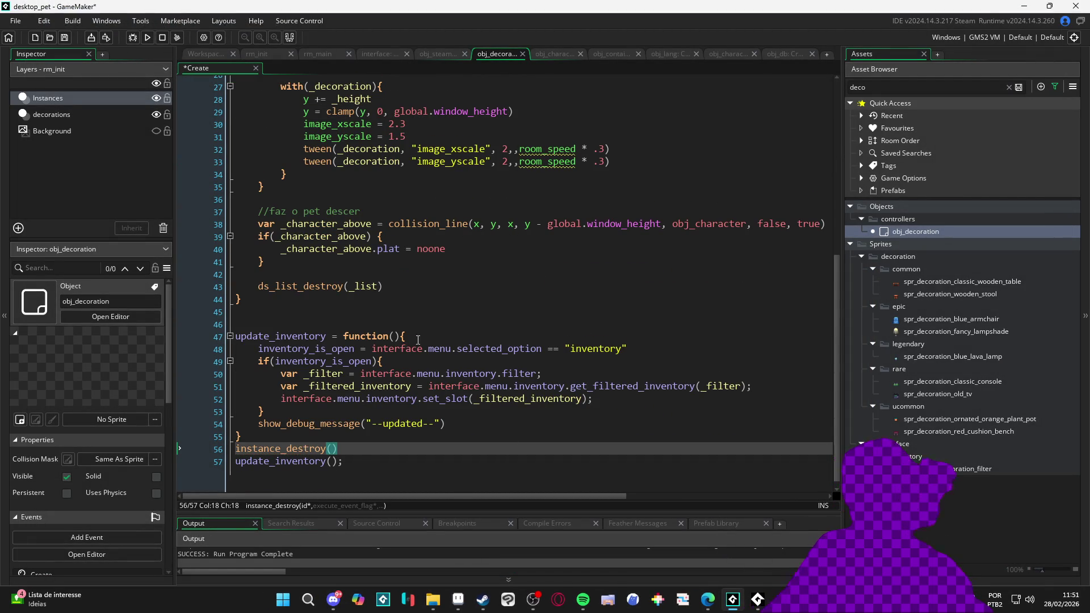
pyautogui.scroll(8, 315, 225)
pyautogui.moveTo(281, 209)
pyautogui.mouseDown()
pyautogui.moveTo(468, 208)
pyautogui.moveTo(473, 219)
pyautogui.mouseUp()
pyautogui.hotkey('ctrl', 'c')
pyautogui.scroll(-8, 342, 443)
pyautogui.click(357, 447)
pyautogui.press('Return')
pyautogui.hotkey('ctrl', 'v')
pyautogui.press('F5')
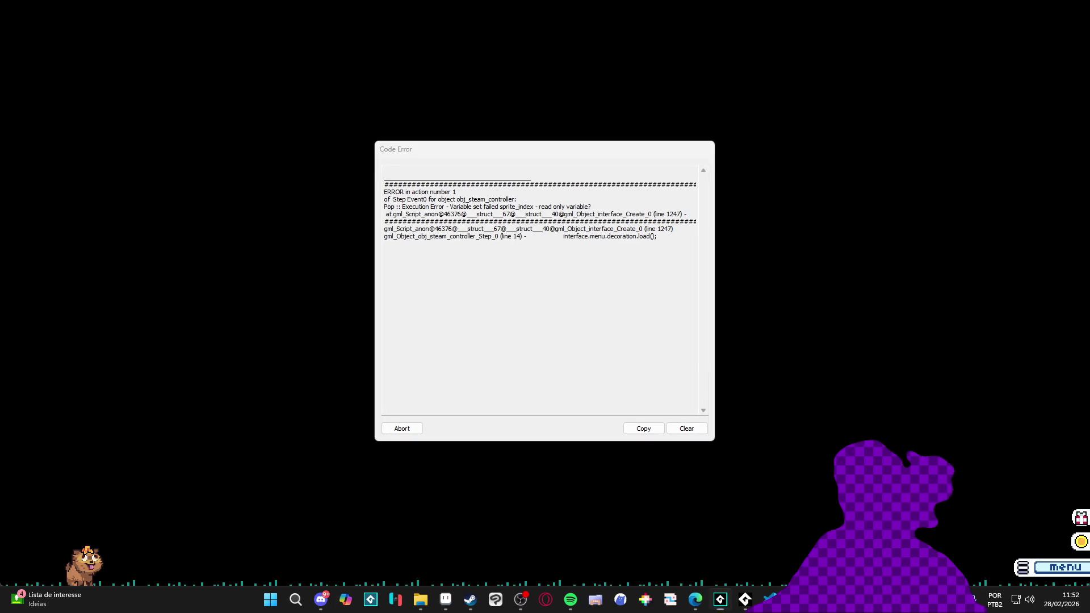
# Close the crashed game and delete the pasted save and update lines, including the empty line 57
pyautogui.rightClick(744, 599)
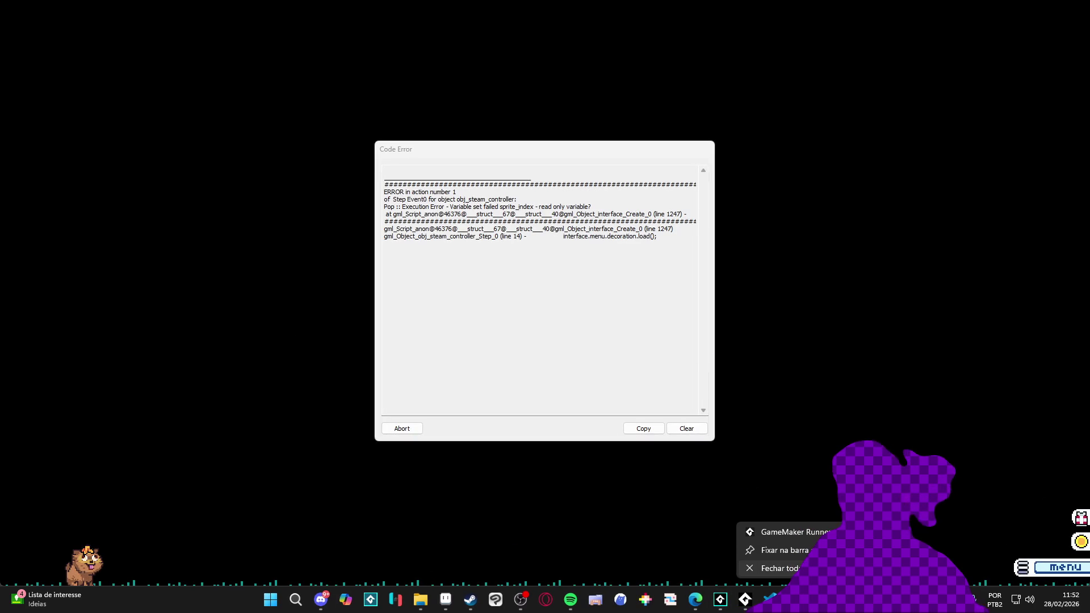
pyautogui.click(766, 570)
pyautogui.press('End')
pyautogui.hotkey('shift', 'Up')
pyautogui.hotkey('shift', 'Home')
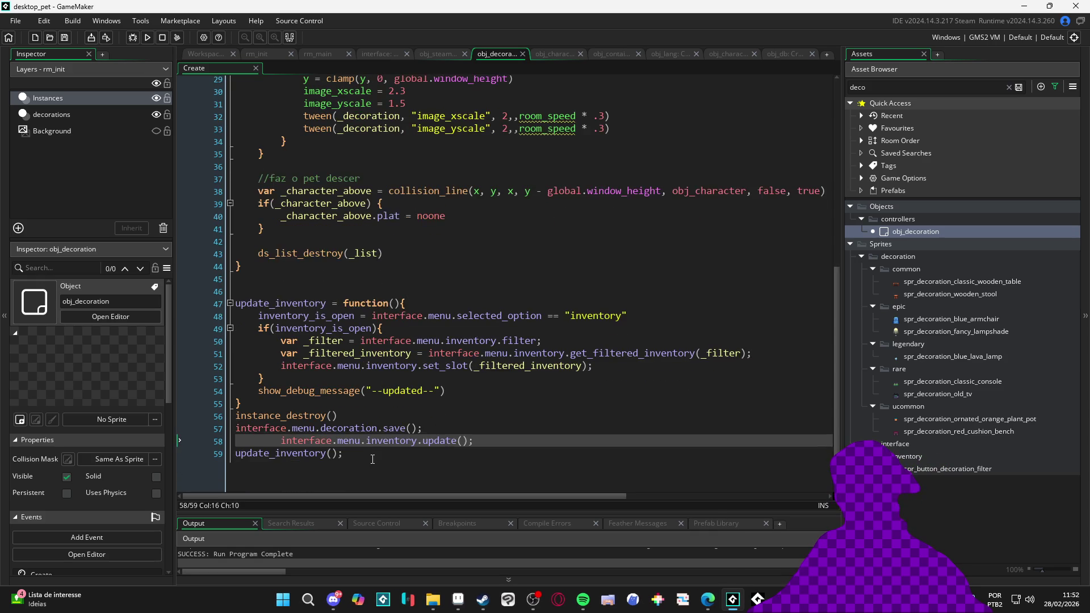
pyautogui.press('BackSpace')
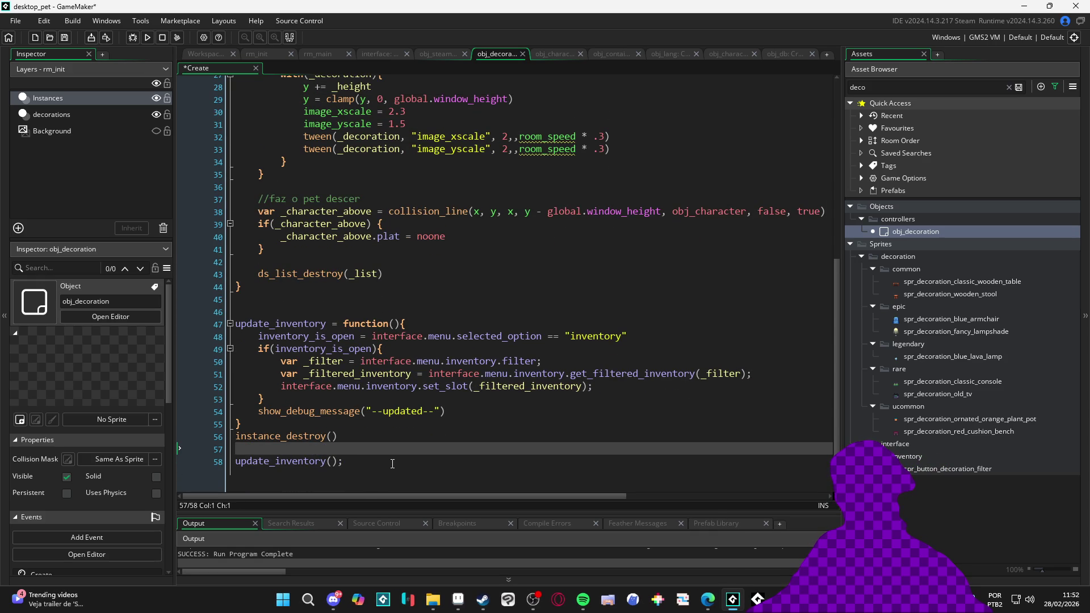
pyautogui.press('BackSpace')
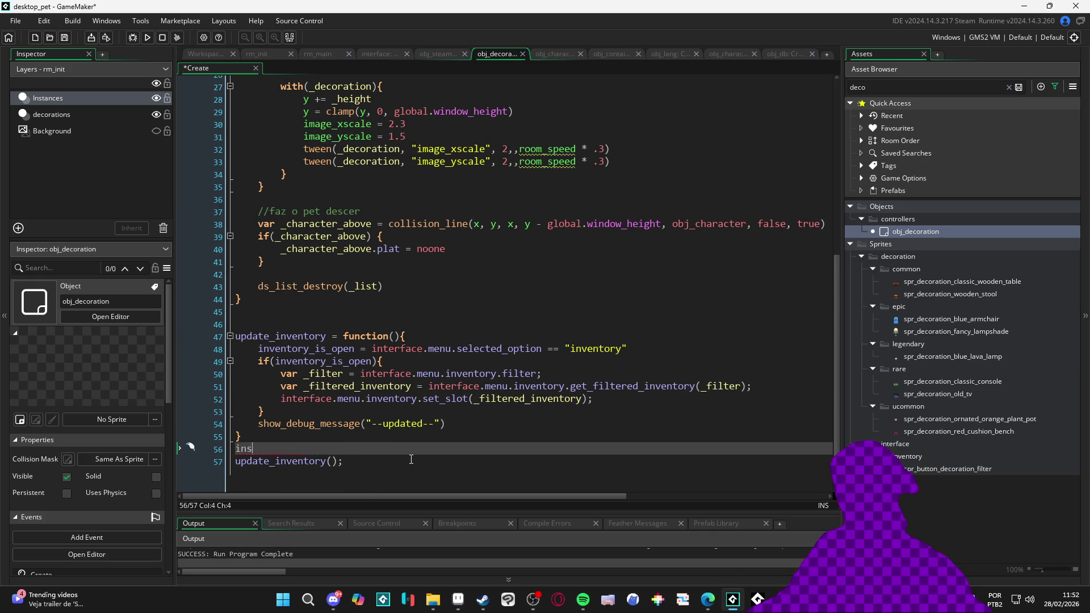
# Save the obj_decoration Create code and launch the desktop pet game again with F5
pyautogui.scroll(9, 423, 458)
pyautogui.hotkey('ctrl', 's')
pyautogui.scroll(-2, 481, 423)
pyautogui.press('F5')
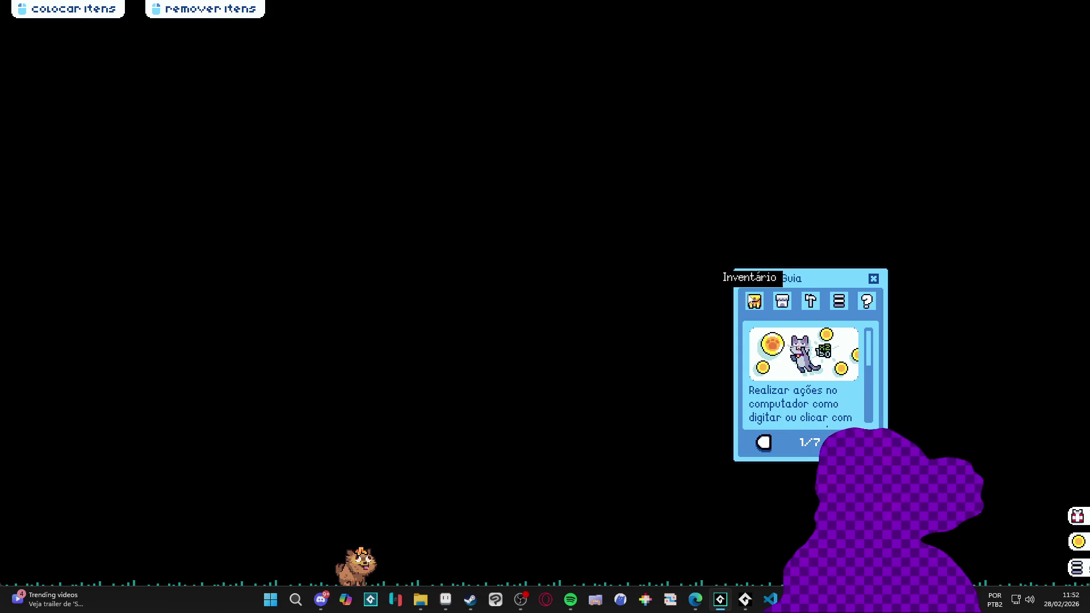
# Stack several tables, the old TV, the red stool and the fancy lampshade from the inventory beside the pet
pyautogui.click(753, 300)
pyautogui.moveTo(789, 409); pyautogui.dragTo(600, 468)
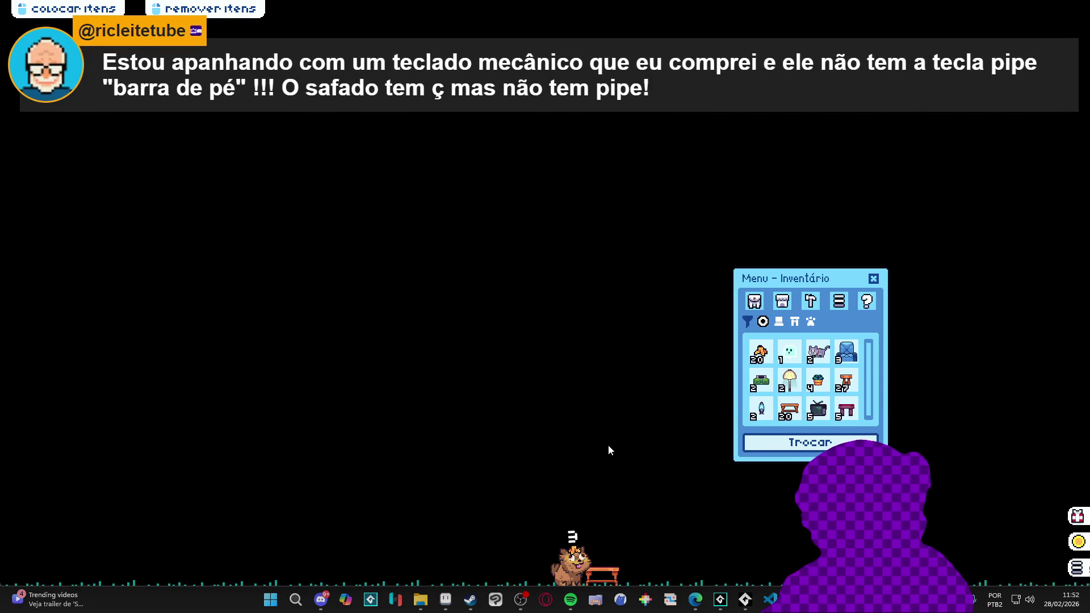
pyautogui.moveTo(789, 409)
pyautogui.mouseDown()
pyautogui.moveTo(652, 466)
pyautogui.moveTo(609, 461)
pyautogui.mouseUp()
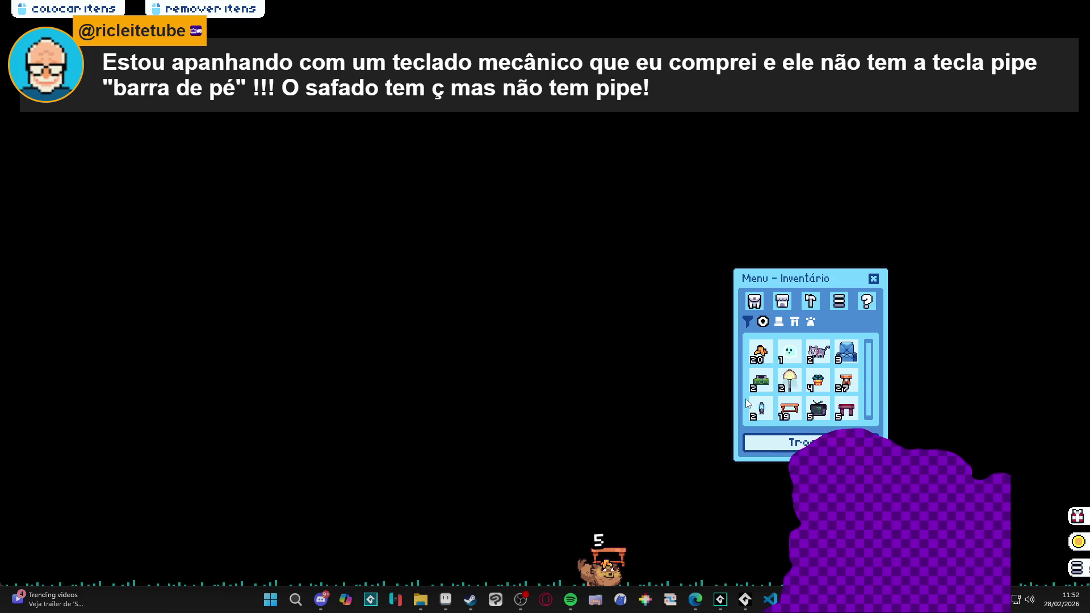
pyautogui.moveTo(789, 409); pyautogui.dragTo(597, 461)
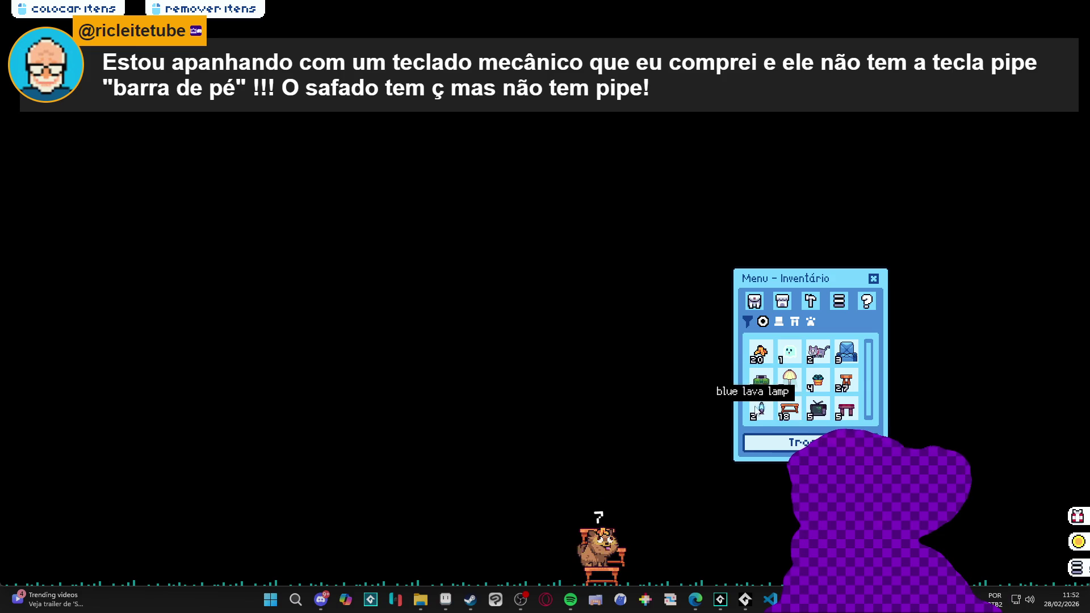
pyautogui.moveTo(789, 409); pyautogui.dragTo(608, 428)
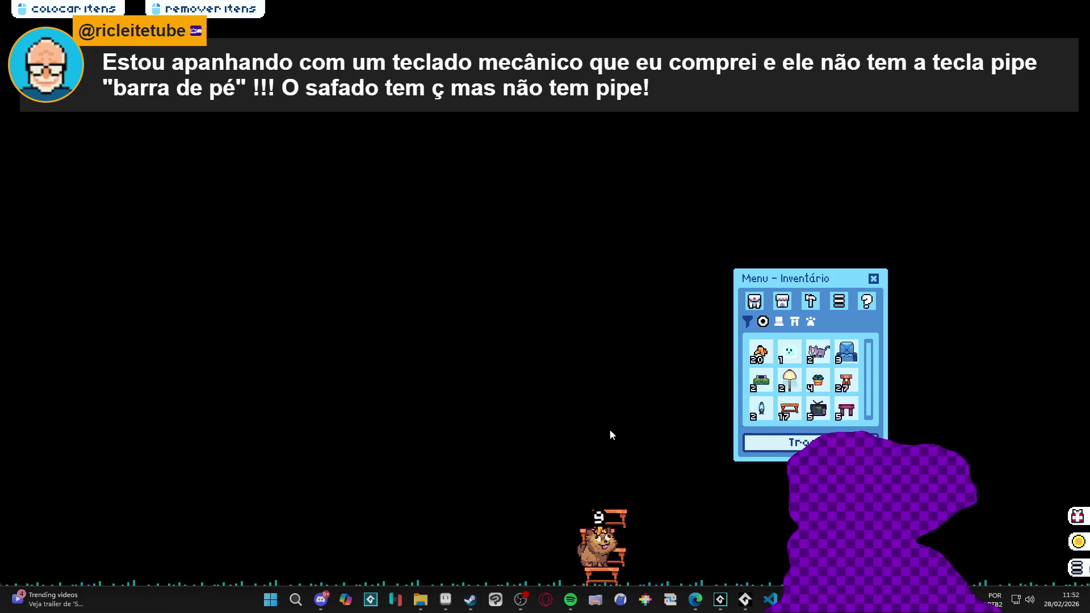
pyautogui.moveTo(817, 413); pyautogui.dragTo(631, 480)
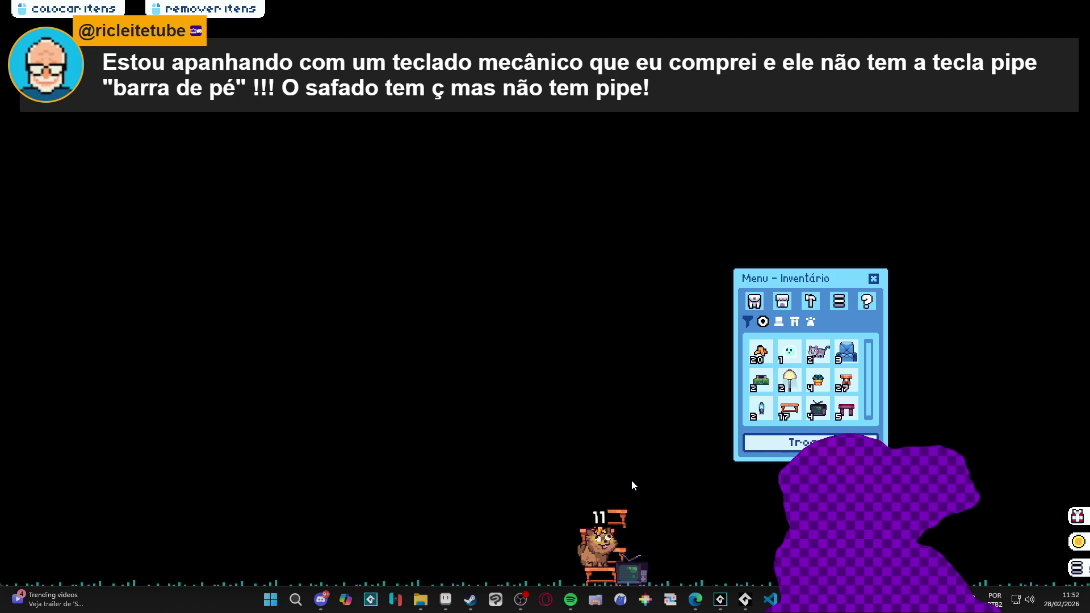
pyautogui.moveTo(845, 408)
pyautogui.mouseDown()
pyautogui.moveTo(563, 472)
pyautogui.moveTo(577, 470)
pyautogui.mouseUp()
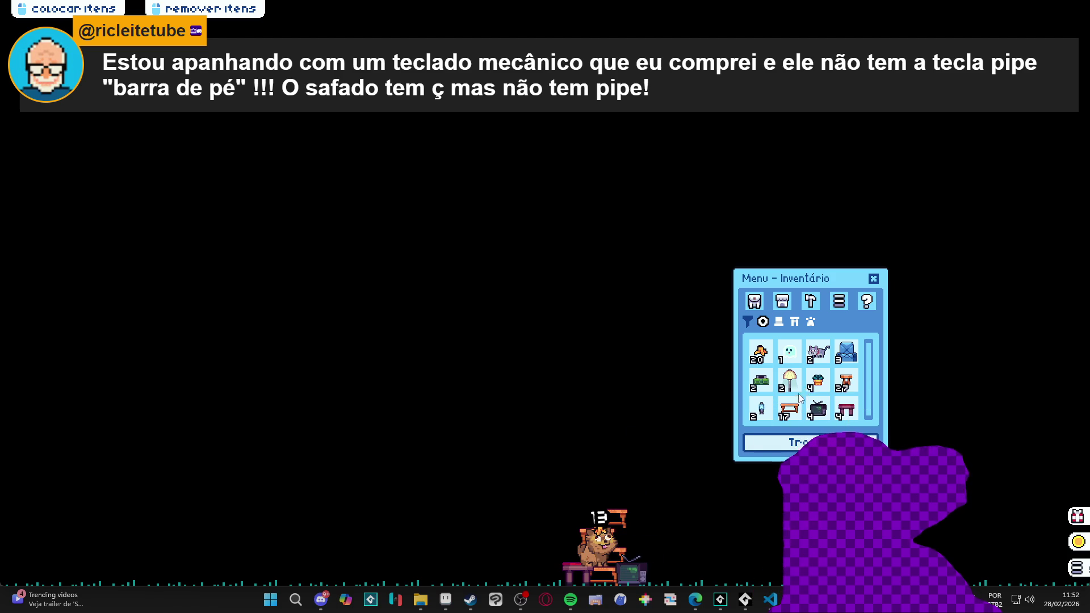
pyautogui.moveTo(802, 389)
pyautogui.mouseDown()
pyautogui.moveTo(641, 438)
pyautogui.moveTo(650, 441)
pyautogui.mouseUp()
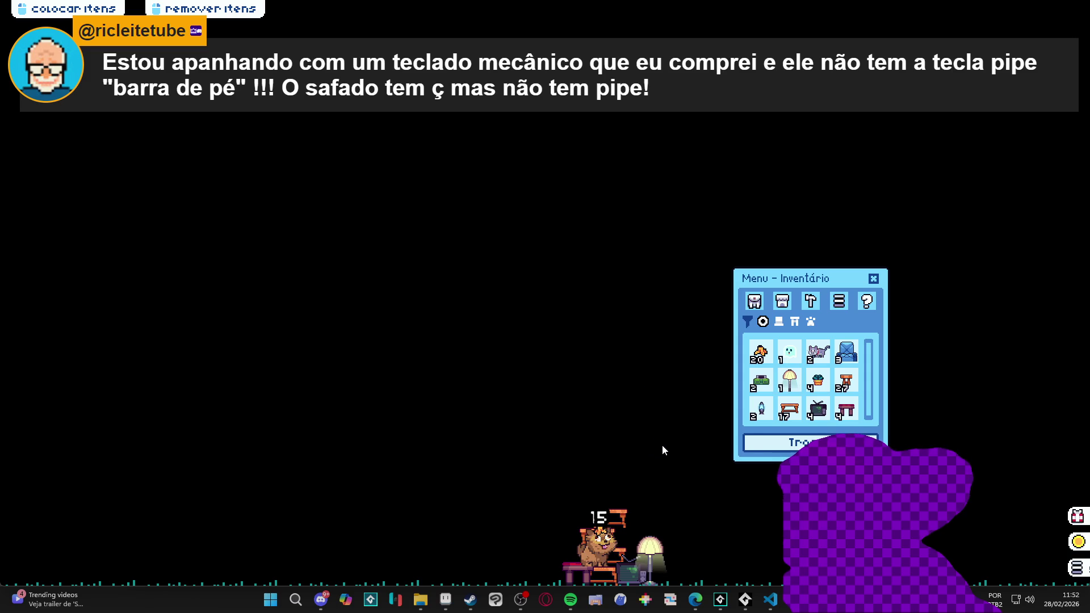
# Remove each stacked chair, table and decoration around the pet, including the pink chair, back into the inventory
pyautogui.rightClick(611, 581)
pyautogui.rightClick(652, 581)
pyautogui.rightClick(615, 579)
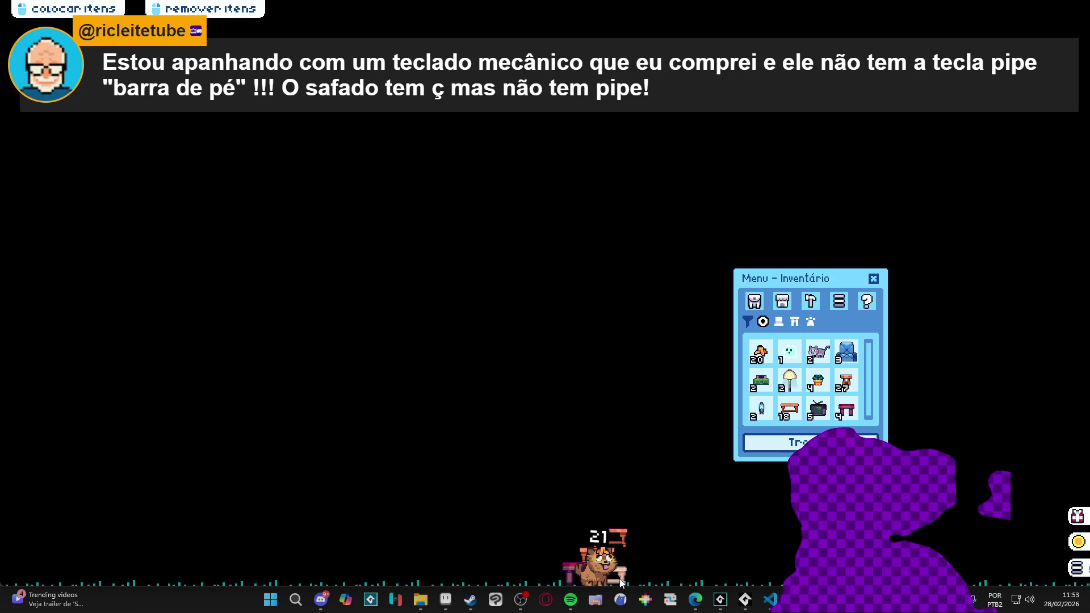
pyautogui.rightClick(590, 582)
pyautogui.rightClick(597, 578)
pyautogui.rightClick(613, 577)
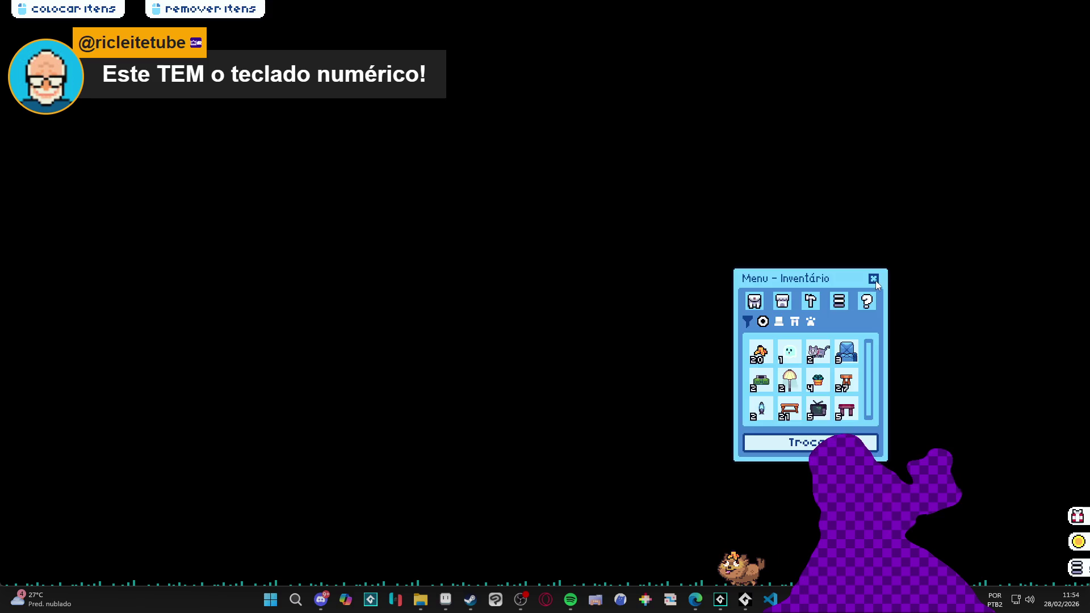
# Close the pet's inventory and shut down the running desktop pet game
pyautogui.click(874, 280)
pyautogui.rightClick(795, 599)
pyautogui.click(775, 567)
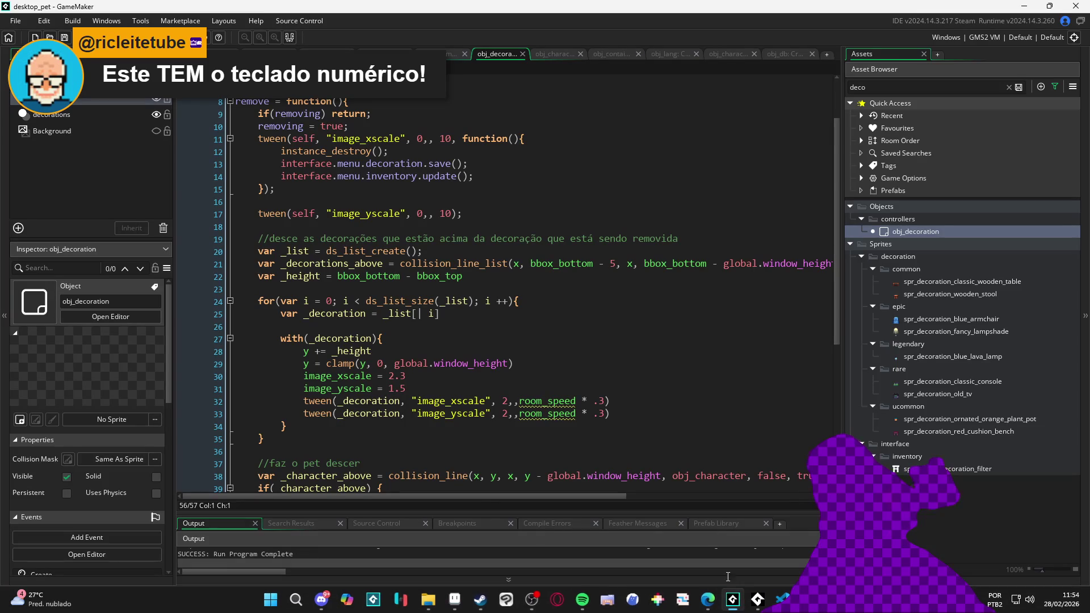
pyautogui.click(588, 363)
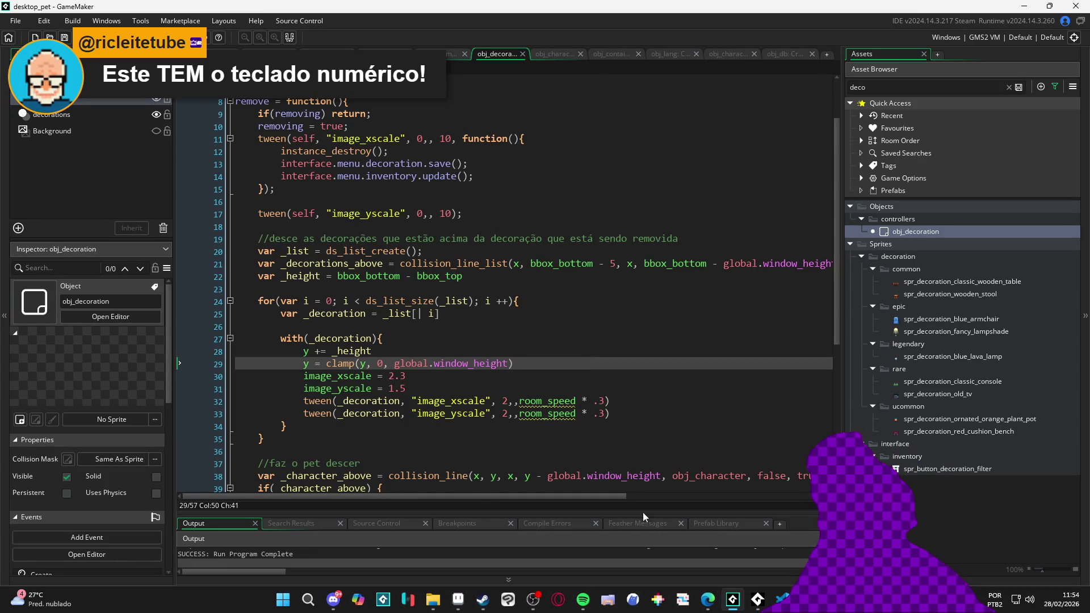
pyautogui.scroll(2, 332, 187)
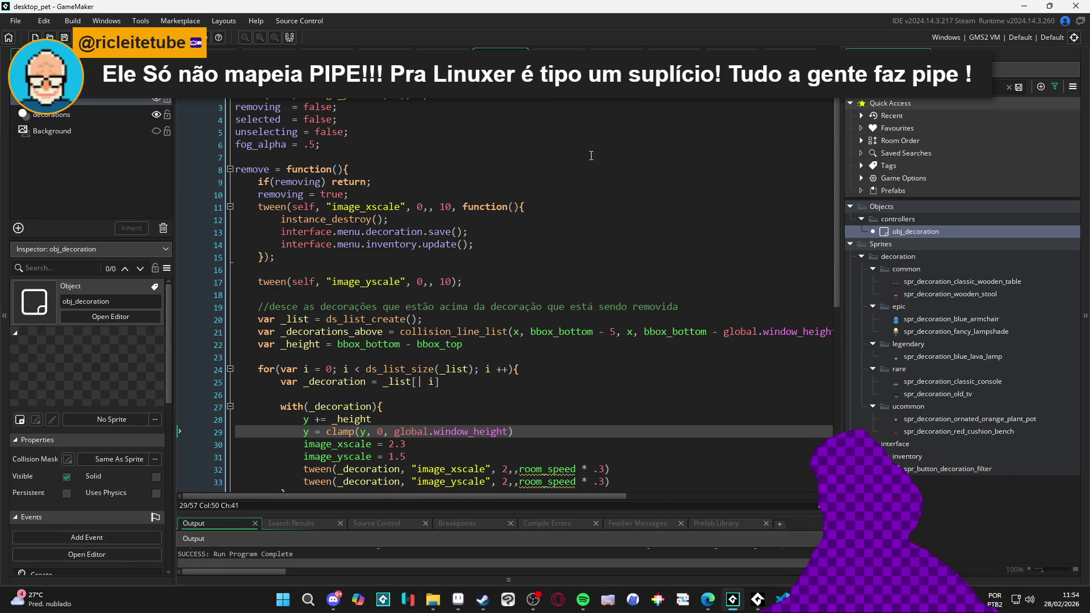
# Open the obj_character Create code and scroll to its hat-drawing section
pyautogui.click(789, 51)
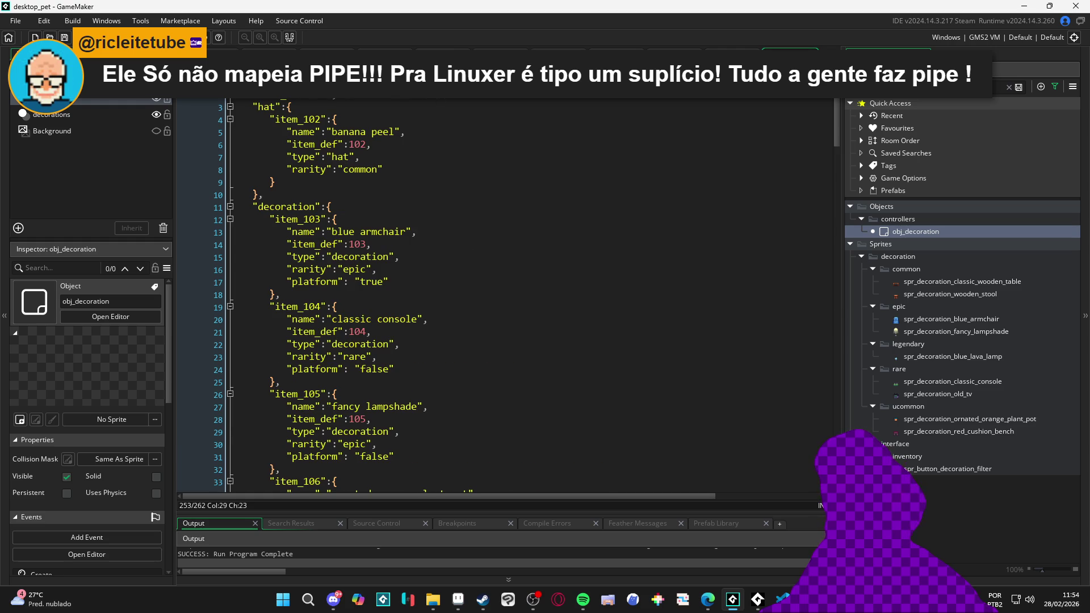
pyautogui.click(732, 51)
pyautogui.scroll(2, 351, 271)
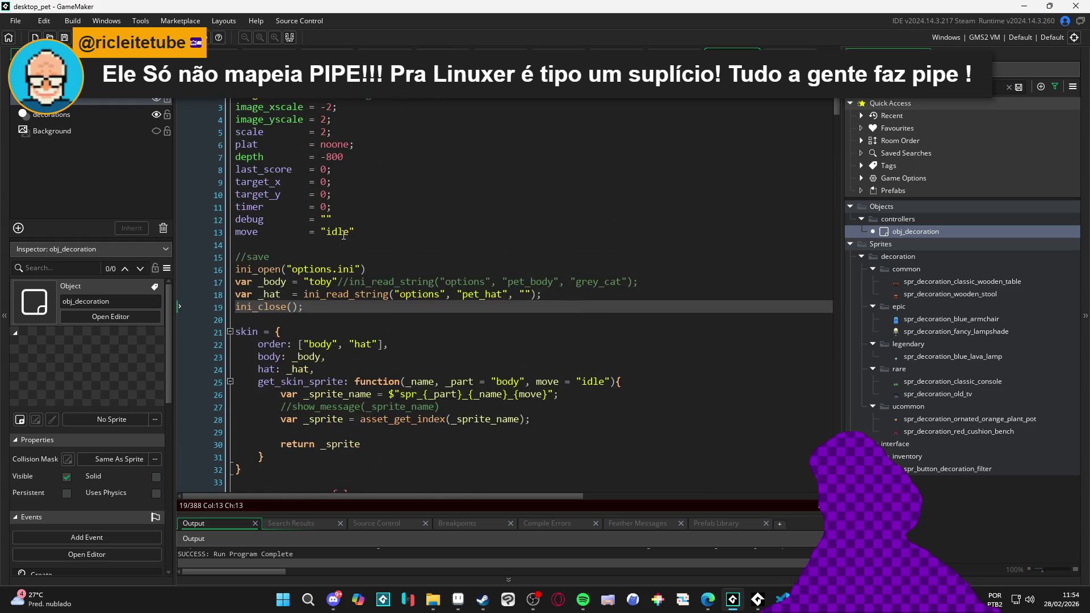
pyautogui.scroll(-6, 303, 298)
pyautogui.scroll(4, 304, 297)
pyautogui.scroll(2, 341, 337)
pyautogui.scroll(-1, 341, 338)
pyautogui.scroll(-3, 341, 337)
pyautogui.scroll(3, 346, 335)
pyautogui.scroll(-10, 352, 332)
pyautogui.scroll(-3, 356, 331)
pyautogui.moveTo(836, 142)
pyautogui.mouseDown()
pyautogui.moveTo(844, 100)
pyautogui.moveTo(828, 121)
pyautogui.mouseUp()
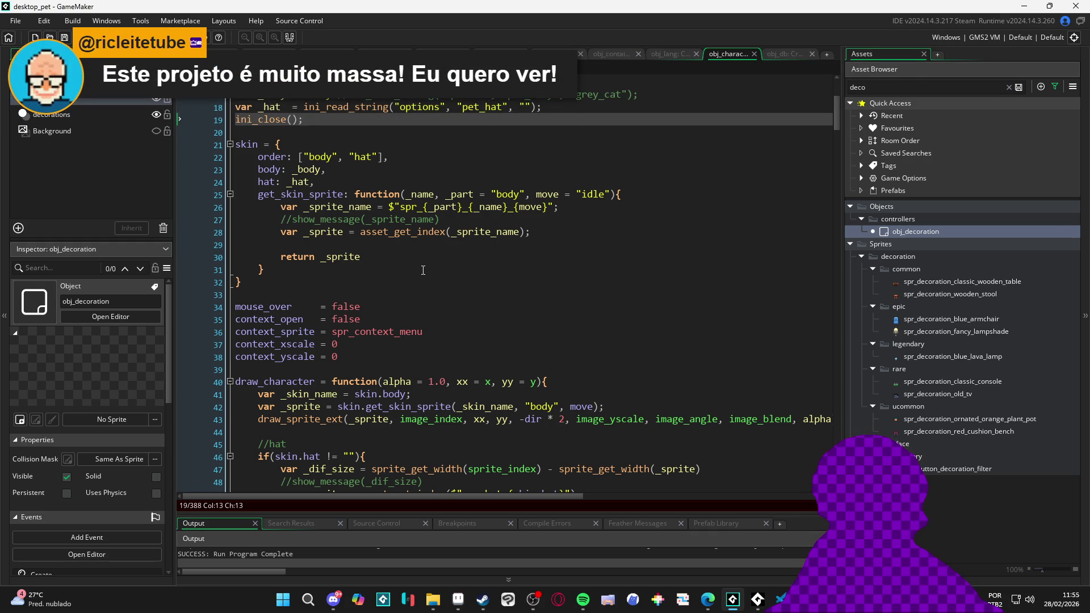
pyautogui.scroll(5, 422, 270)
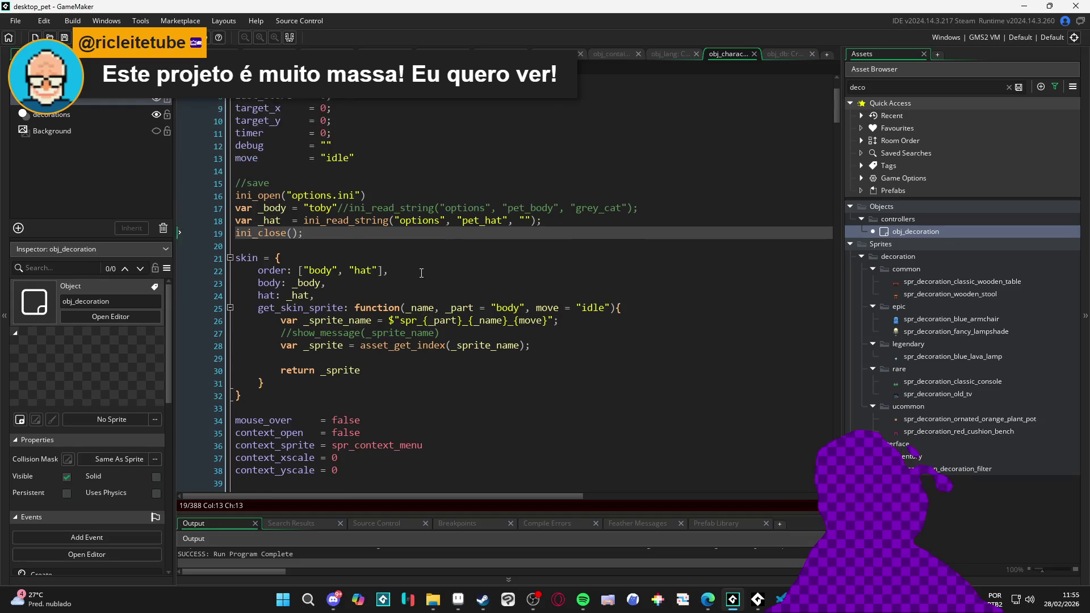
pyautogui.scroll(-7, 405, 281)
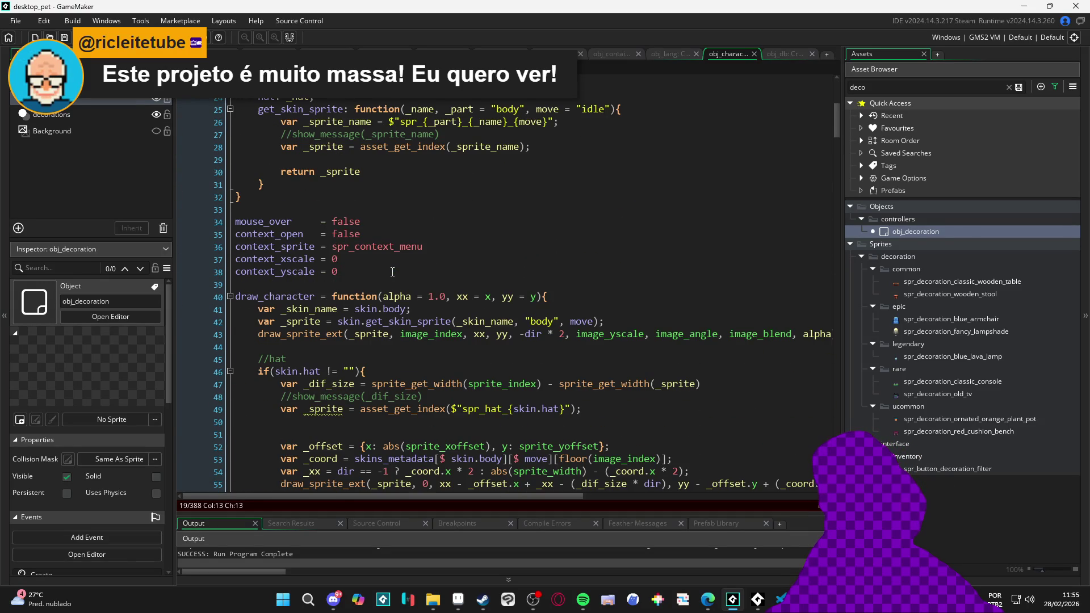
pyautogui.scroll(6, 391, 261)
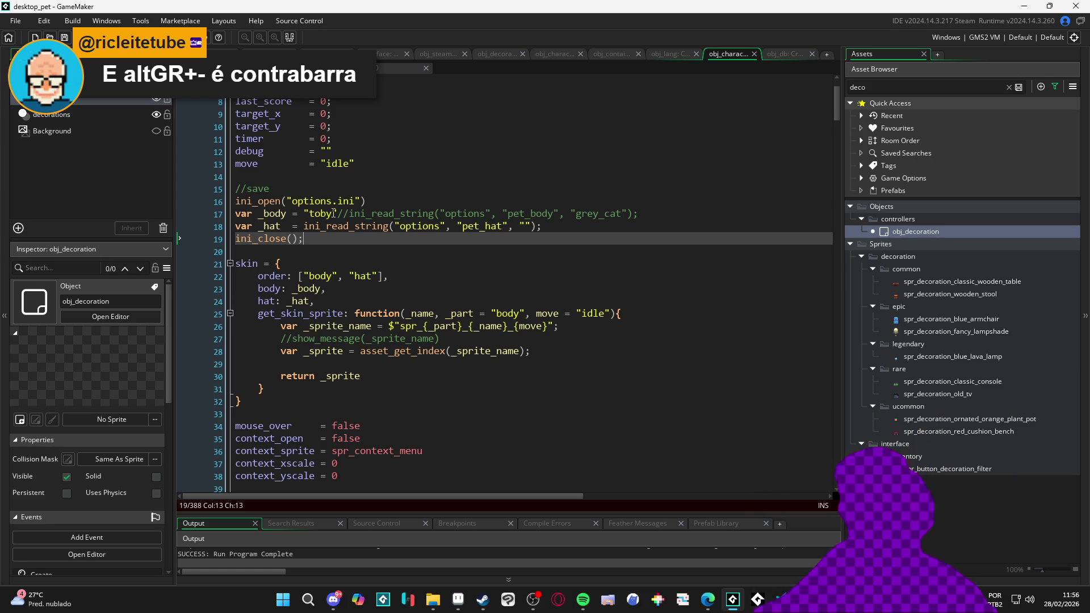
pyautogui.click(329, 248)
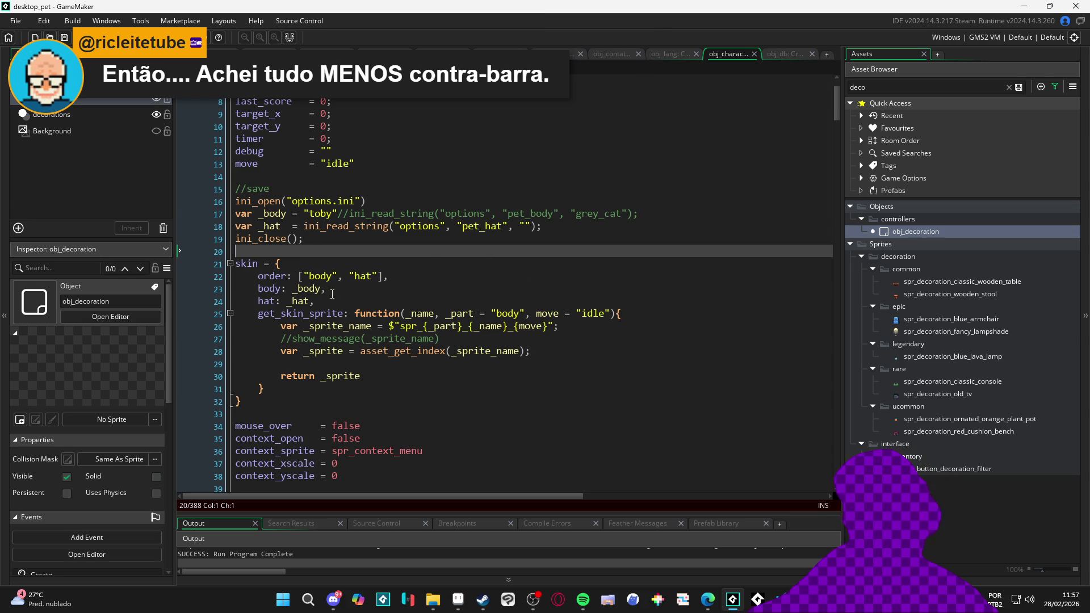
pyautogui.scroll(-12, 328, 368)
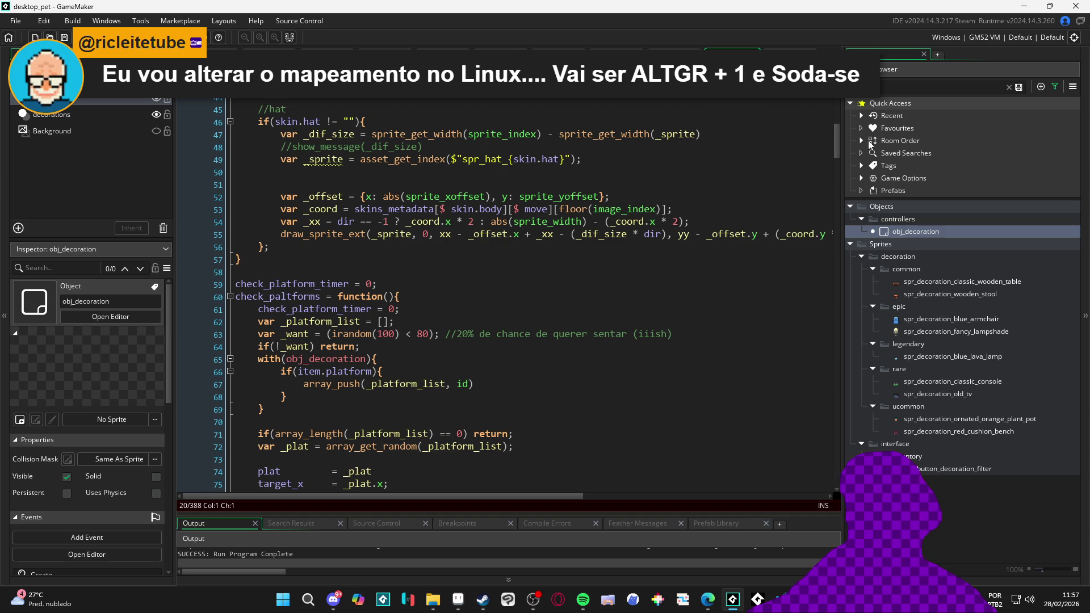
pyautogui.scroll(14, 831, 148)
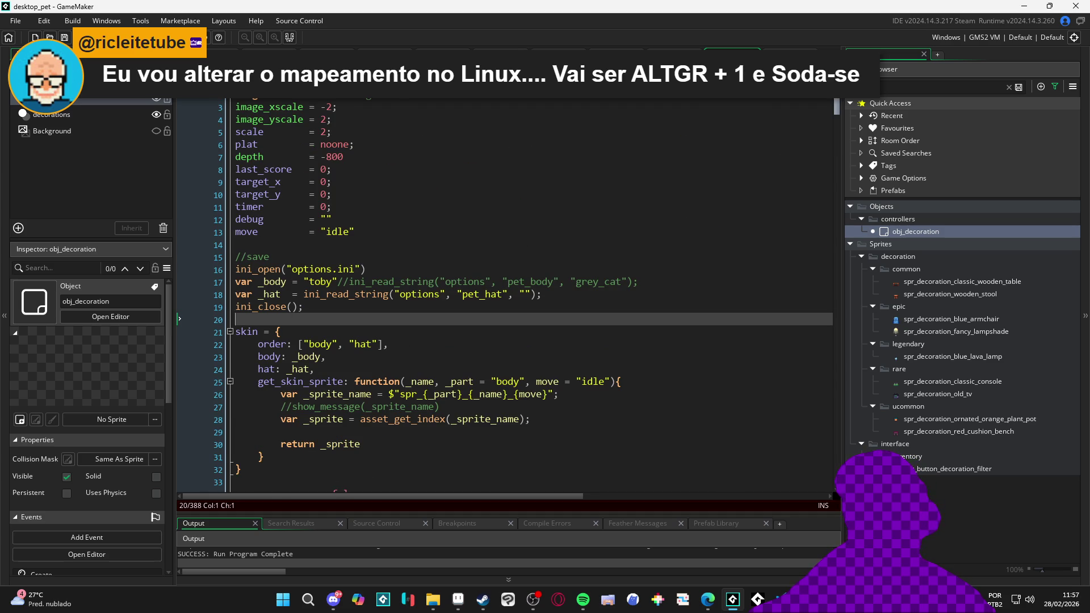
# Change the body skin on line 17 from "toby" to "caofezinho" and run the game
pyautogui.doubleClick(321, 281)
pyautogui.write('cat')
pyautogui.press('BackSpace')
pyautogui.write('fezinho"')
pyautogui.press('F5')
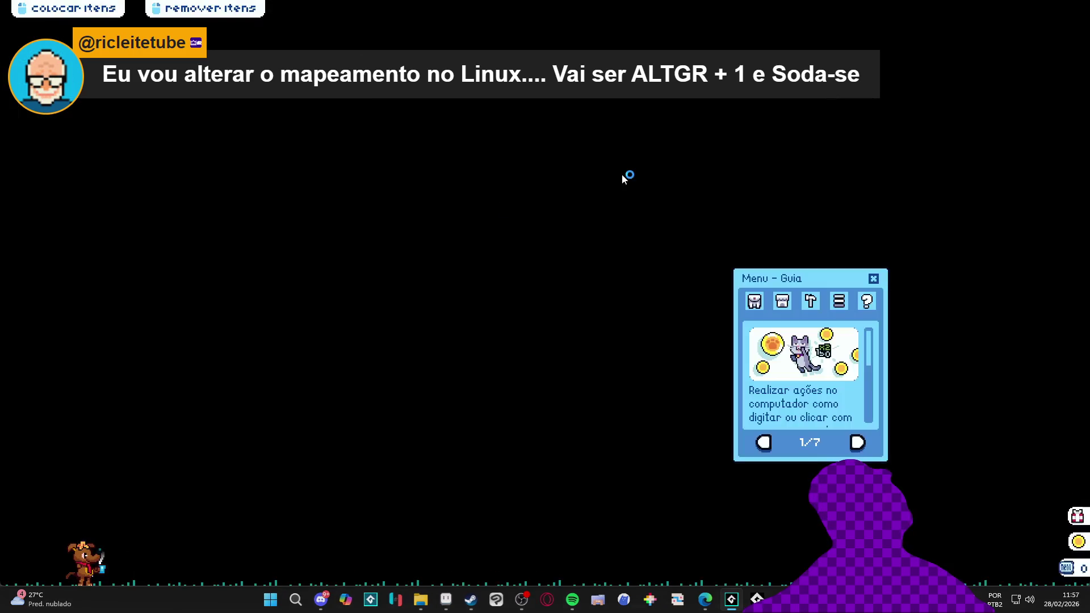
pyautogui.rightClick(745, 599)
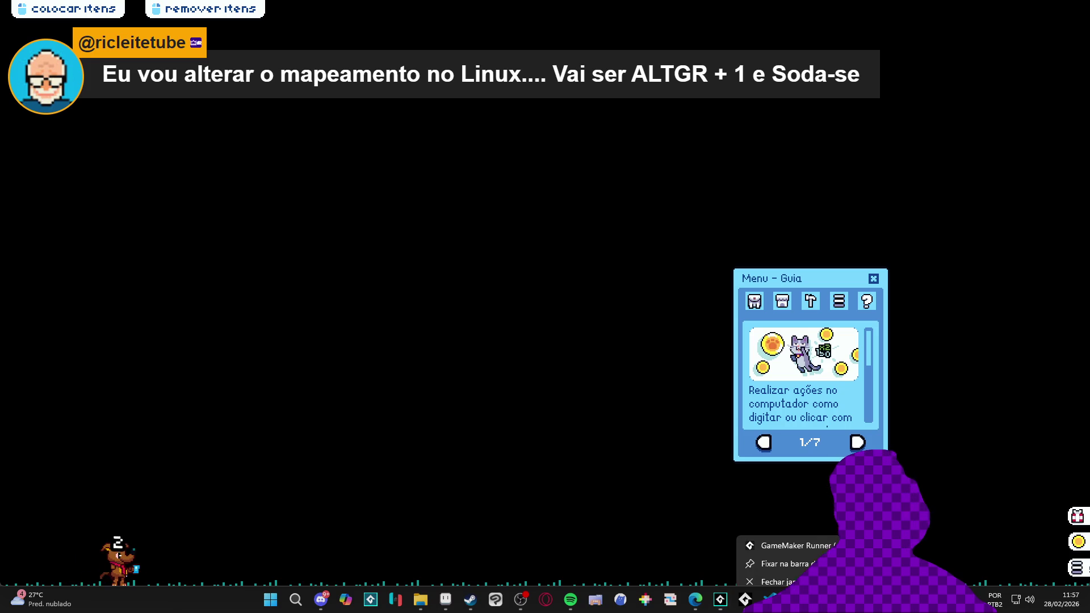
# Close the running game and cancel an accidental Package as Installer save
pyautogui.click(777, 573)
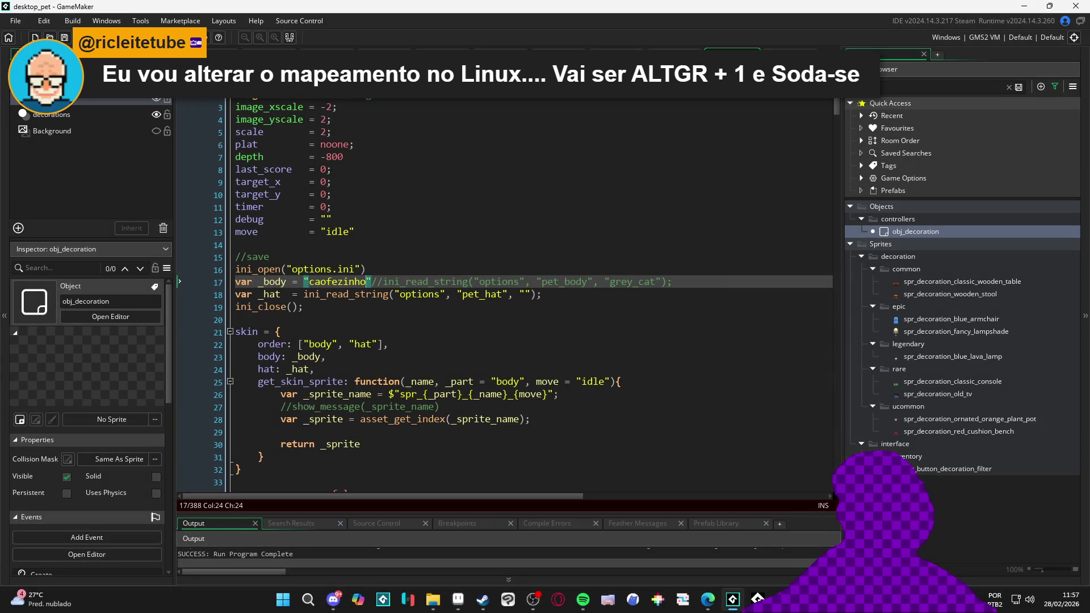
pyautogui.hotkey('ctrl', 'F8')
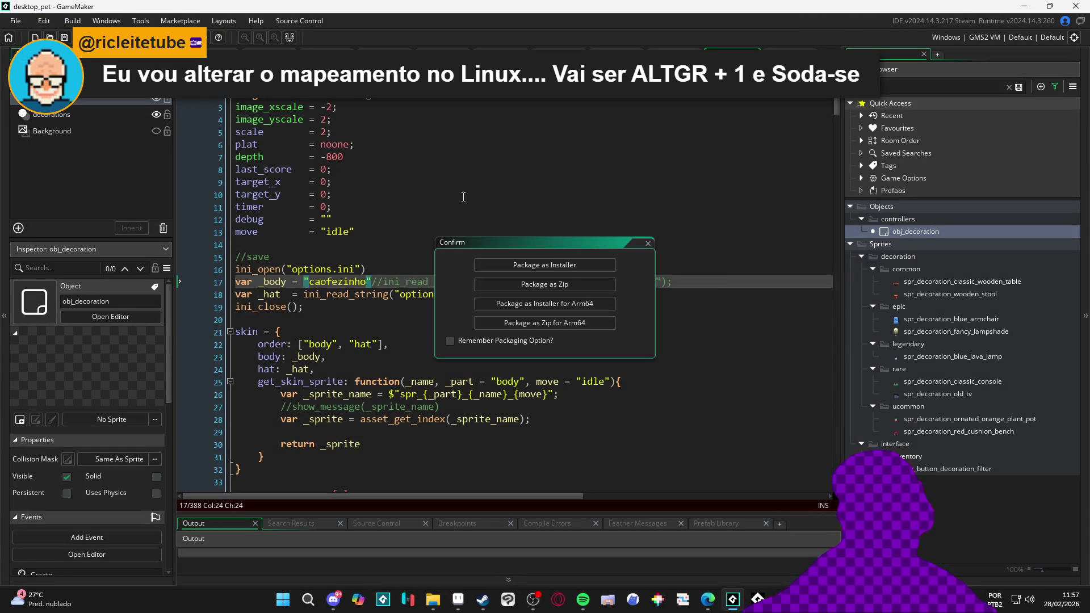
pyautogui.click(560, 271)
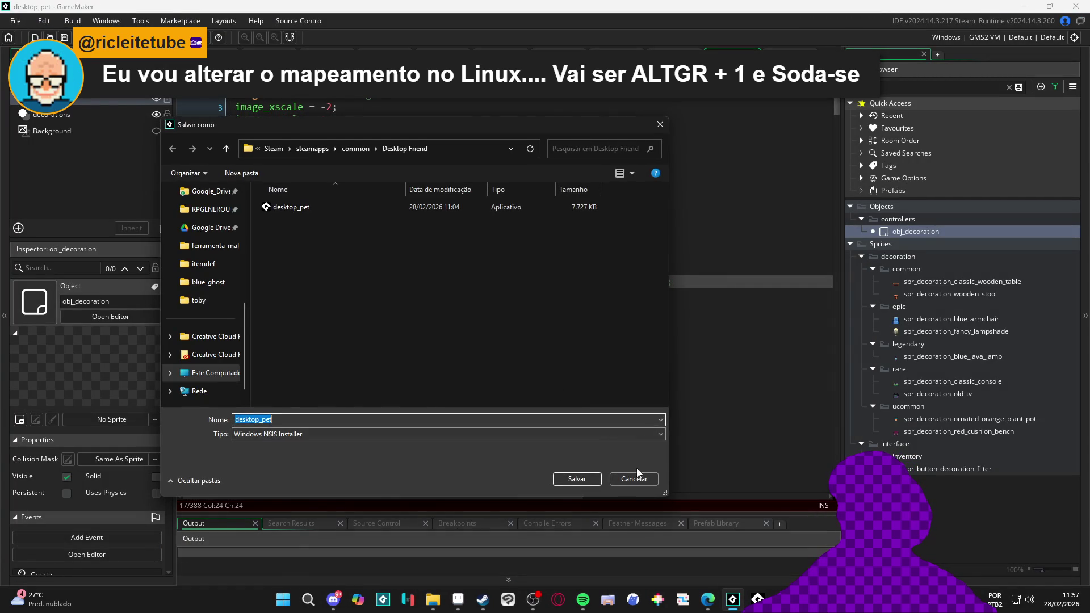
pyautogui.click(633, 476)
# Package the project as a zip, replacing the existing desktop_pet.zip
pyautogui.hotkey('ctrl', 'F8')
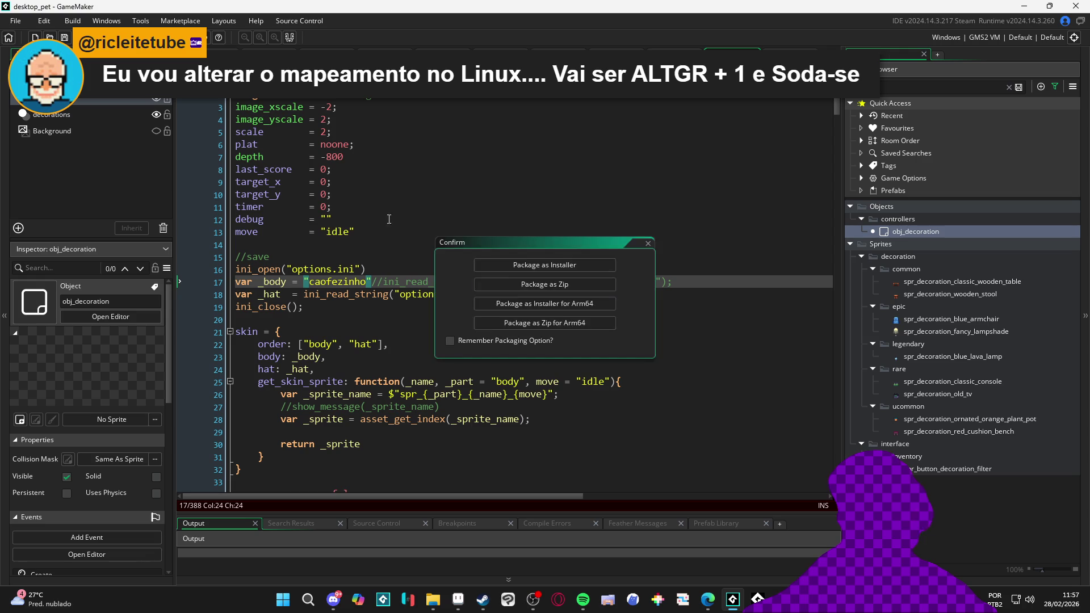
pyautogui.click(526, 283)
pyautogui.click(302, 210)
pyautogui.click(576, 478)
pyautogui.click(572, 298)
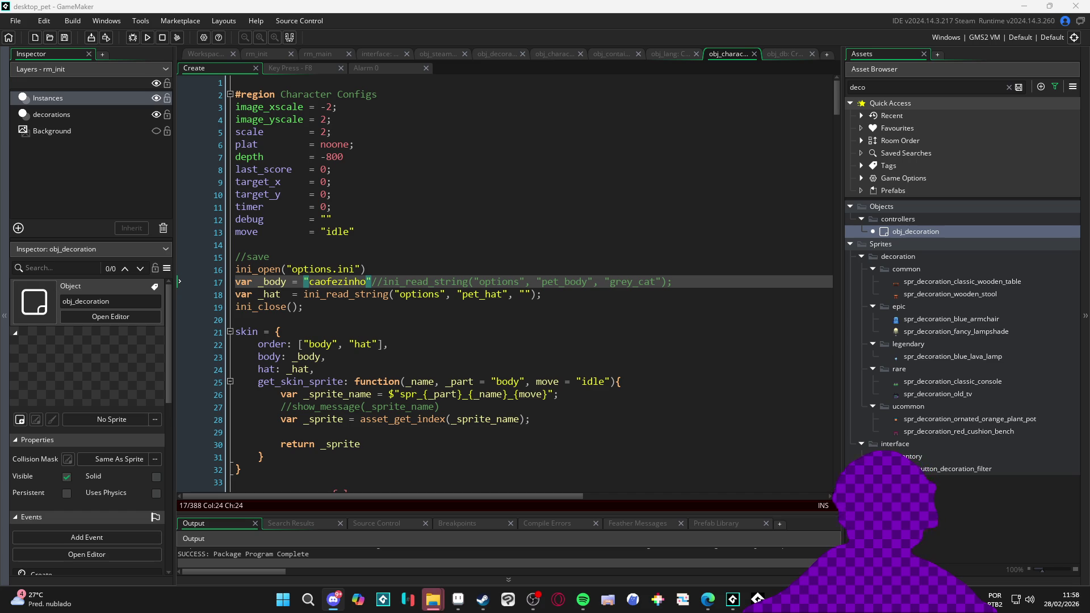
pyautogui.click(451, 394)
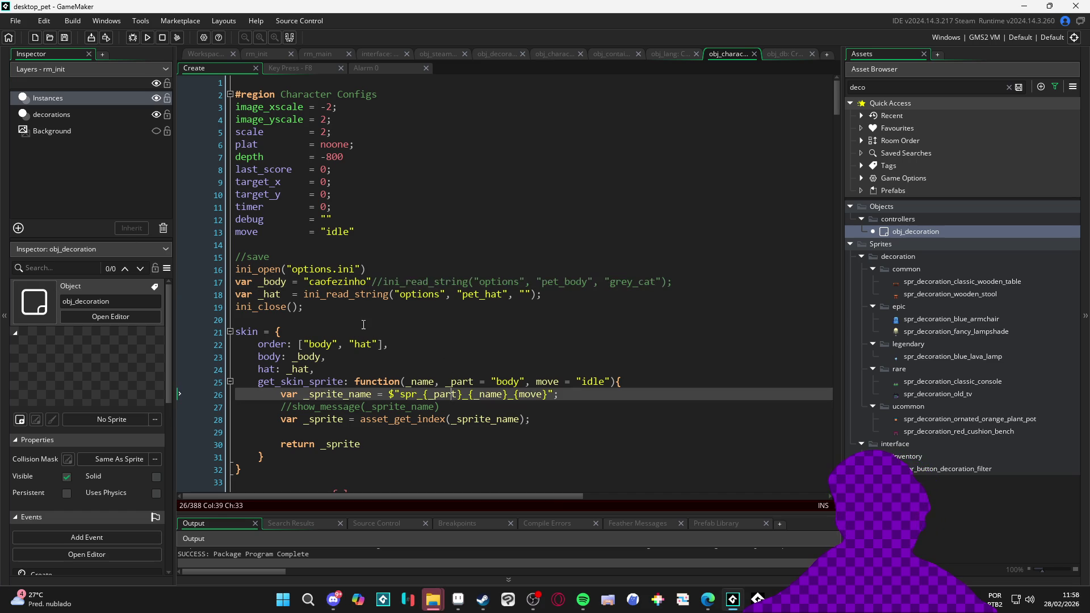
pyautogui.moveTo(432, 607)
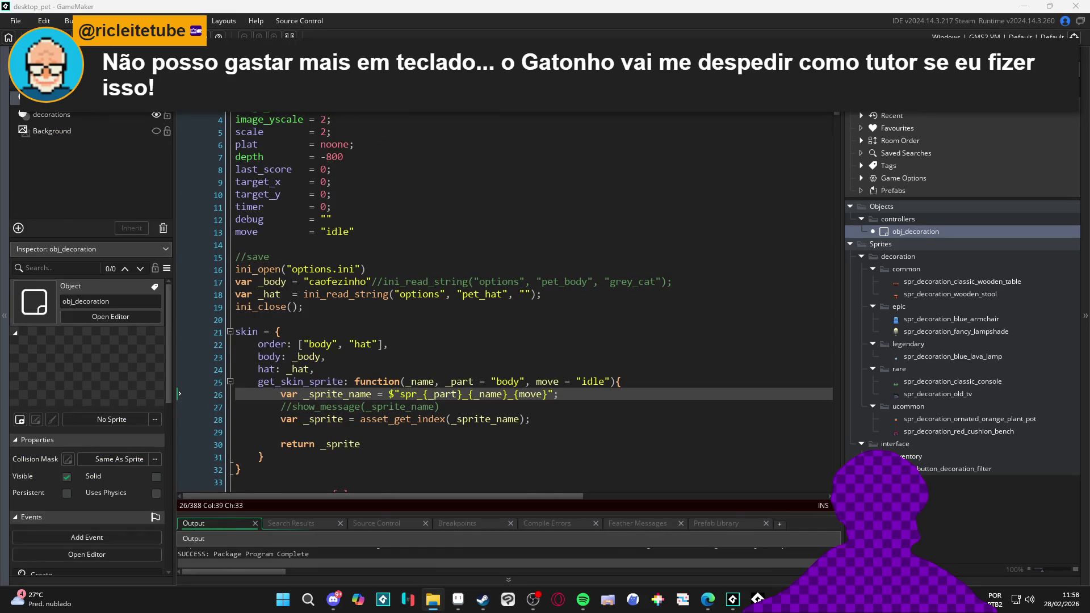
# Permanently delete the 13 old game files from the Desktop Friend folder
pyautogui.click(433, 599)
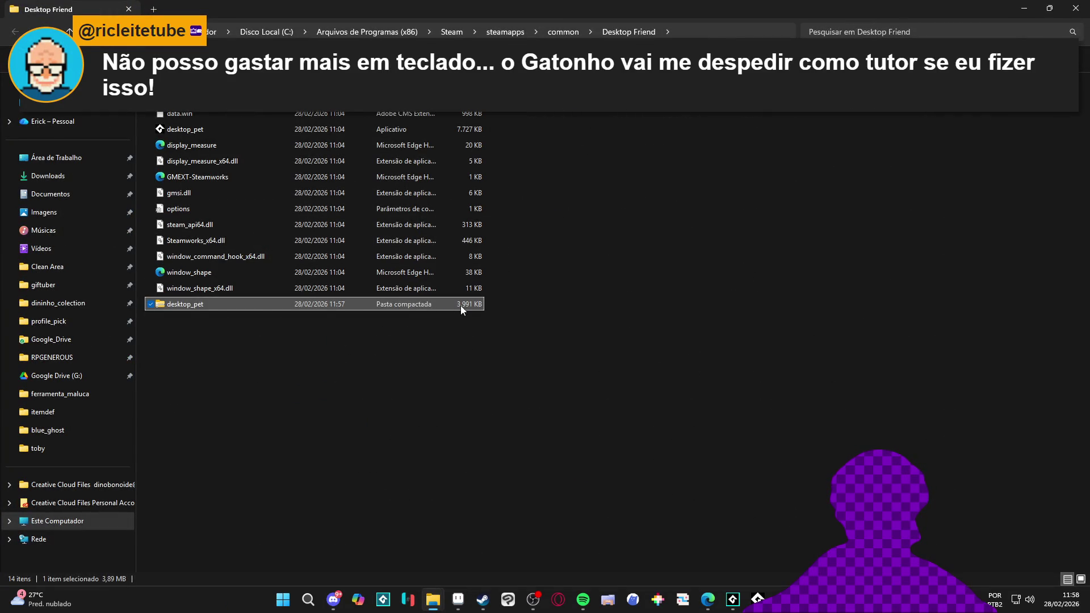
pyautogui.press('Home')
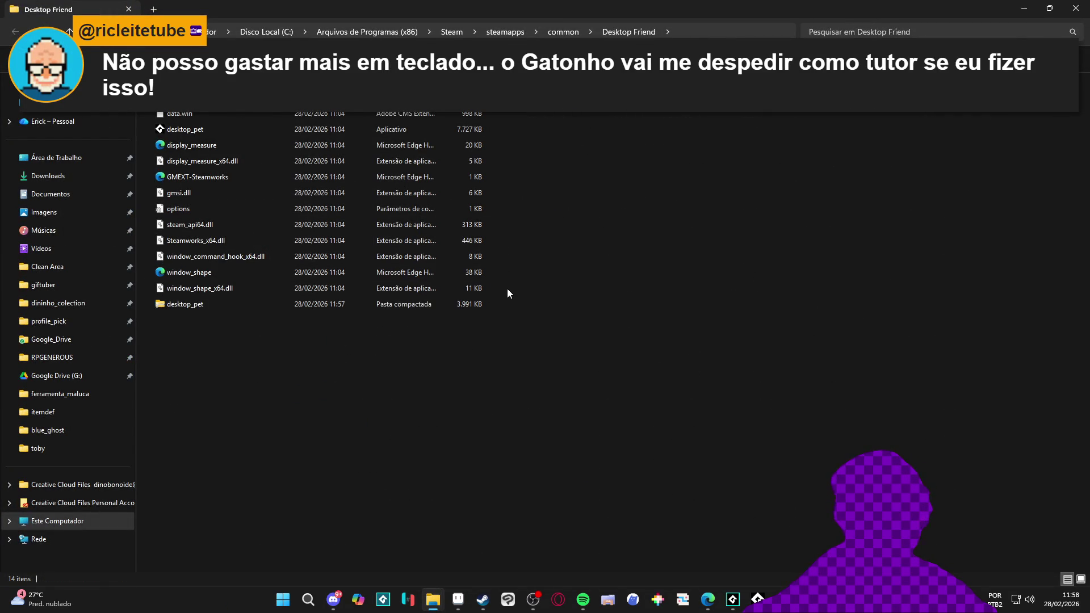
pyautogui.keyDown('shift'); pyautogui.click(188, 288); pyautogui.keyUp('shift')
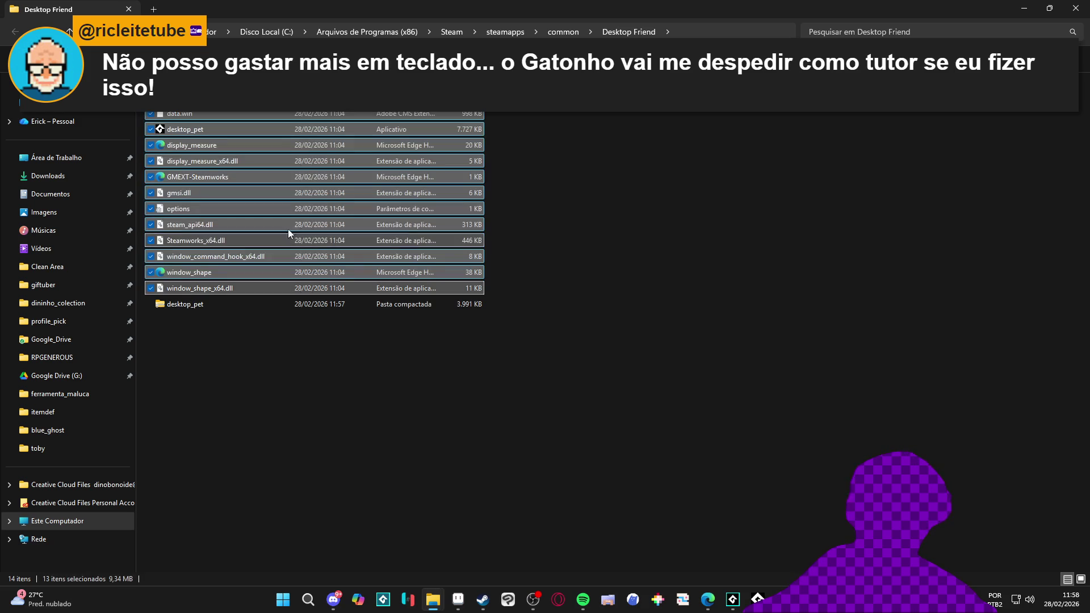
pyautogui.hotkey('shift', 'Delete')
pyautogui.press('Return')
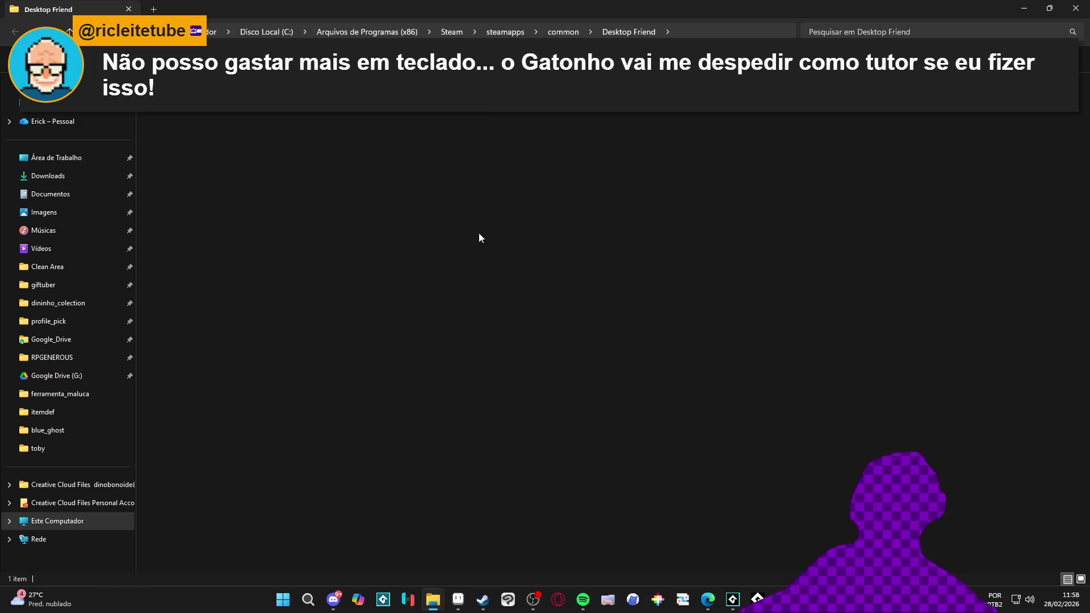
# Extract desktop_pet.zip here with 7-Zip, launch the new desktop_pet, and close its guide menu
pyautogui.rightClick(214, 114)
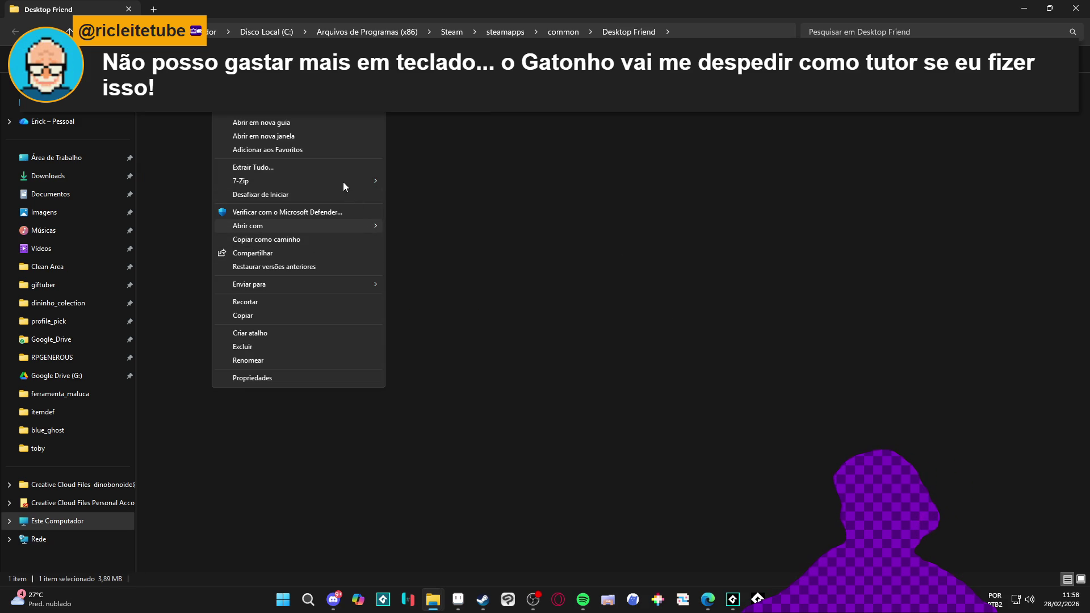
pyautogui.moveTo(339, 179)
pyautogui.click(447, 221)
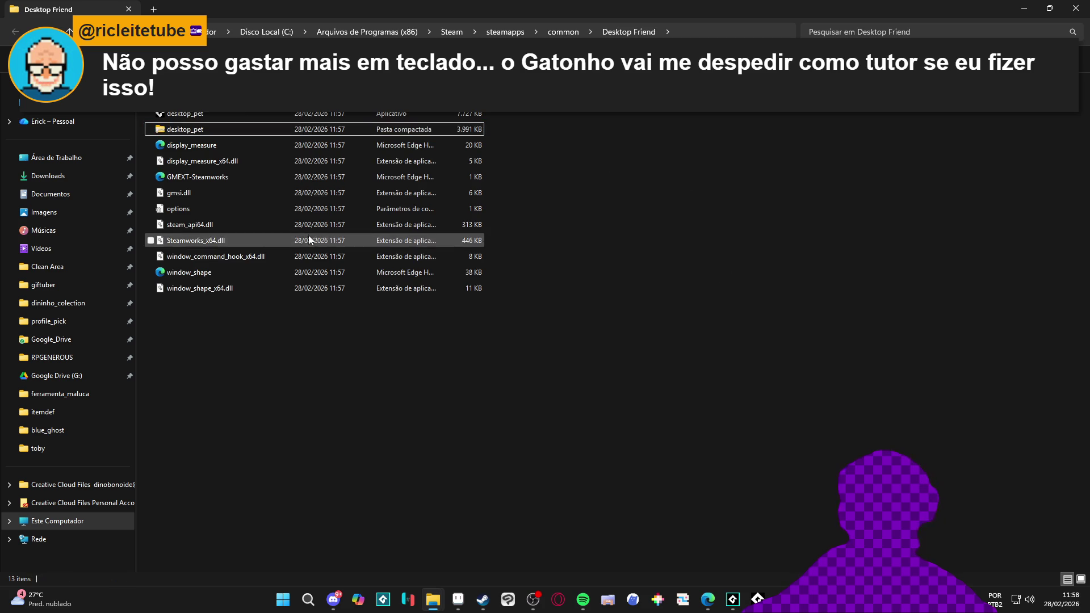
pyautogui.click(308, 115)
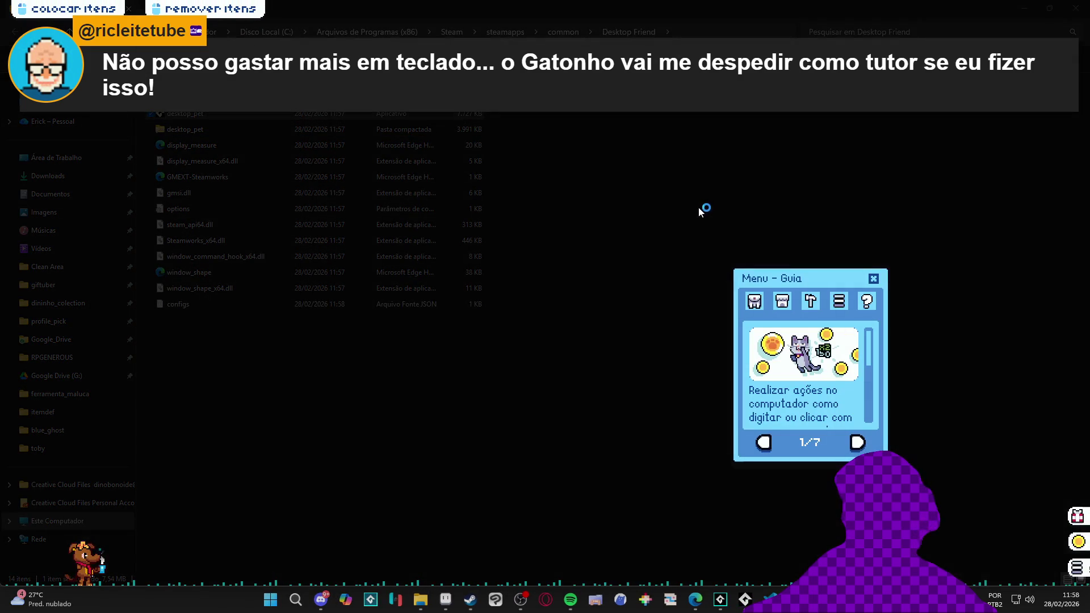
pyautogui.click(874, 278)
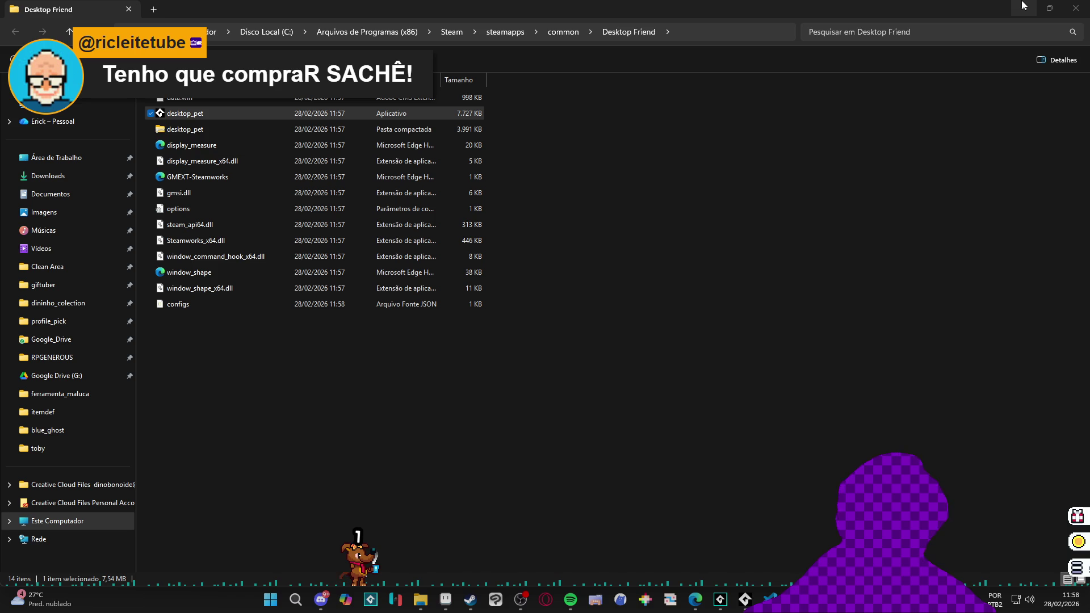
pyautogui.click(1026, 7)
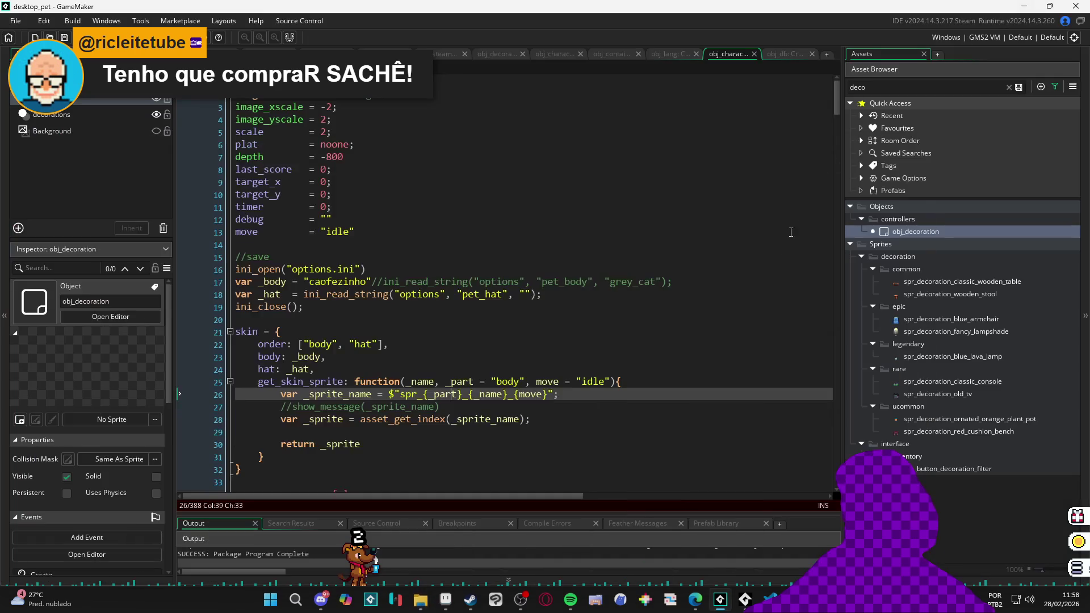
# Review the sprite-name debug line and move variable in obj_character's Create code, then minimize GameMaker
pyautogui.click(529, 407)
pyautogui.scroll(-4, 437, 410)
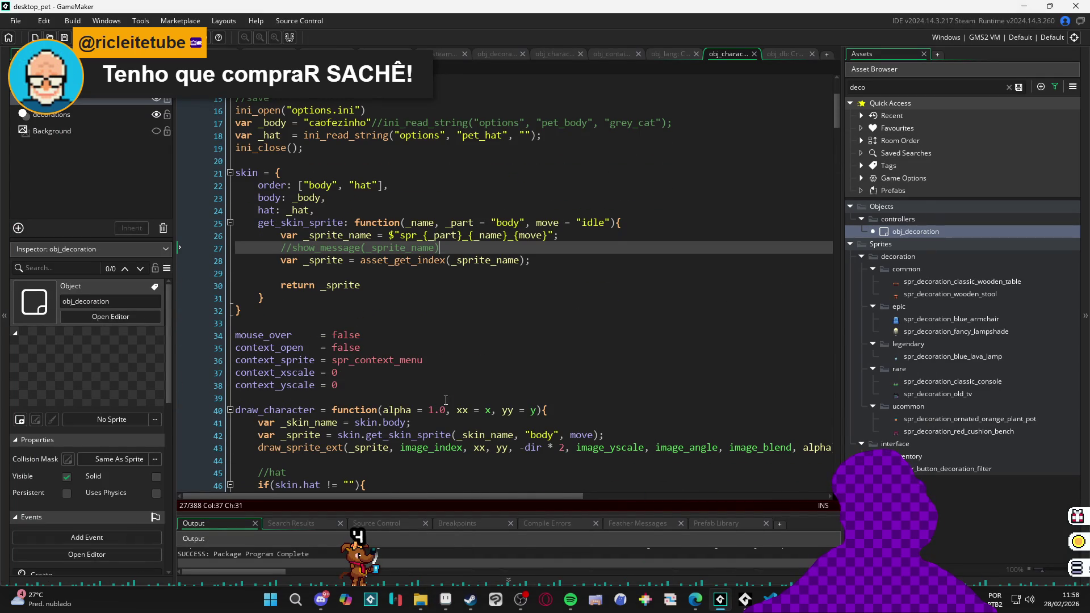
pyautogui.scroll(4, 598, 287)
pyautogui.scroll(-3, 595, 291)
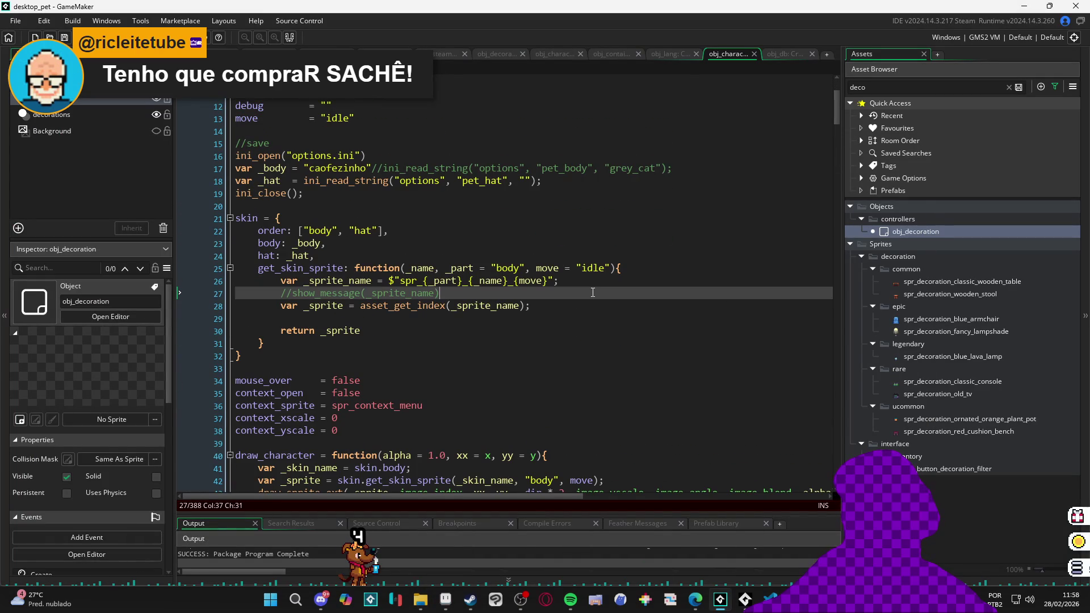
pyautogui.scroll(-1, 593, 293)
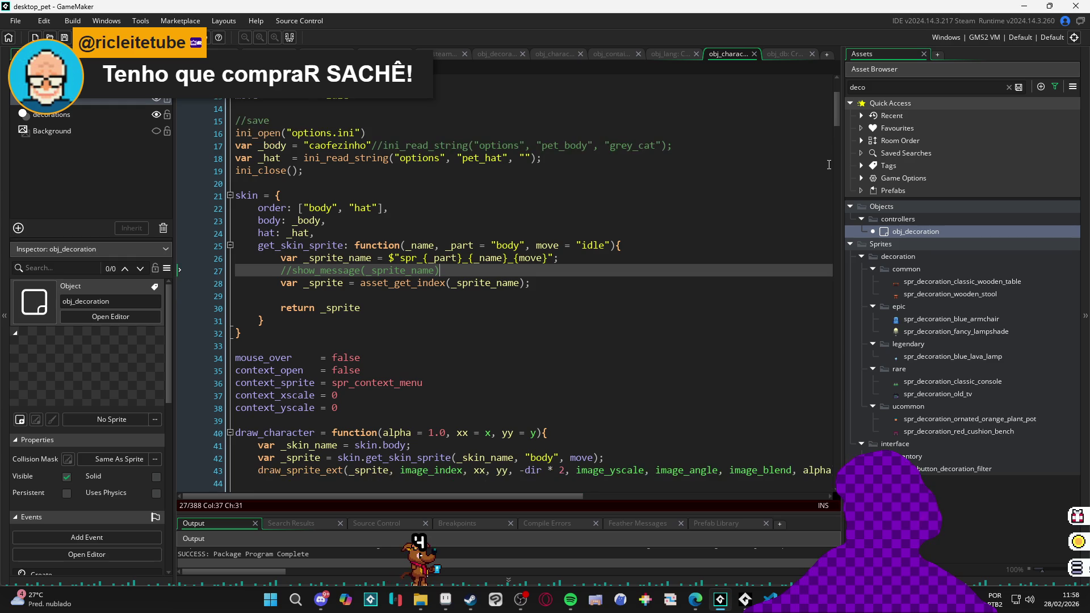
pyautogui.click(834, 95)
pyautogui.scroll(4, 839, 111)
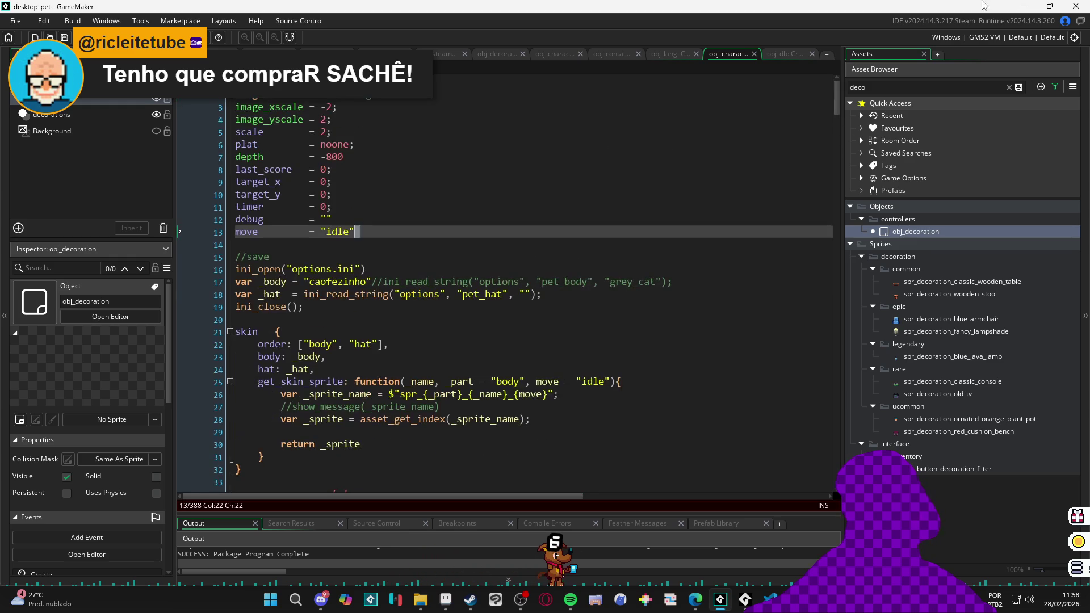
pyautogui.click(1026, 5)
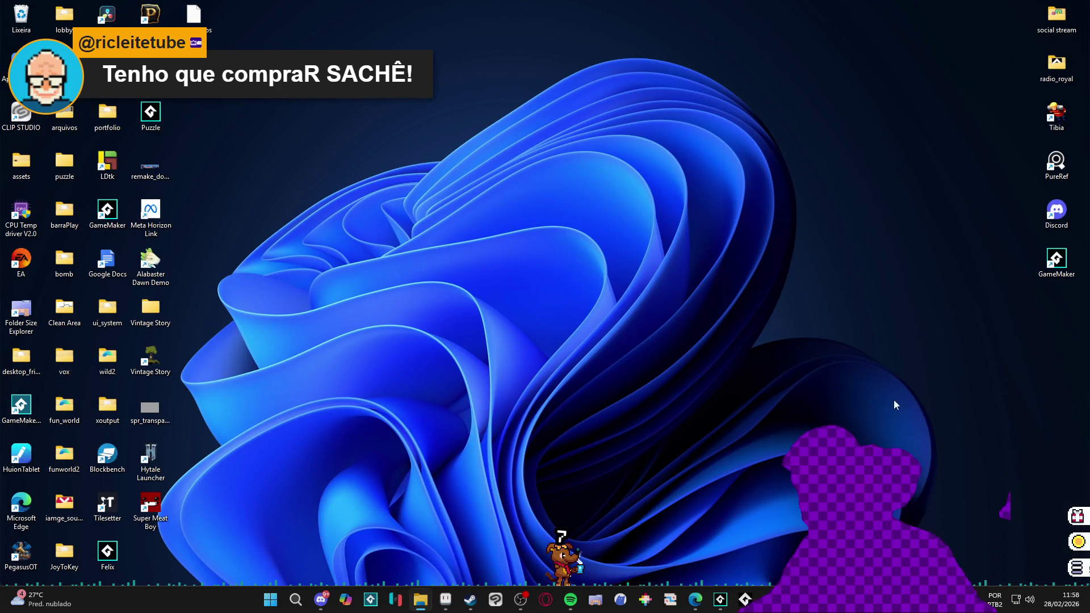
# Compare Pet Anchor Master against the grey_cat and caofezinho entries in GameMaker's skins_metadata
pyautogui.moveTo(695, 601)
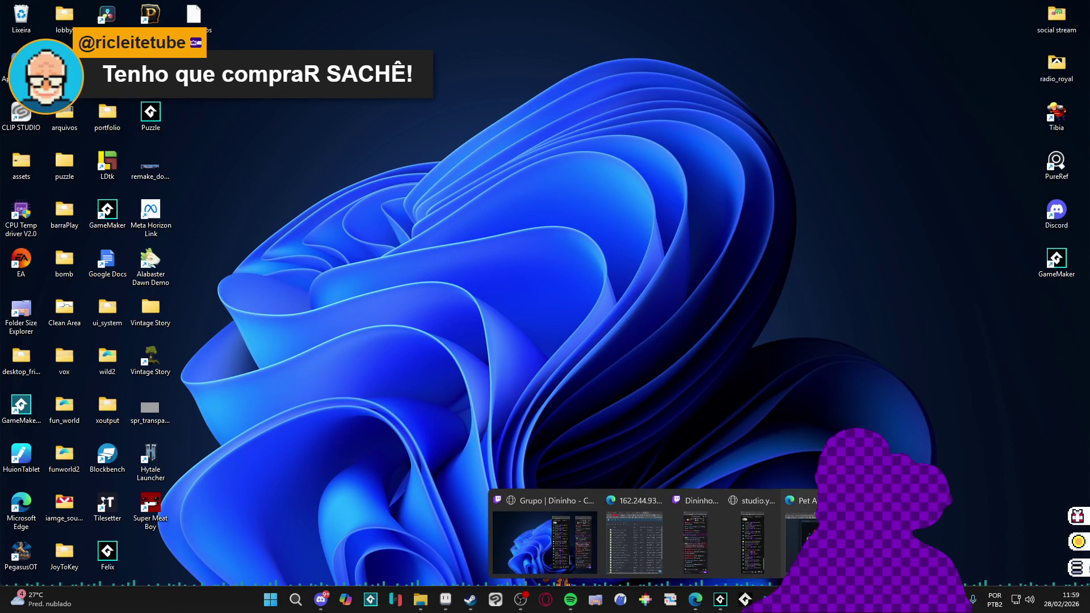
pyautogui.click(707, 559)
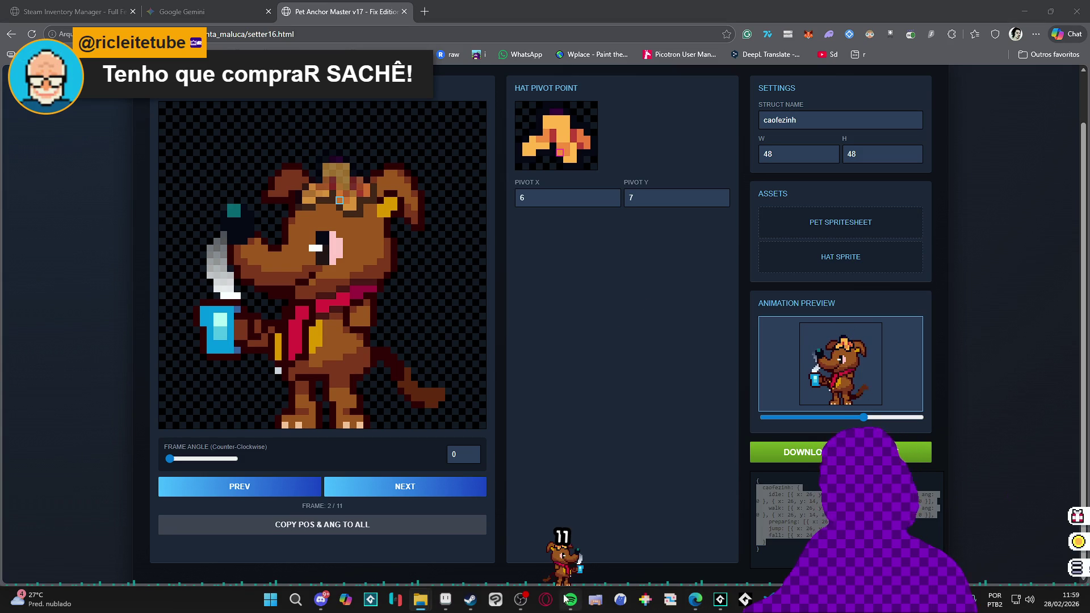
pyautogui.click(720, 600)
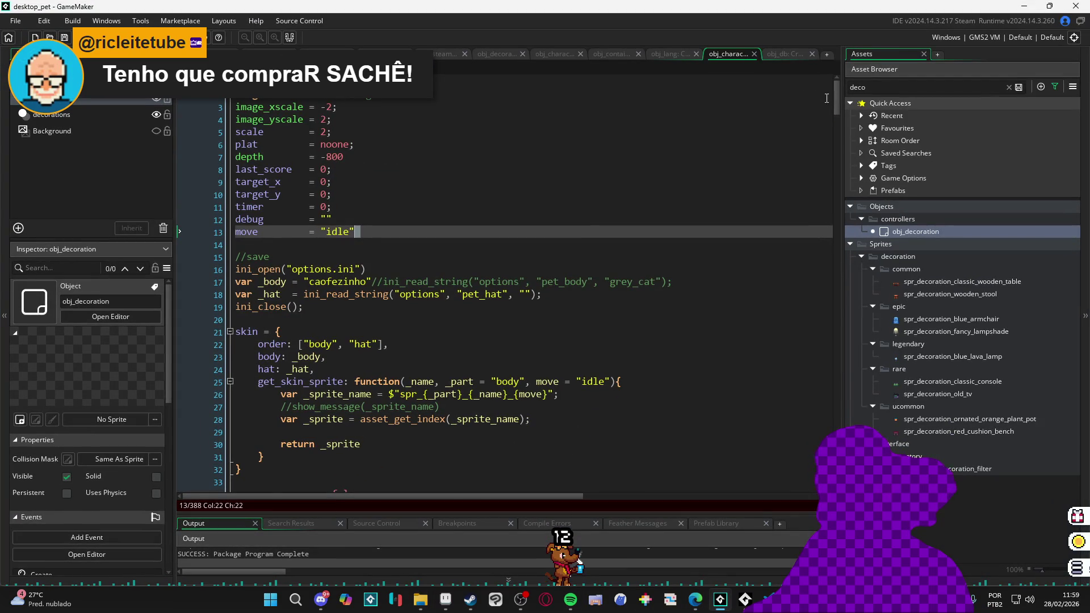
pyautogui.scroll(-20, 495, 316)
pyautogui.scroll(10, 495, 316)
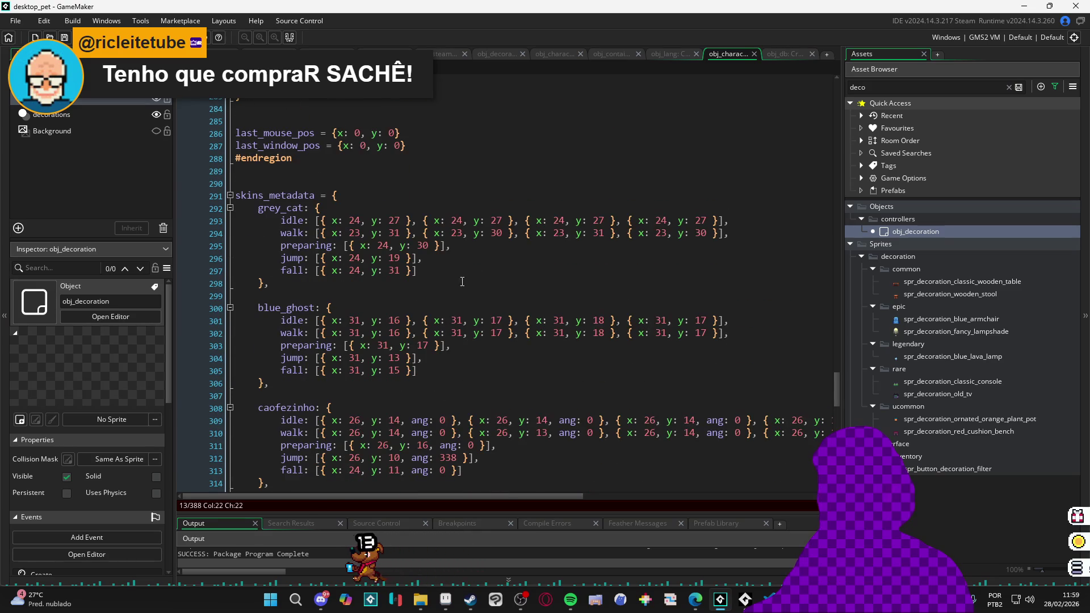
pyautogui.click(697, 602)
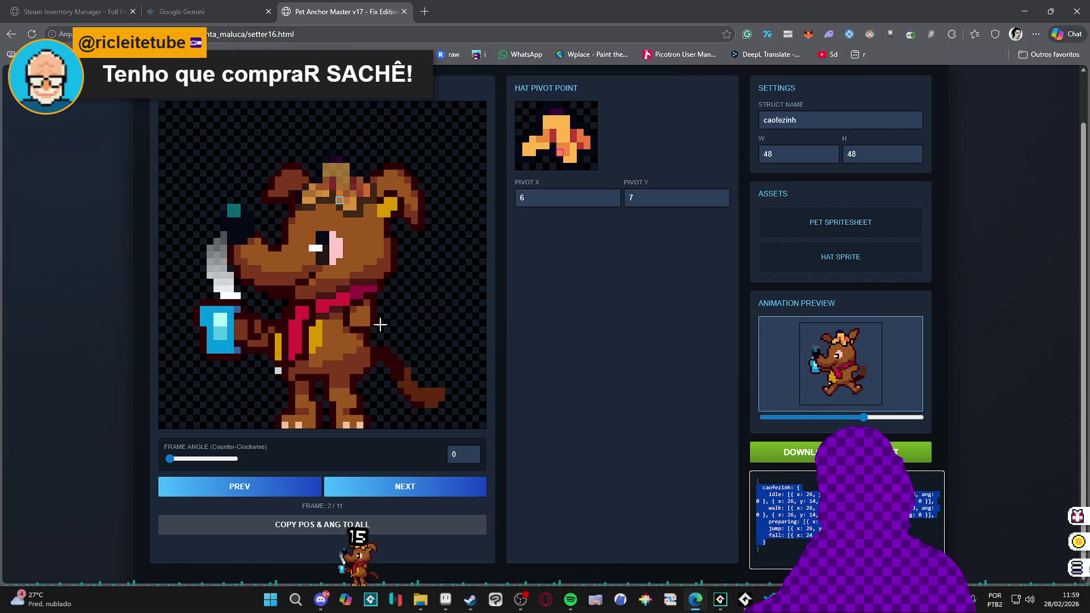
pyautogui.scroll(1, 495, 368)
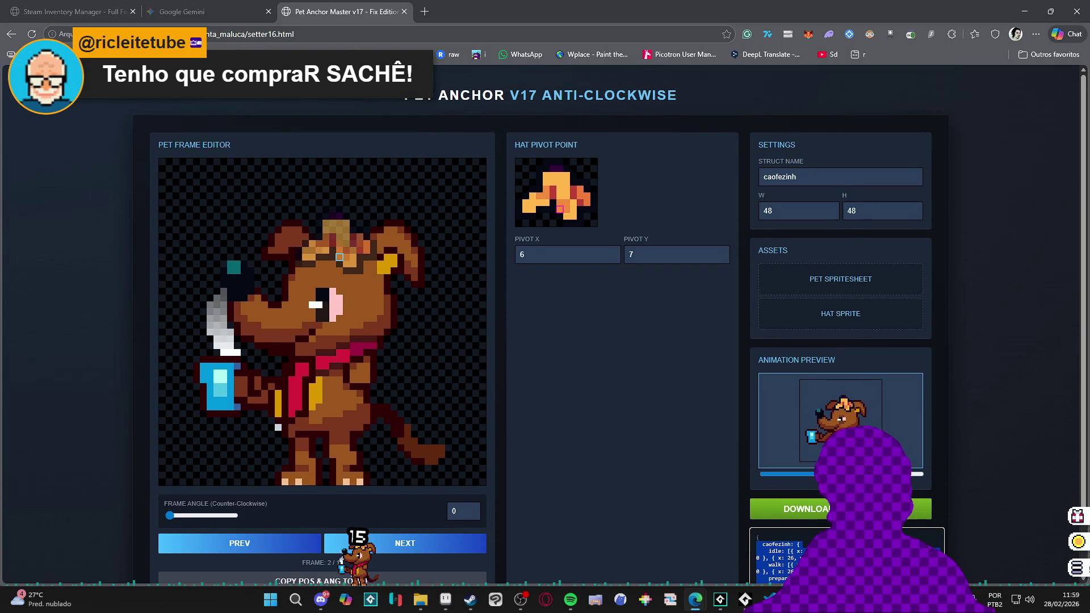
pyautogui.hotkey('alt', 'Tab')
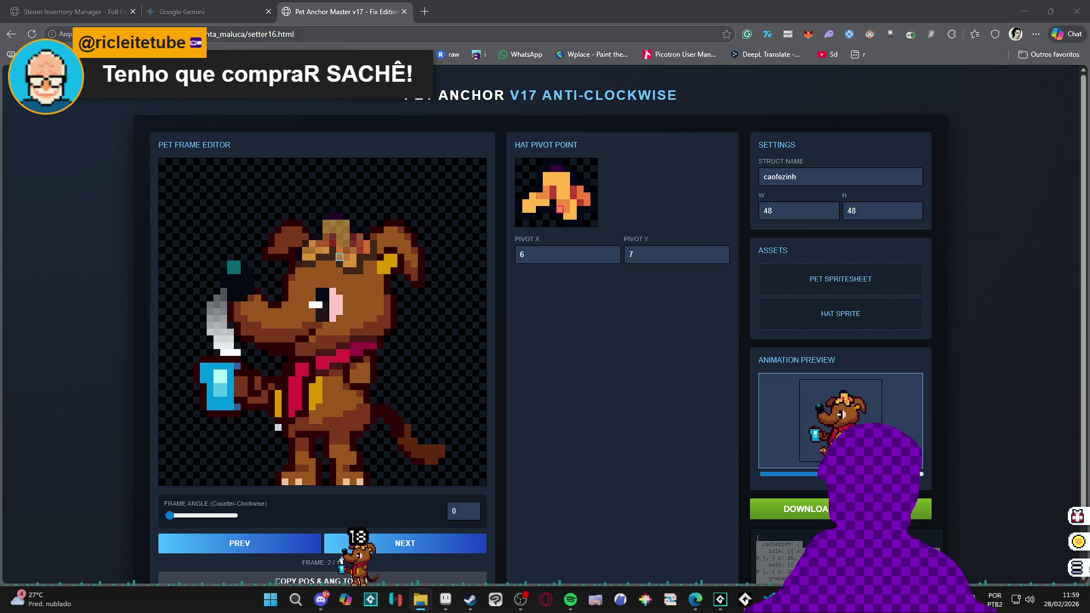
# Load the cat spritesheet and anchor the hat on the cat's head, up through frame 5
pyautogui.moveTo(604, 199); pyautogui.dragTo(852, 278)
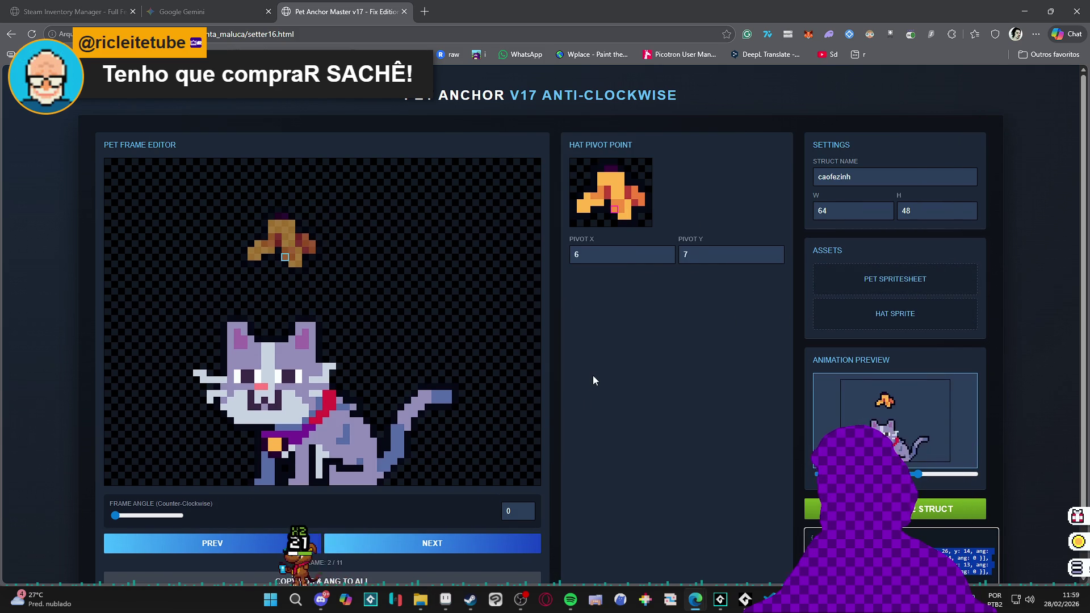
pyautogui.scroll(-1, 594, 379)
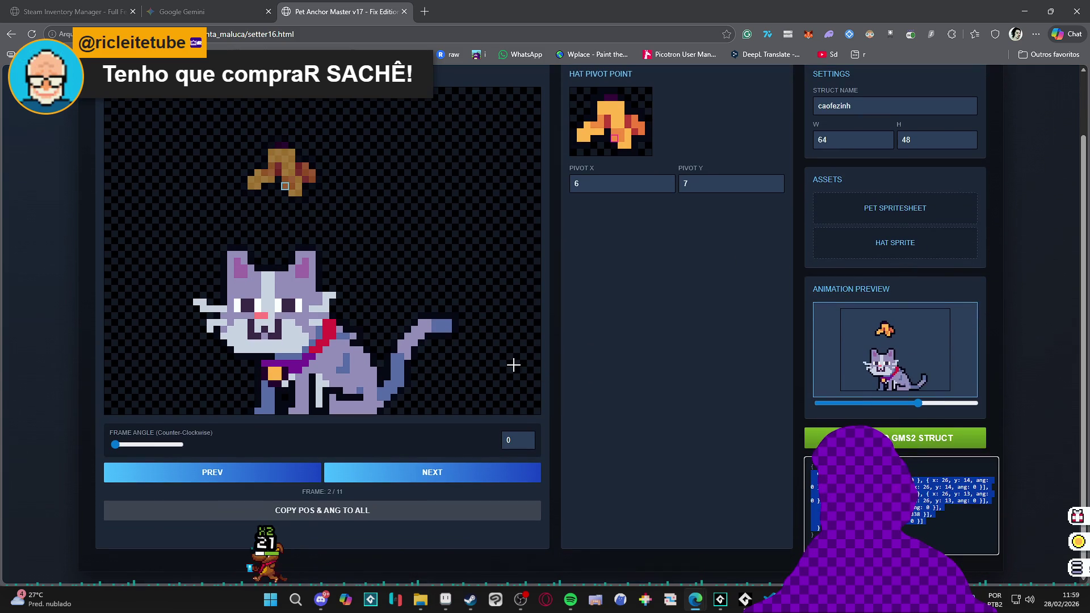
pyautogui.click(271, 275)
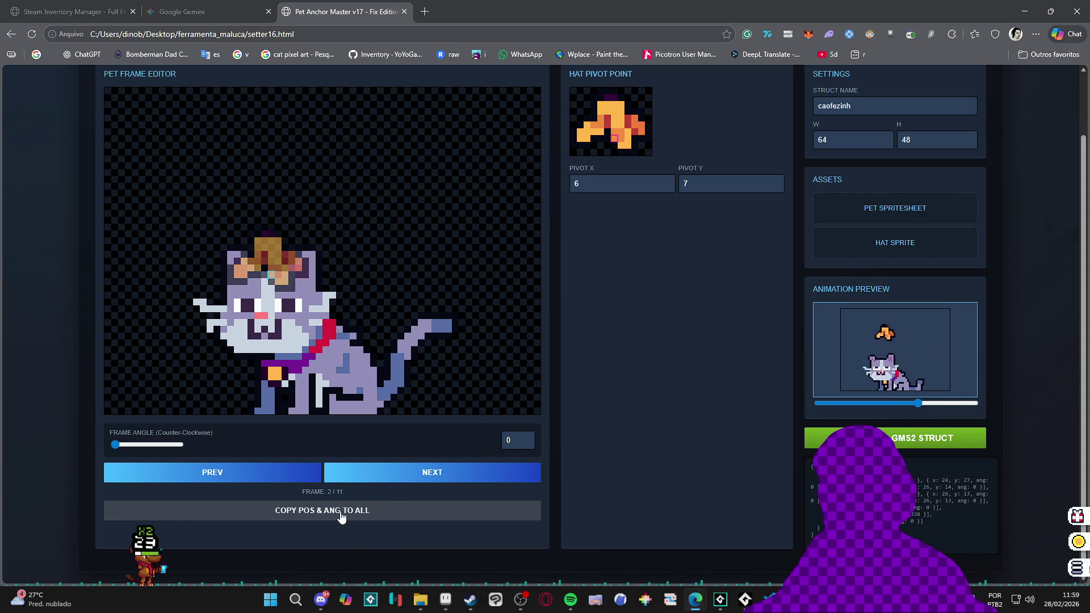
pyautogui.click(401, 477)
pyautogui.click(400, 476)
pyautogui.click(400, 477)
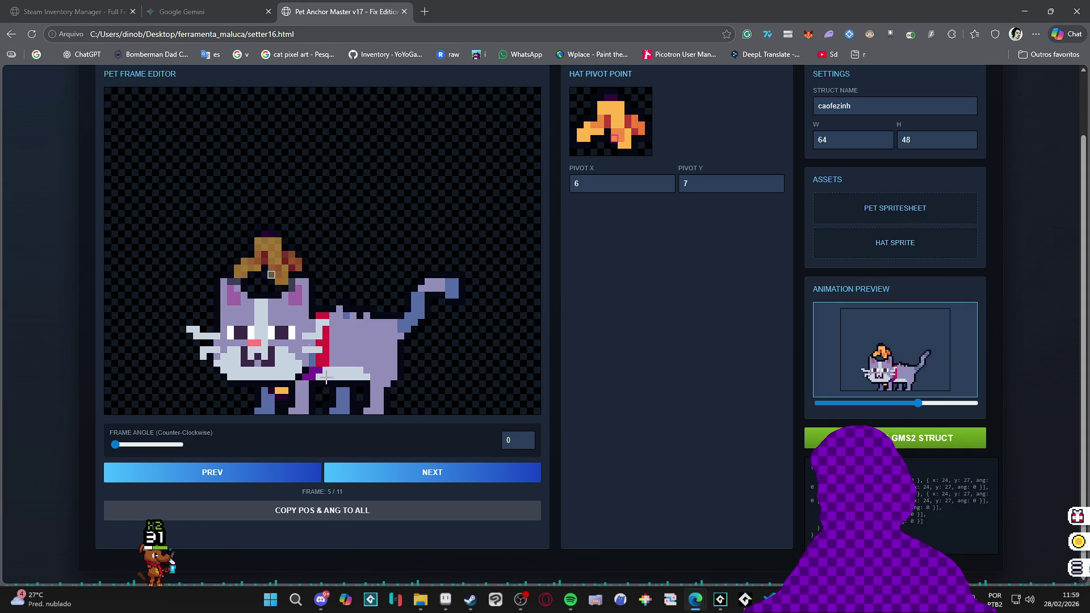
pyautogui.click(265, 300)
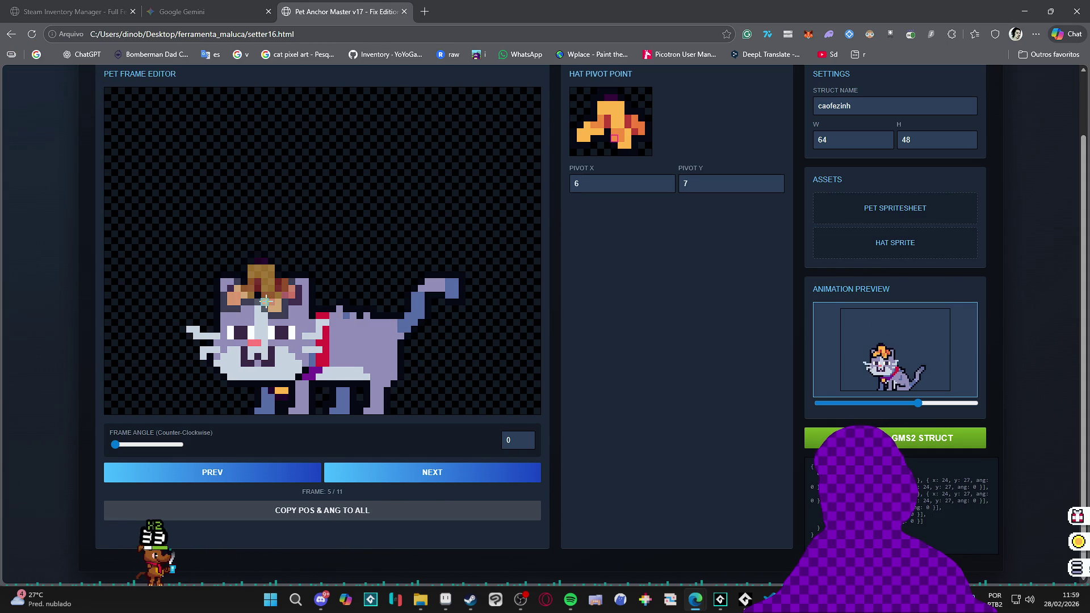
# Anchor the hat on the cat's head for frames 7, 8, 9 and 10
pyautogui.click(405, 481)
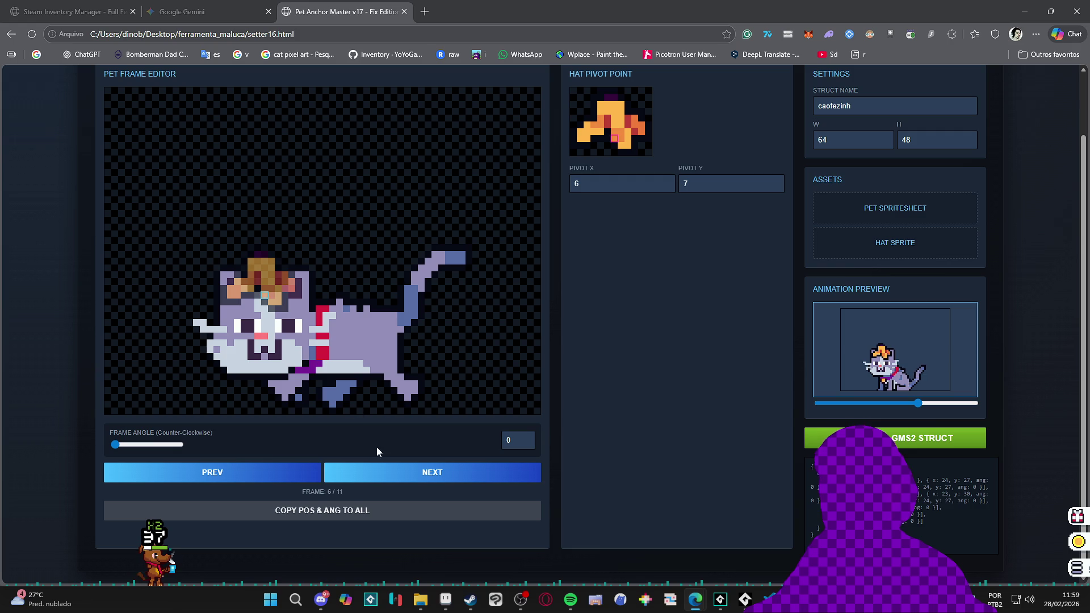
pyautogui.press('Right')
pyautogui.click(264, 301)
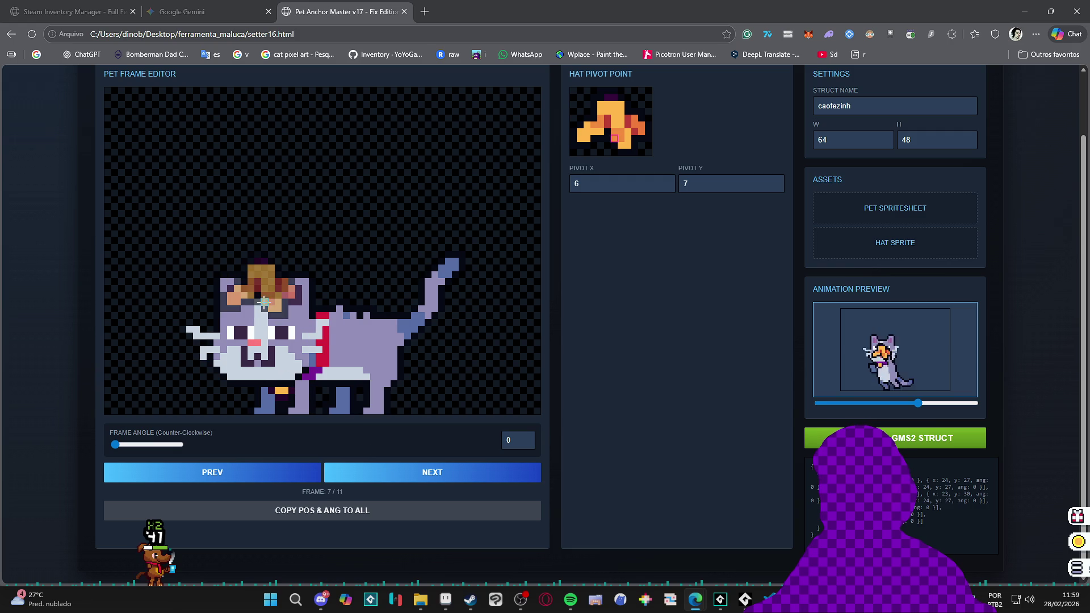
pyautogui.click(361, 482)
pyautogui.click(264, 295)
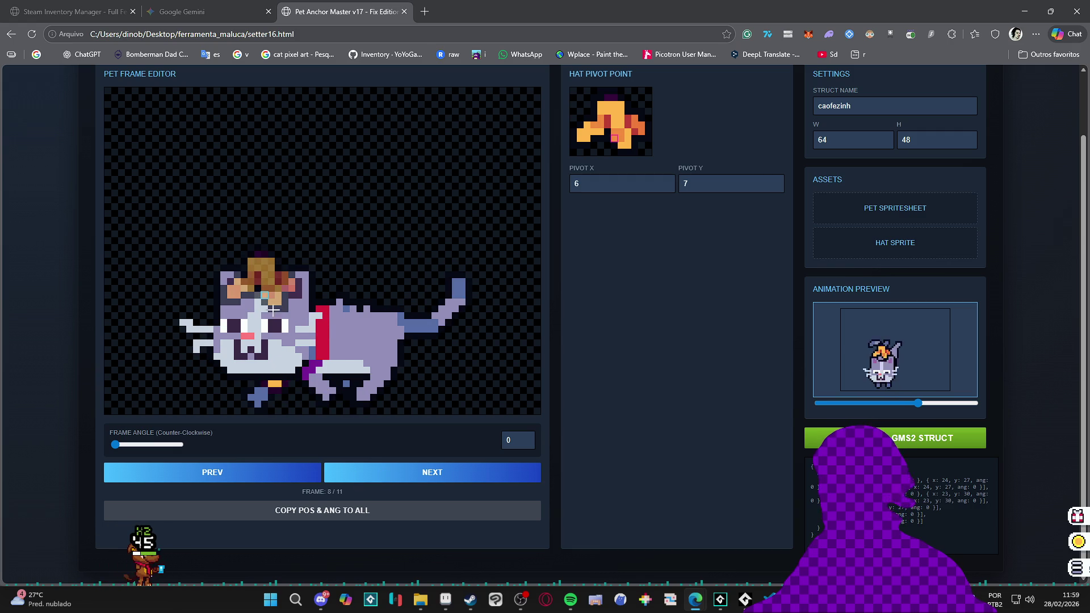
pyautogui.click(399, 484)
pyautogui.click(271, 294)
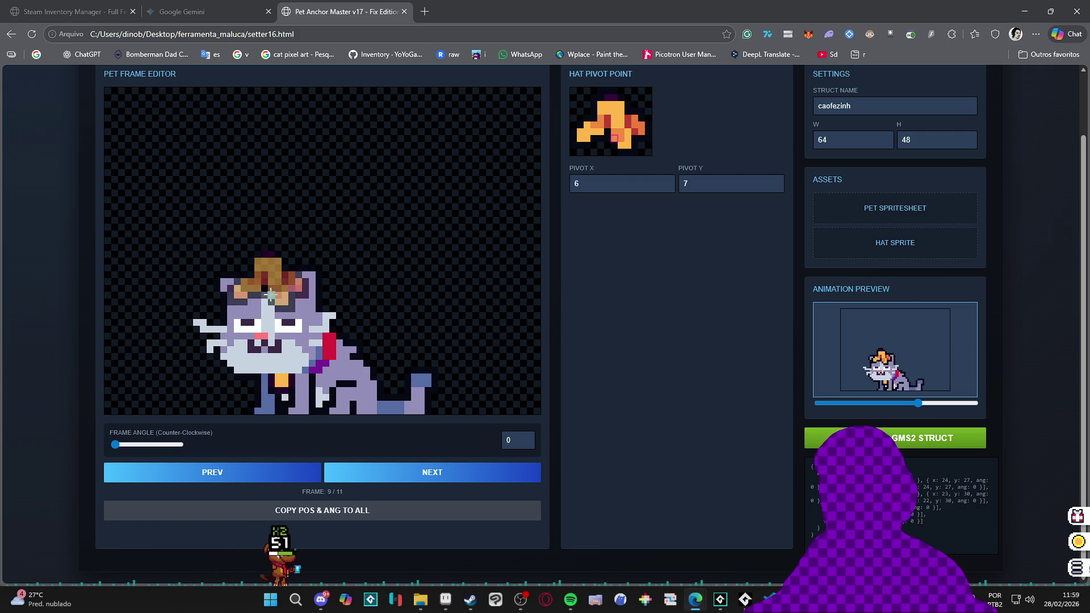
pyautogui.click(398, 480)
pyautogui.click(270, 220)
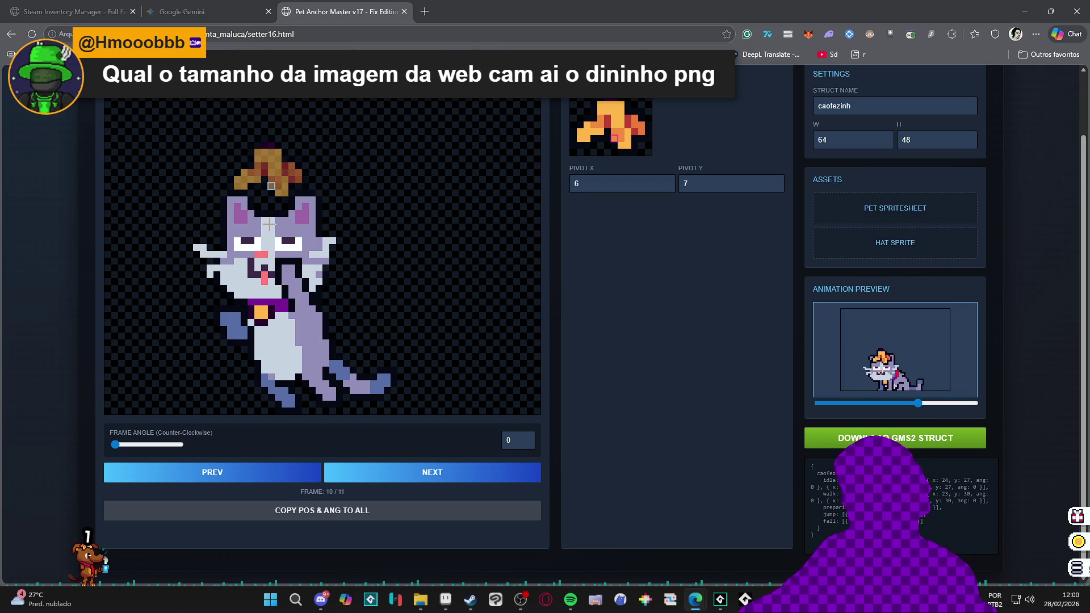
# Step through all 11 cat animation frames and speed up the animation preview
pyautogui.click(390, 477)
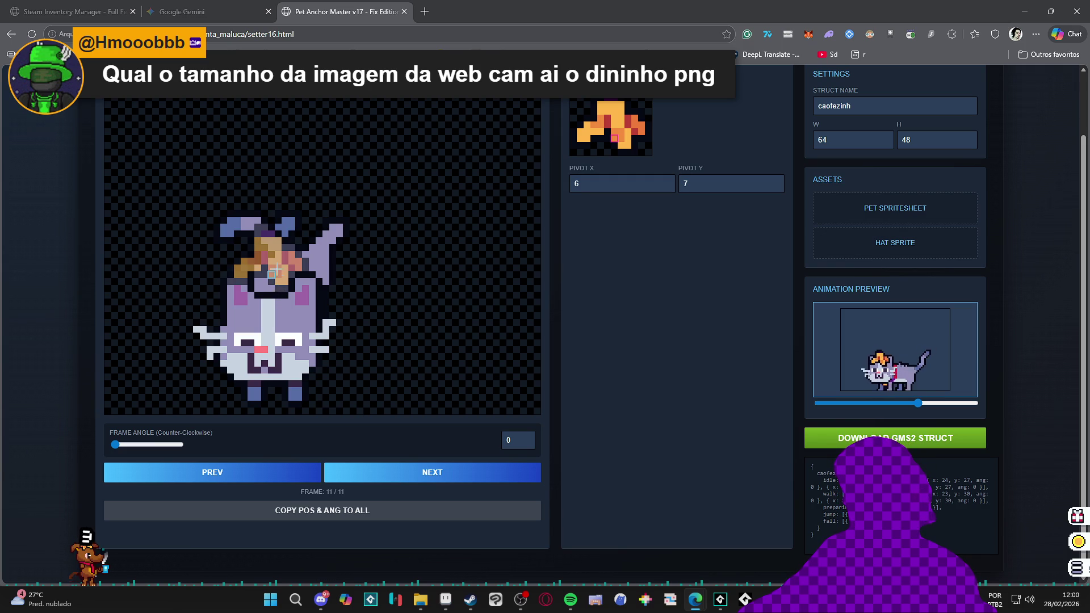
pyautogui.click(434, 483)
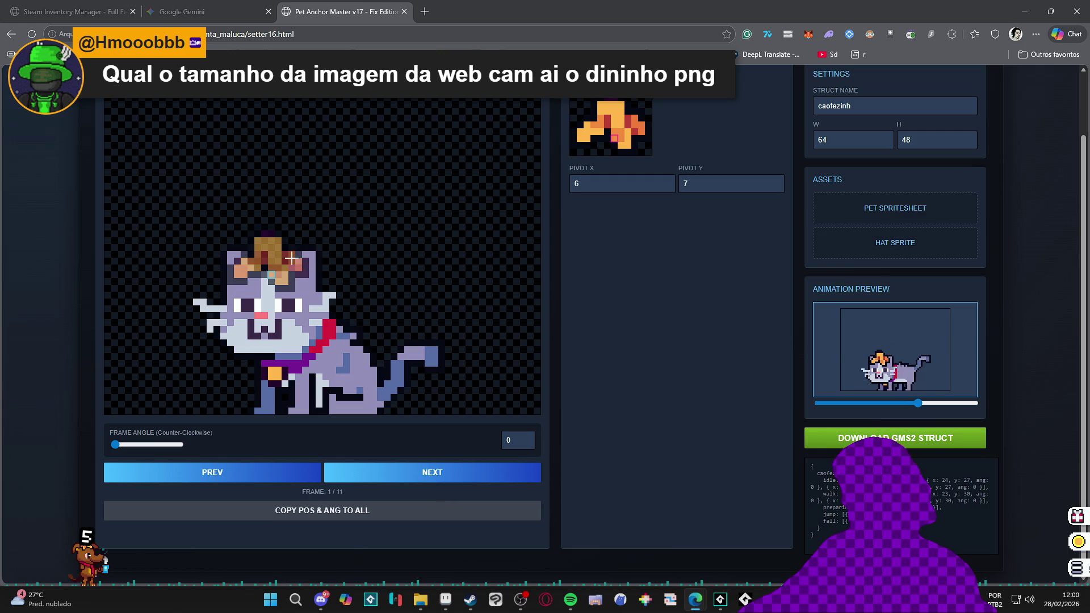
pyautogui.click(945, 403)
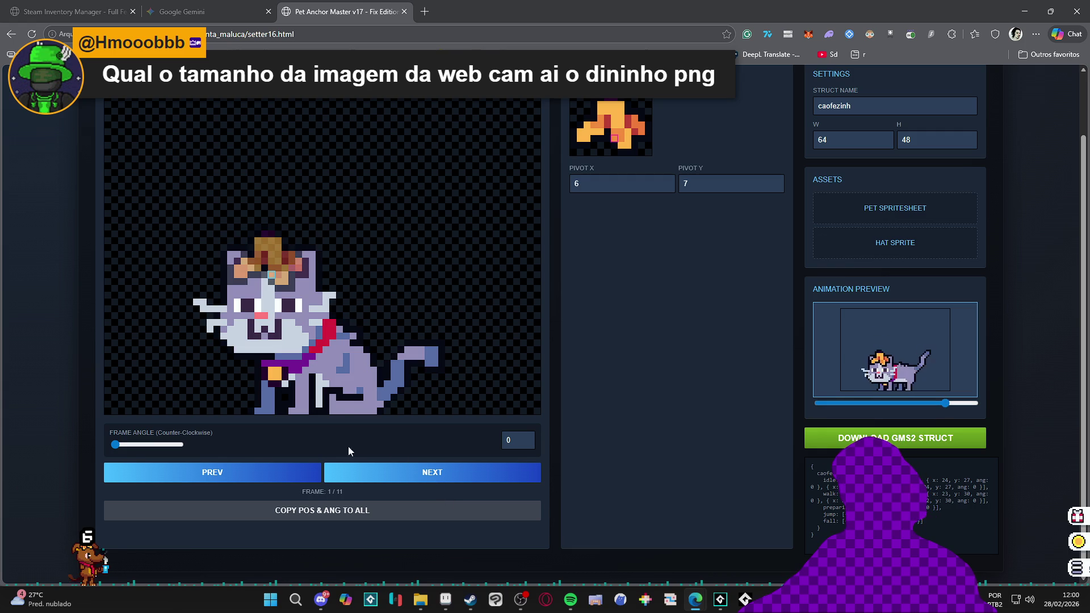
pyautogui.click(440, 484)
pyautogui.click(439, 483)
pyautogui.click(439, 484)
pyautogui.click(439, 483)
pyautogui.click(440, 483)
pyautogui.click(439, 484)
pyautogui.click(440, 483)
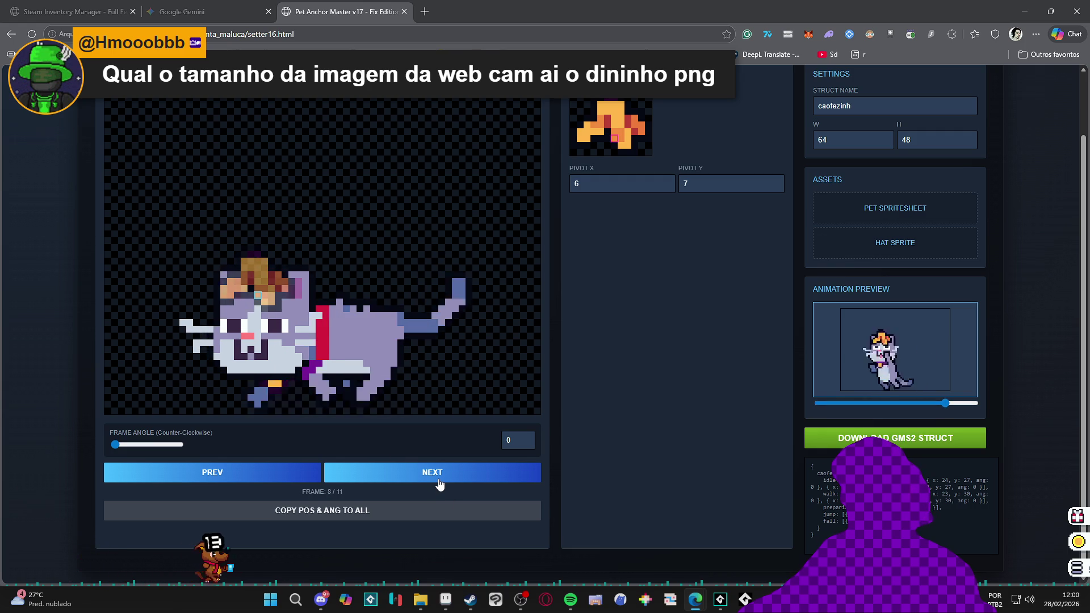
pyautogui.click(439, 484)
pyautogui.click(439, 483)
pyautogui.click(439, 484)
pyautogui.click(440, 483)
pyautogui.click(439, 483)
pyautogui.doubleClick(440, 484)
pyautogui.doubleClick(439, 483)
pyautogui.doubleClick(440, 483)
pyautogui.doubleClick(439, 483)
pyautogui.click(439, 484)
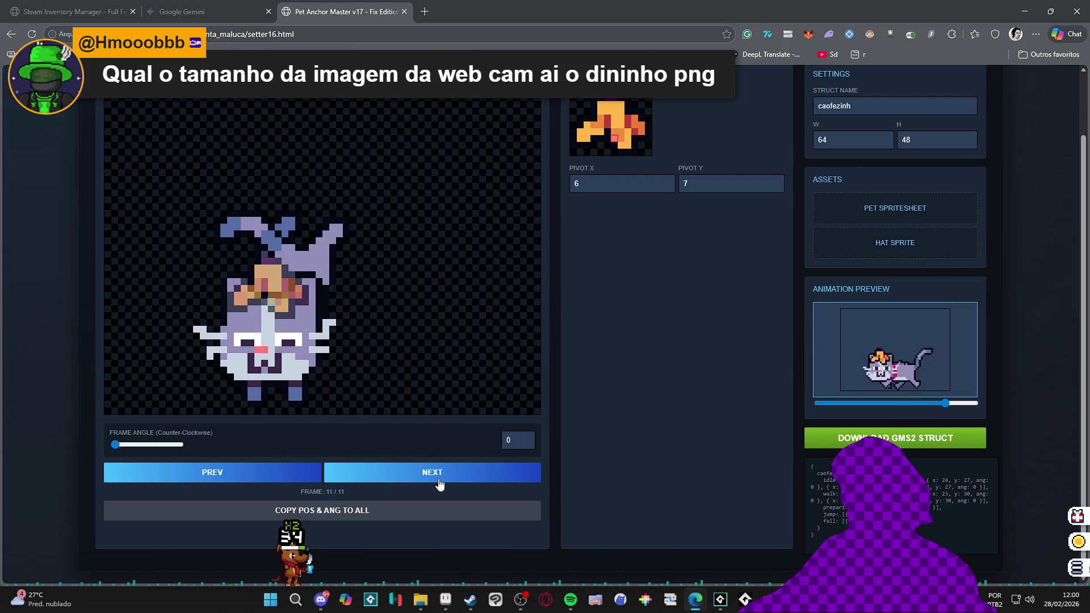
pyautogui.click(439, 483)
pyautogui.click(439, 483)
pyautogui.click(440, 483)
pyautogui.click(439, 483)
pyautogui.click(439, 483)
pyautogui.click(439, 483)
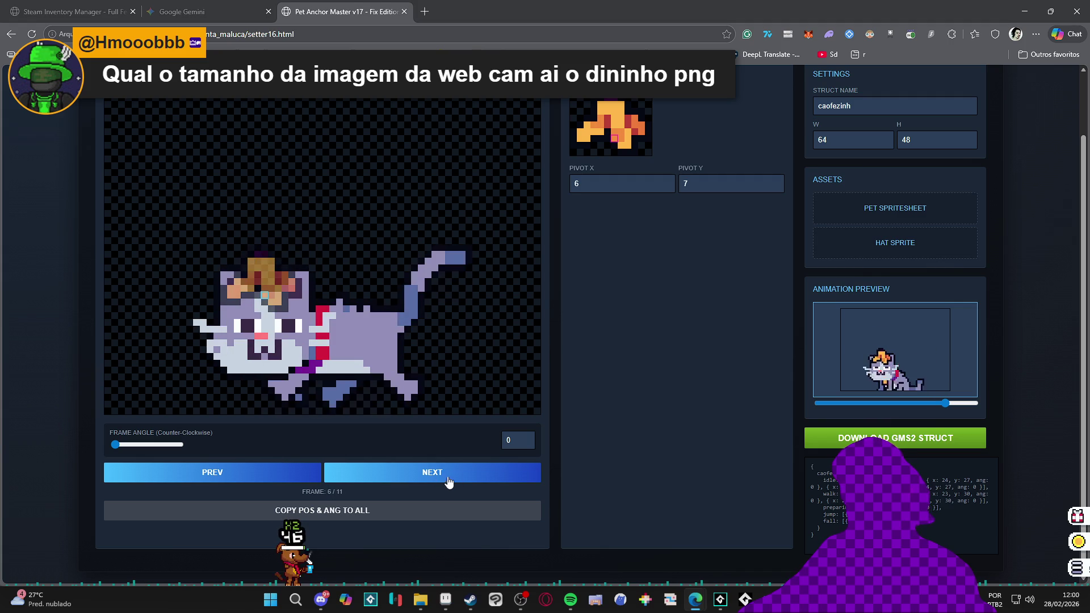
pyautogui.click(826, 525)
# Rename the struct to 'grey cat', select the generated anchor code, and return to GameMaker
pyautogui.moveTo(827, 525); pyautogui.dragTo(811, 478)
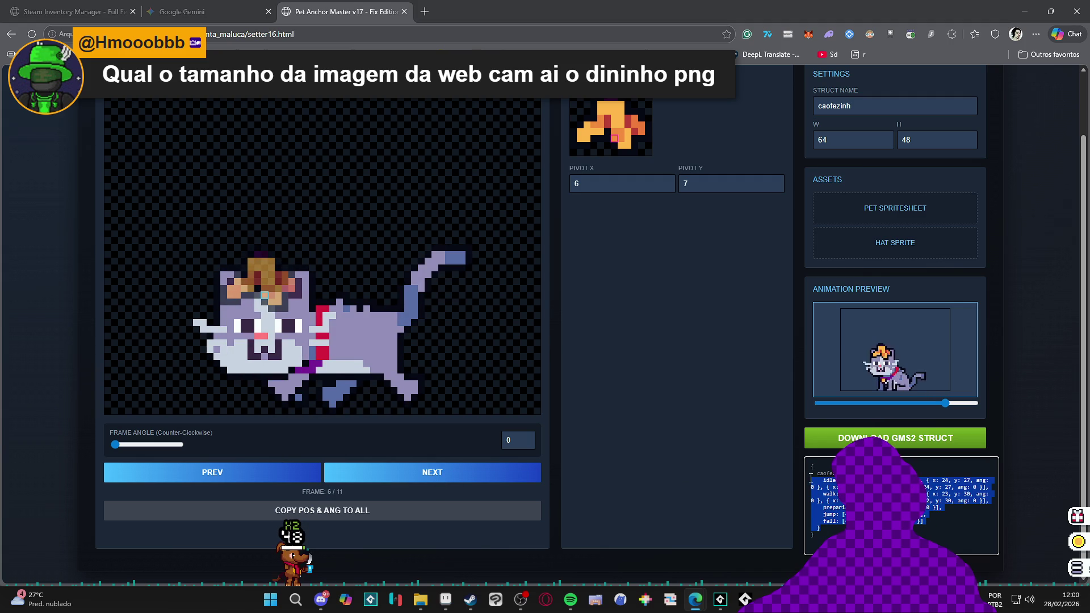
pyautogui.doubleClick(868, 106)
pyautogui.write('gre')
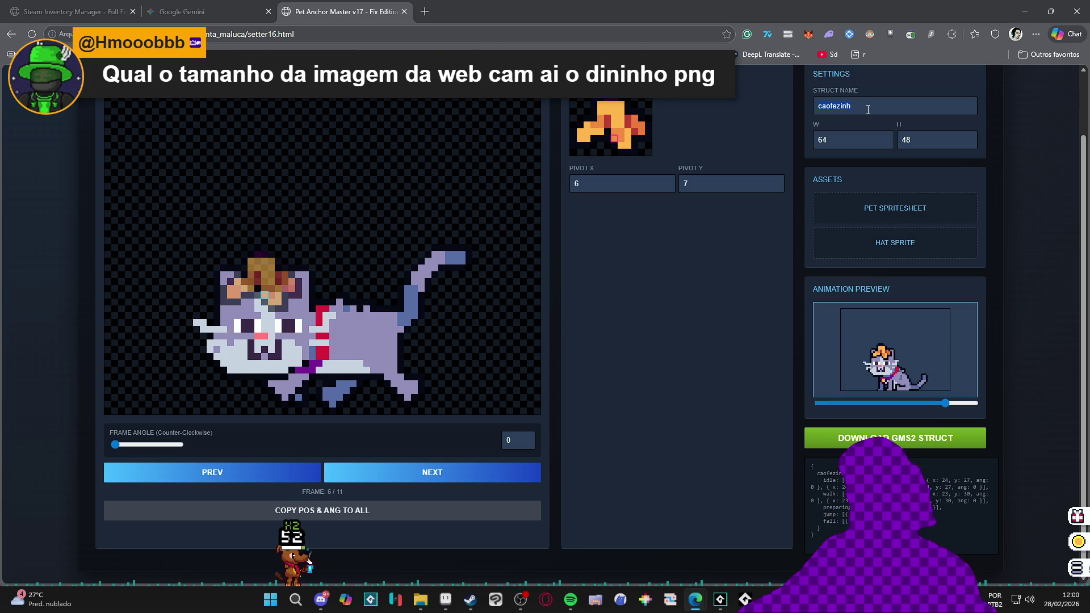
pyautogui.write('y cat')
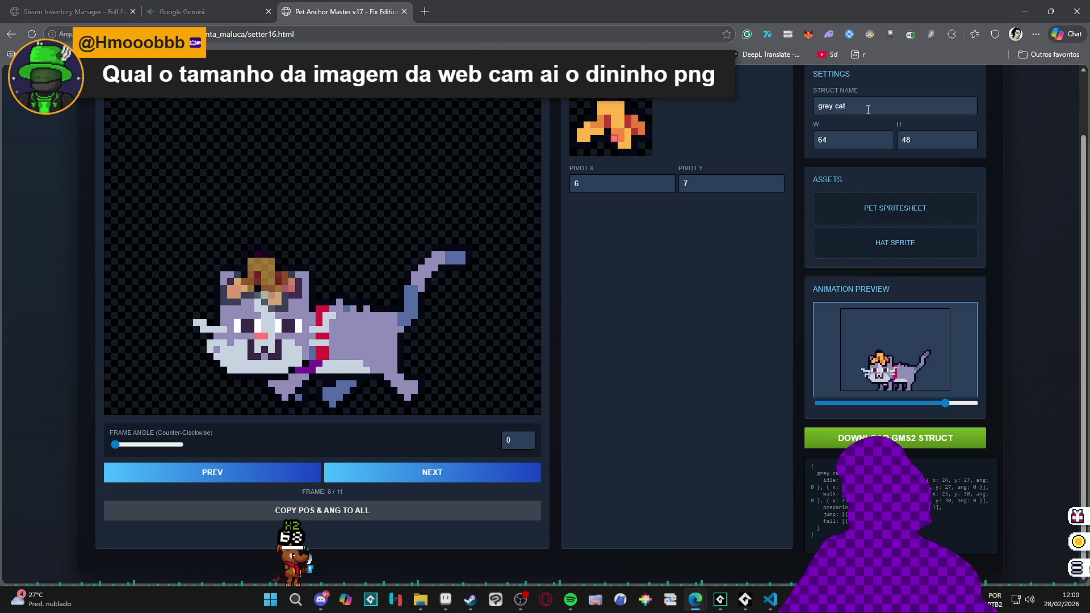
pyautogui.click(826, 525)
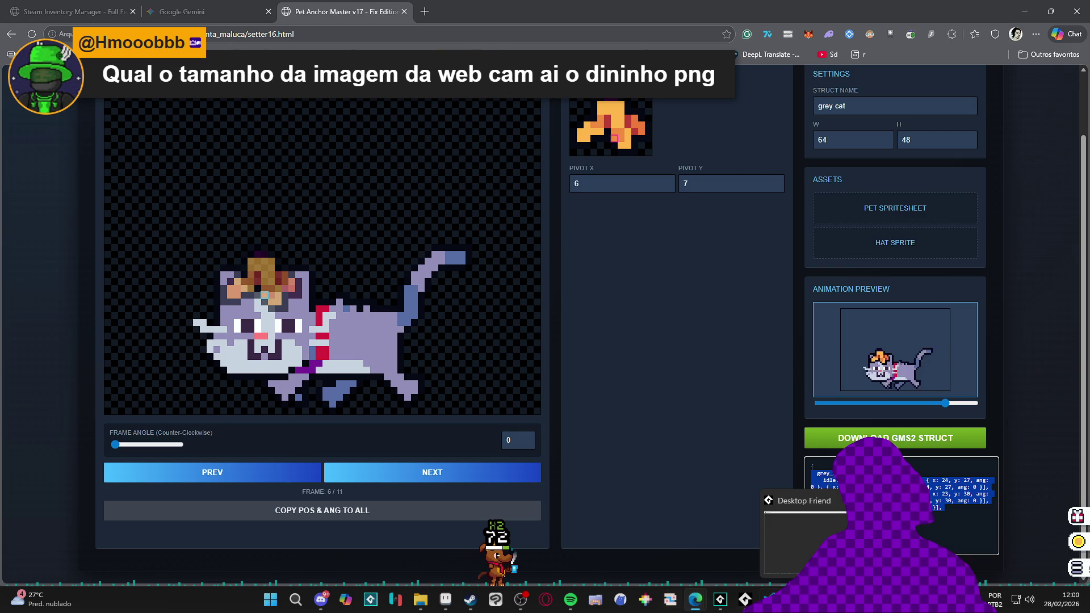
pyautogui.moveTo(741, 605)
pyautogui.click(718, 553)
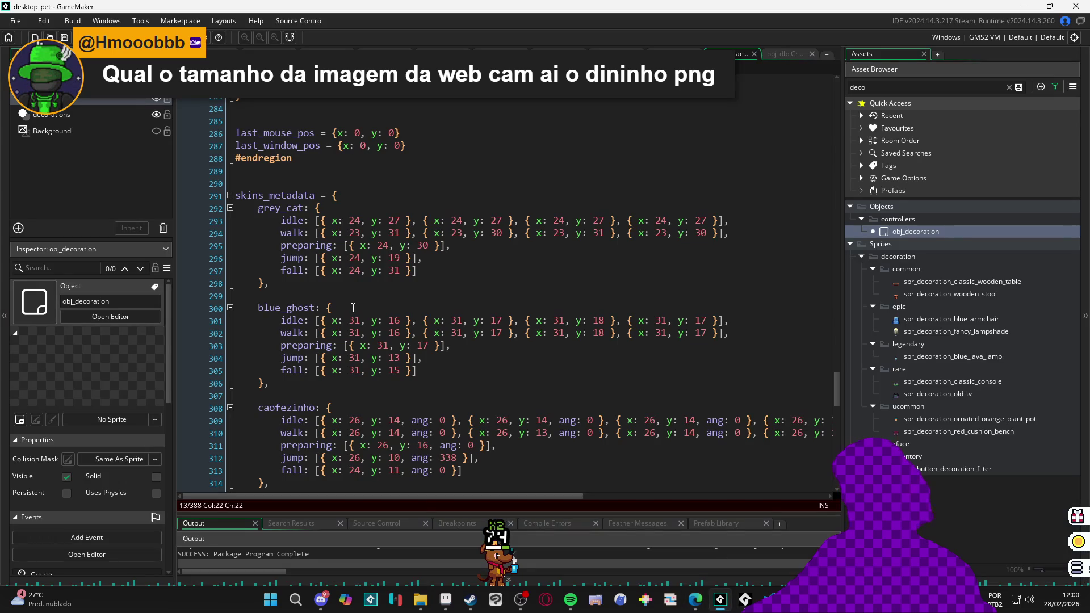
# Replace the old grey_cat block in skins_metadata with the pasted anchor data, indented one level
pyautogui.moveTo(263, 210)
pyautogui.mouseDown()
pyautogui.moveTo(341, 271)
pyautogui.moveTo(268, 284)
pyautogui.moveTo(235, 208)
pyautogui.mouseUp()
pyautogui.hotkey('ctrl', 'v')
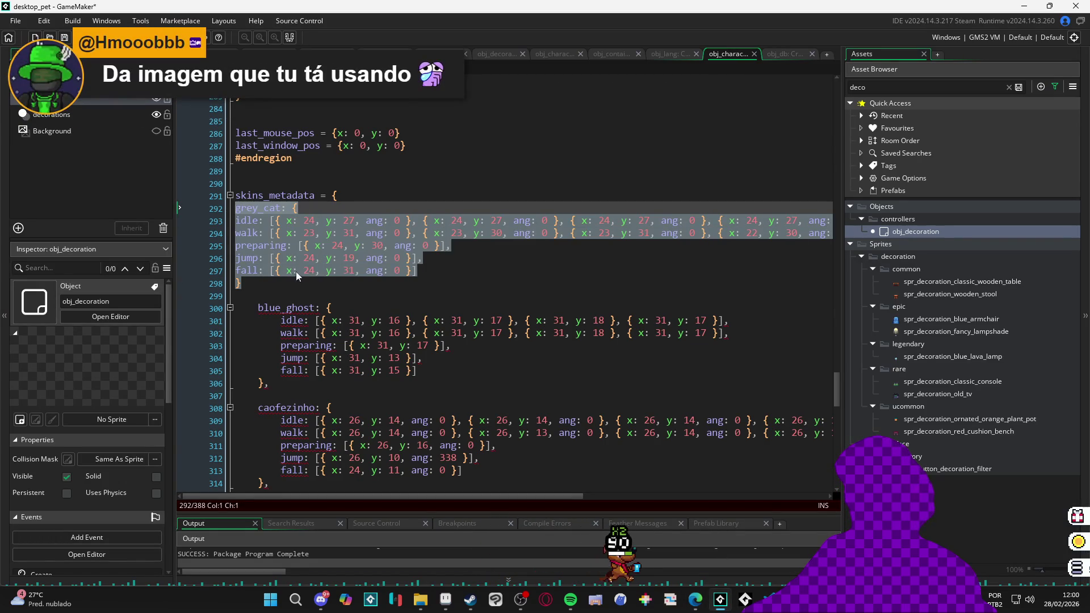
pyautogui.moveTo(466, 271); pyautogui.dragTo(255, 221)
pyautogui.press('Tab')
pyautogui.click(292, 283)
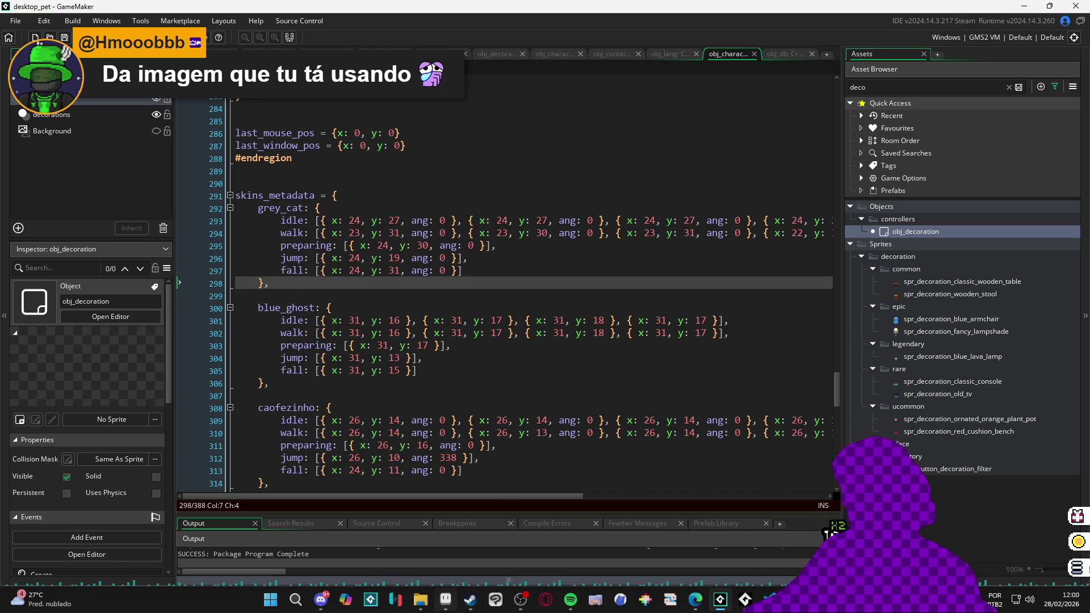
# Move to the blank line after grey_cat and close the desktop_pet Explorer window
pyautogui.moveTo(446, 610)
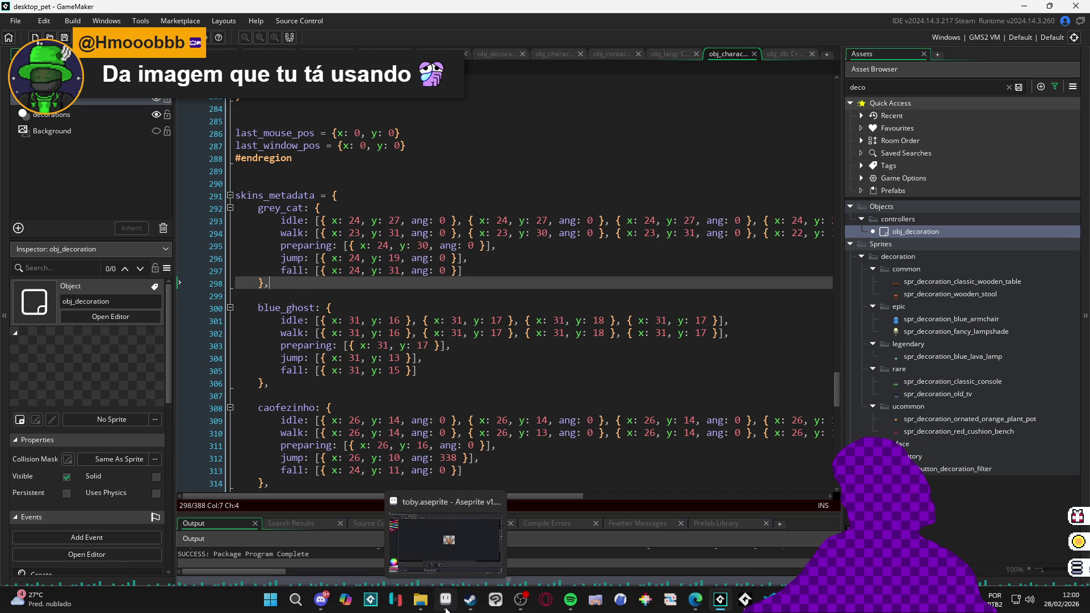
pyautogui.click(367, 296)
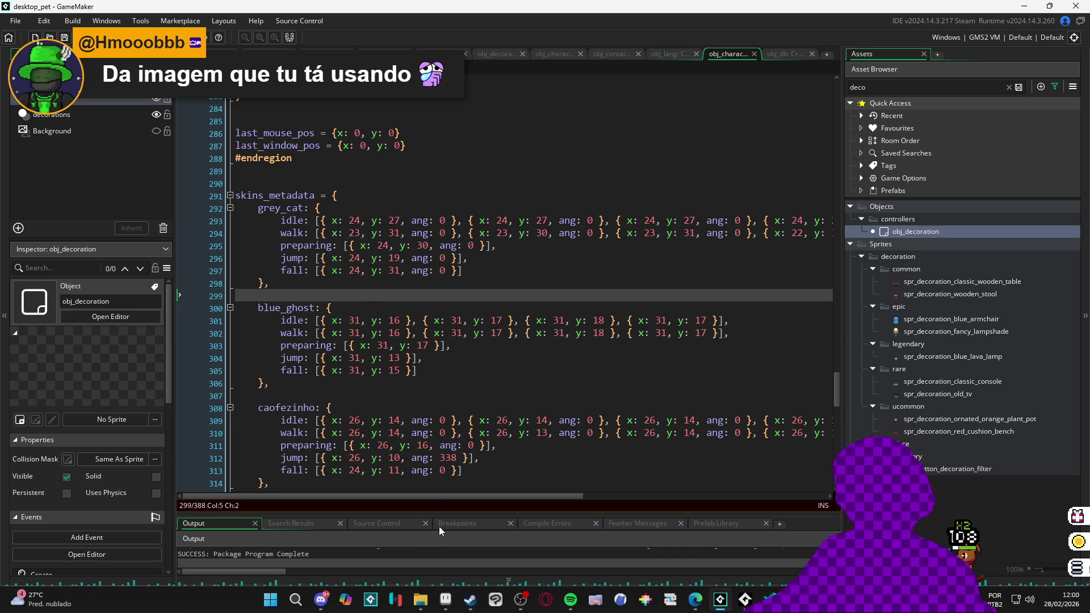
pyautogui.moveTo(419, 608)
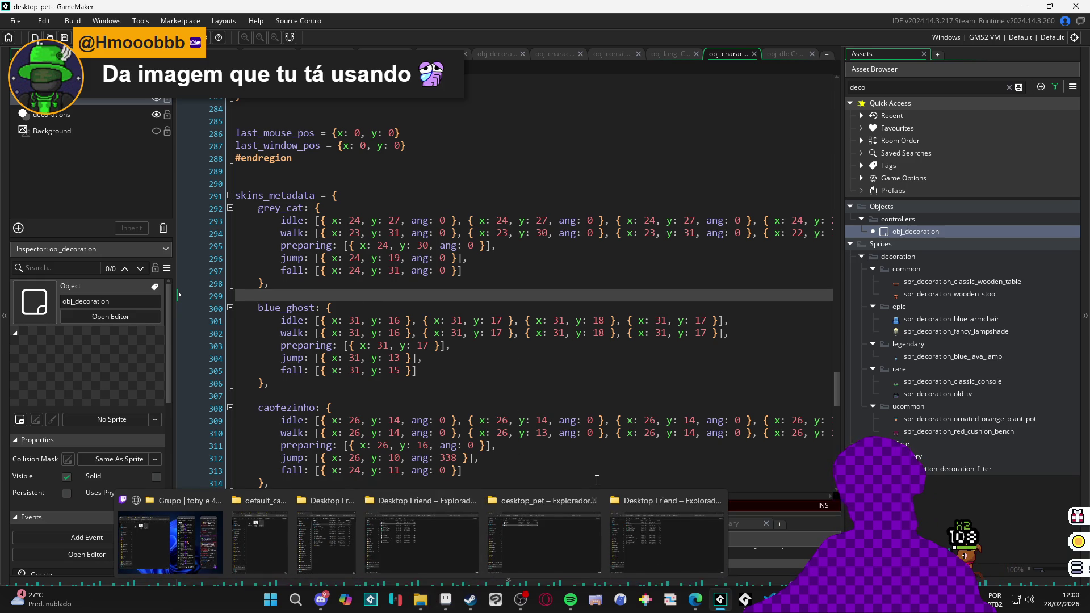
pyautogui.click(593, 500)
# Close the extra Desktop Friend window, confirm spr_transparant on the Desktop is 1920 x 1080, and minimise Explorer
pyautogui.click(656, 499)
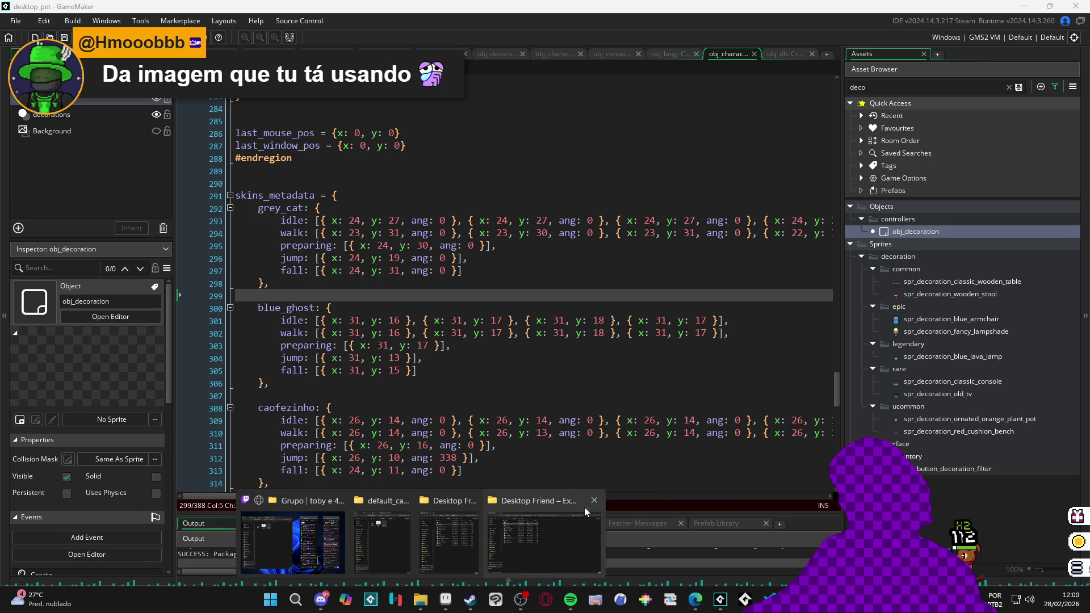
pyautogui.click(559, 525)
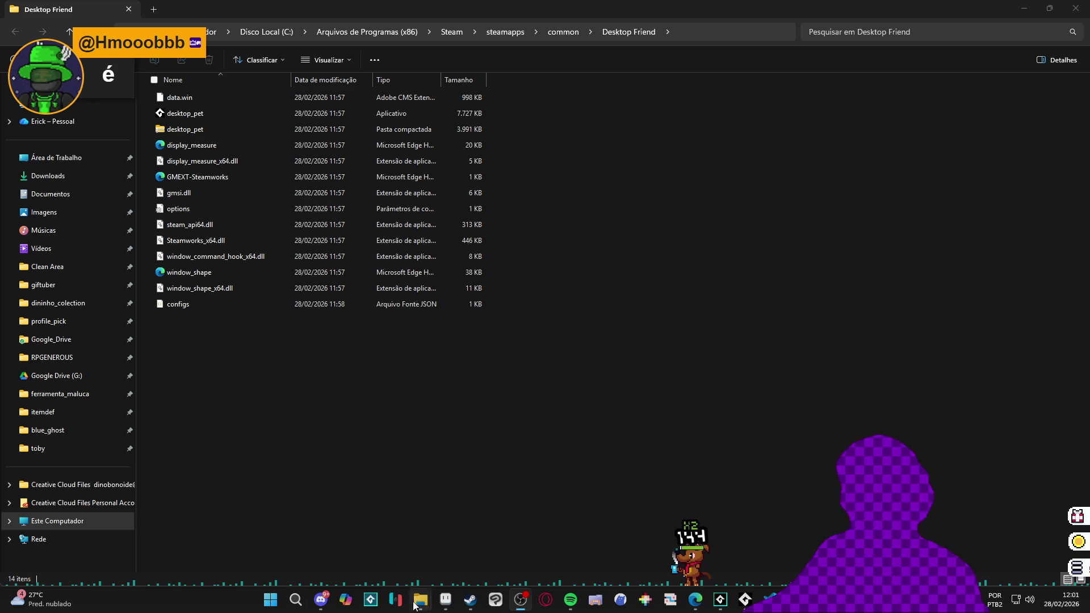
pyautogui.click(154, 9)
pyautogui.click(68, 157)
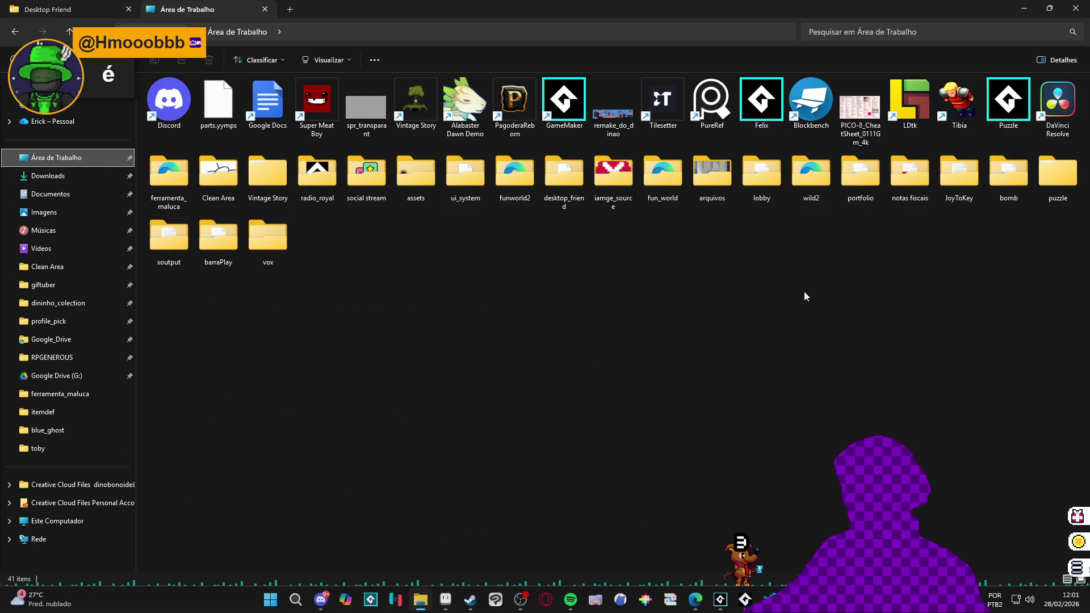
pyautogui.click(362, 115)
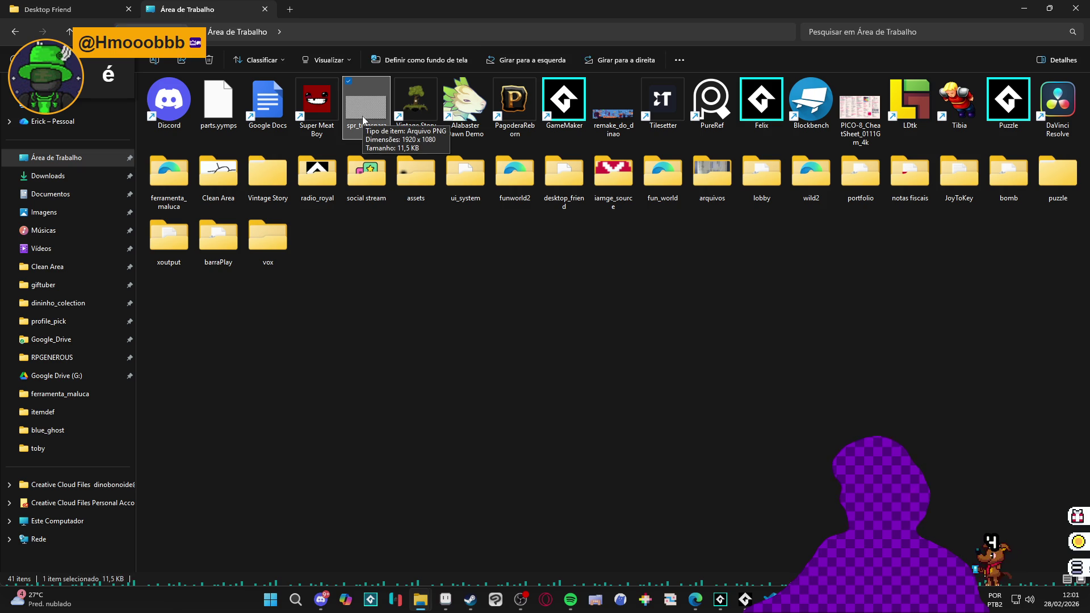
pyautogui.click(57, 9)
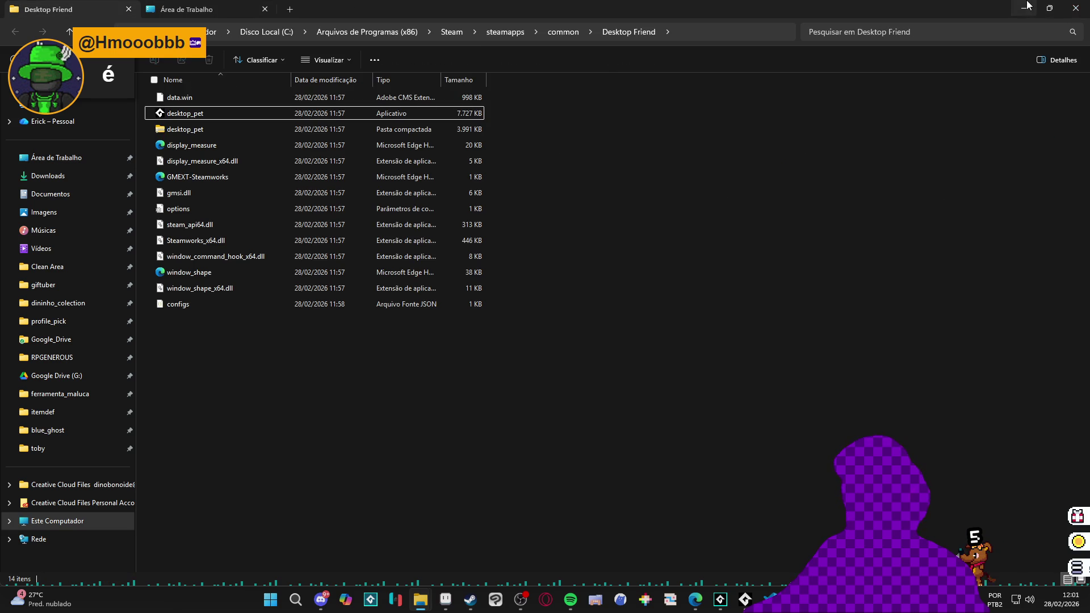
pyautogui.click(1027, 7)
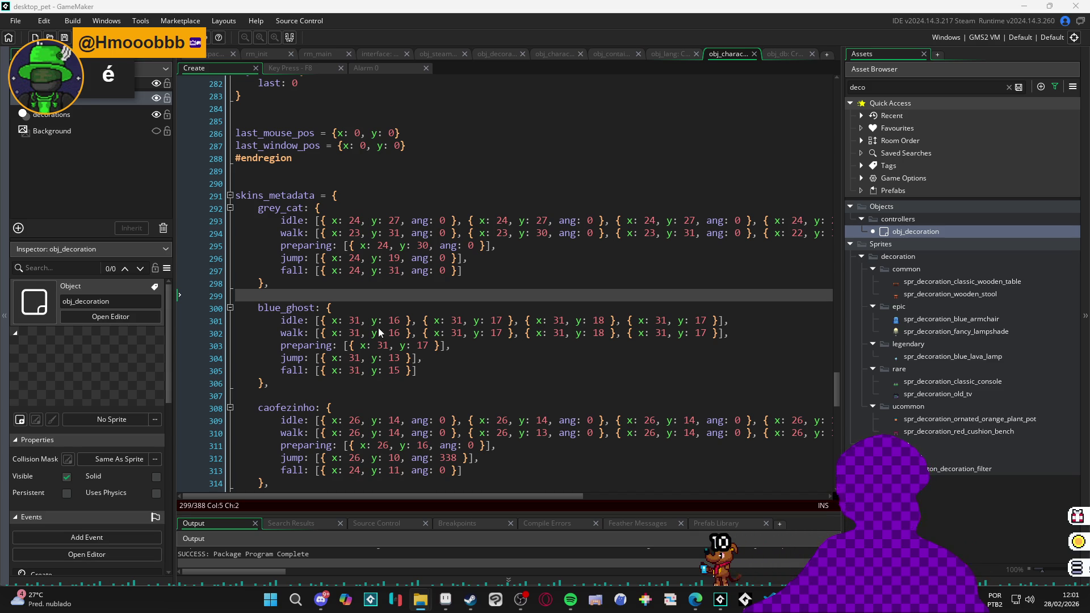
# Inspect the blue_ghost entry and the blank lines 299 and 315 in skins_metadata
pyautogui.scroll(-2, 310, 280)
pyautogui.press('Down')
pyautogui.press('Down')
pyautogui.press('Down')
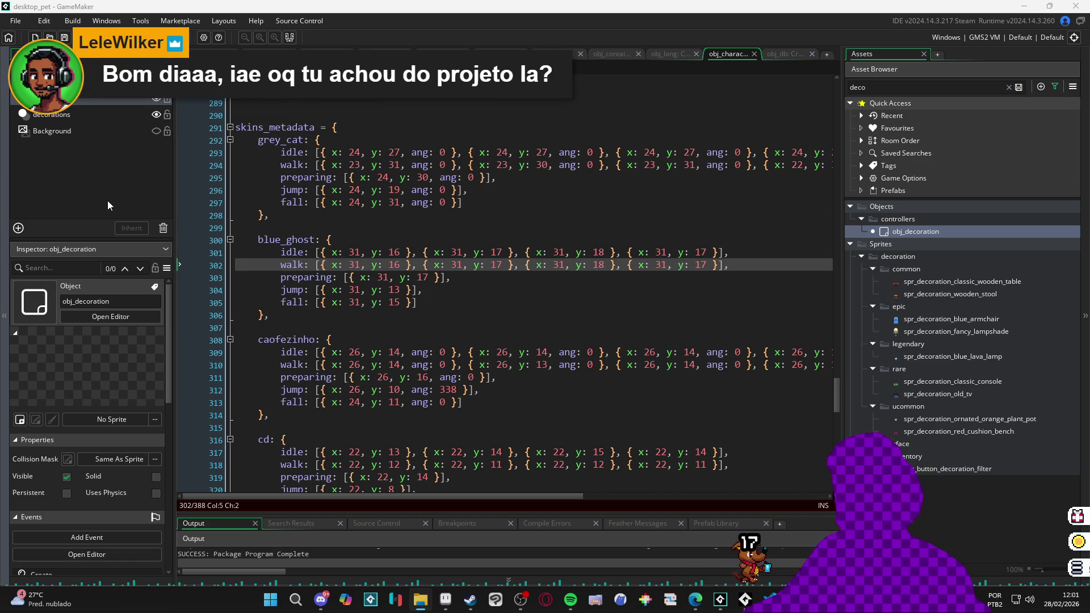
pyautogui.click(287, 320)
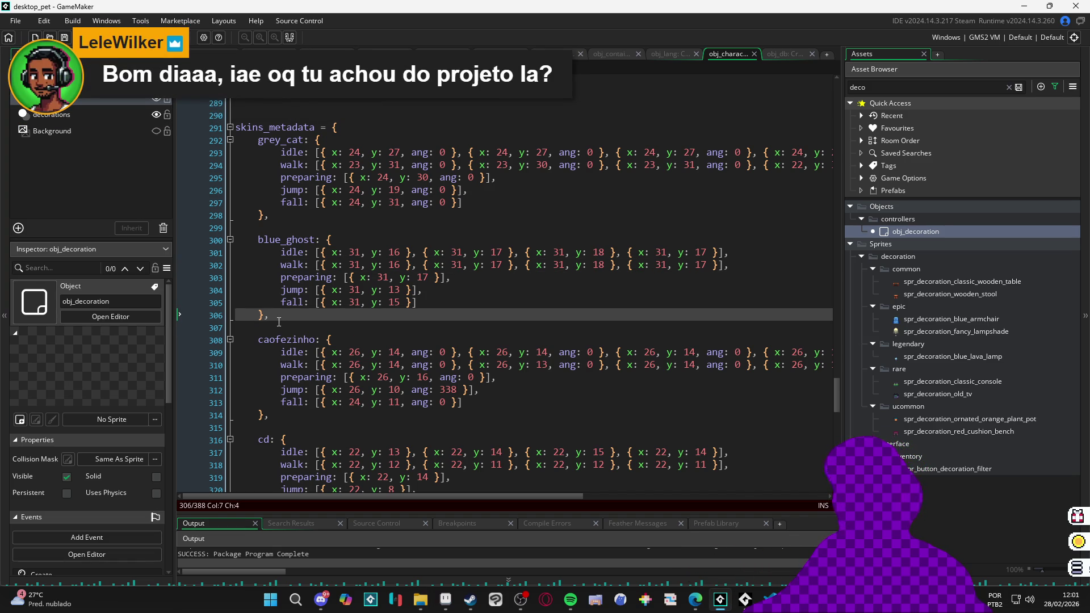
pyautogui.click(283, 324)
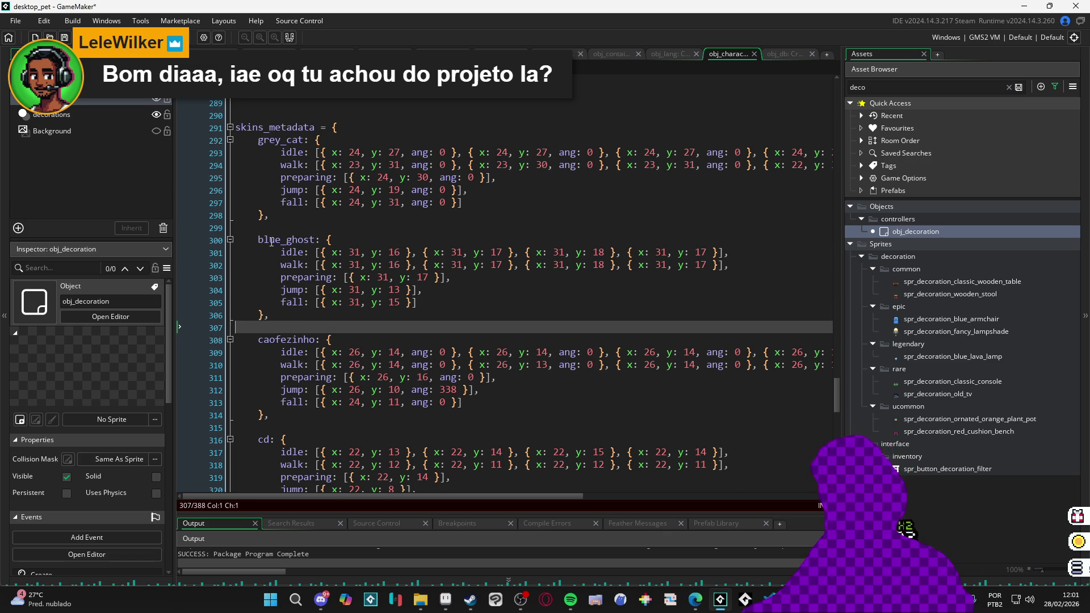
pyautogui.moveTo(276, 229); pyautogui.dragTo(223, 236)
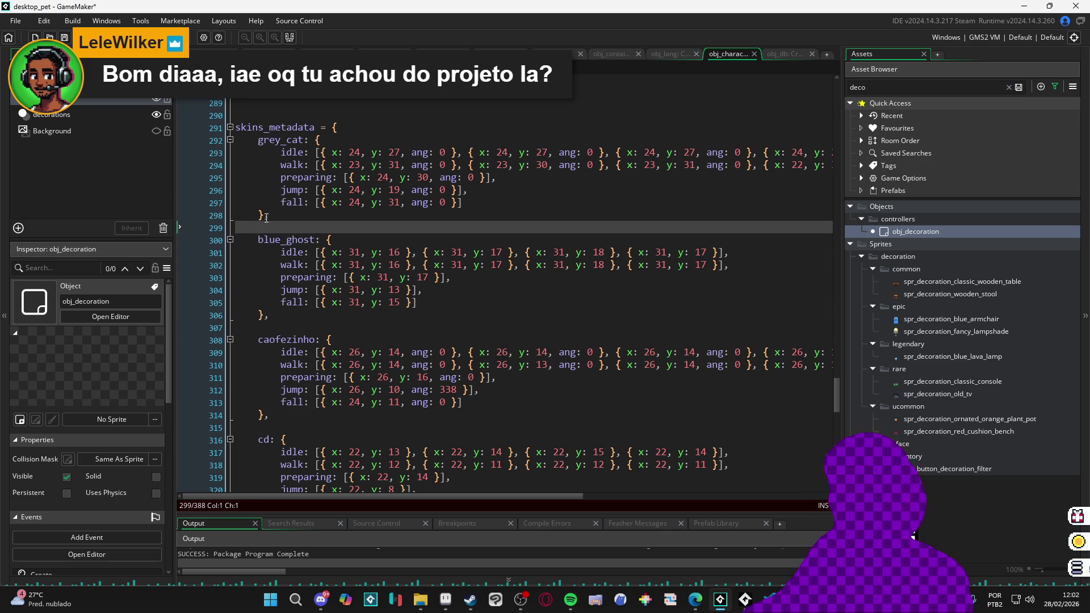
pyautogui.moveTo(269, 428); pyautogui.dragTo(229, 434)
# Check the cd and floppy entries further down, then bring Pet Anchor Master back up
pyautogui.scroll(-2, 300, 422)
pyautogui.click(276, 436)
pyautogui.scroll(-4, 270, 369)
pyautogui.click(290, 403)
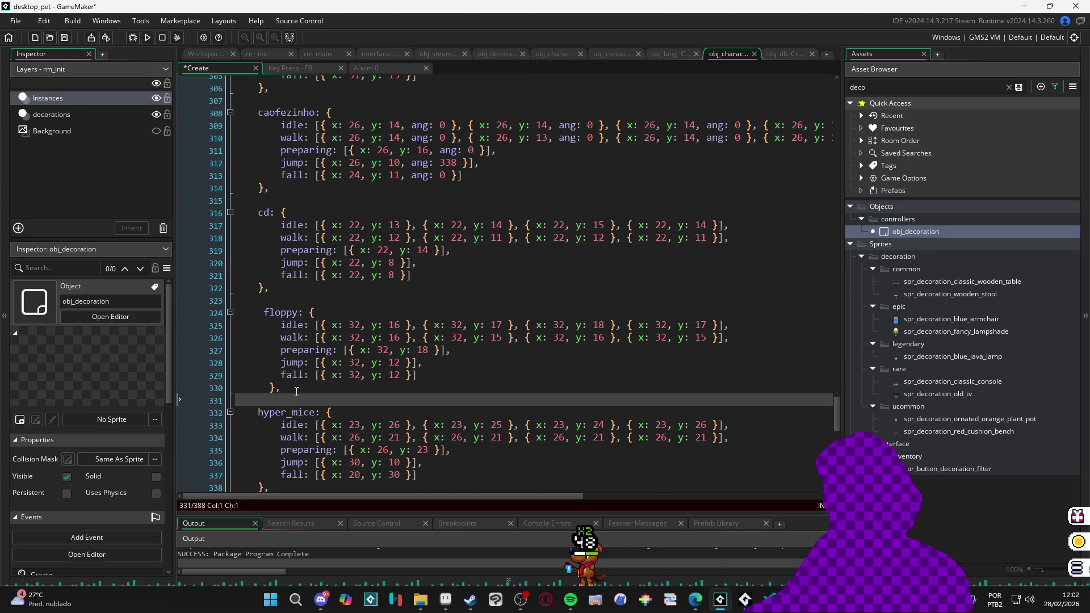
pyautogui.scroll(7, 314, 301)
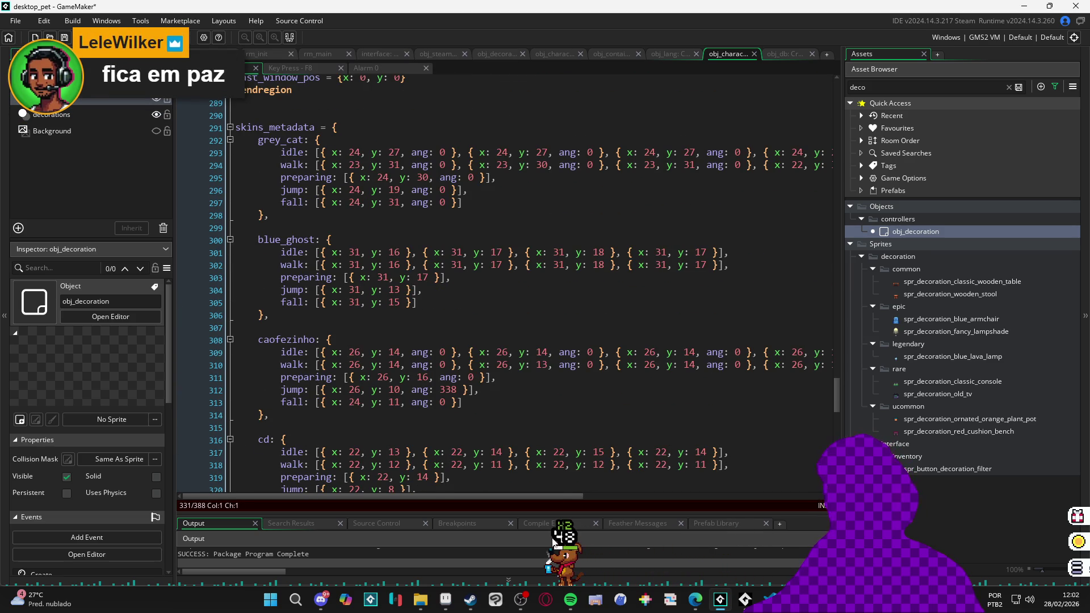
pyautogui.moveTo(696, 602)
pyautogui.click(636, 528)
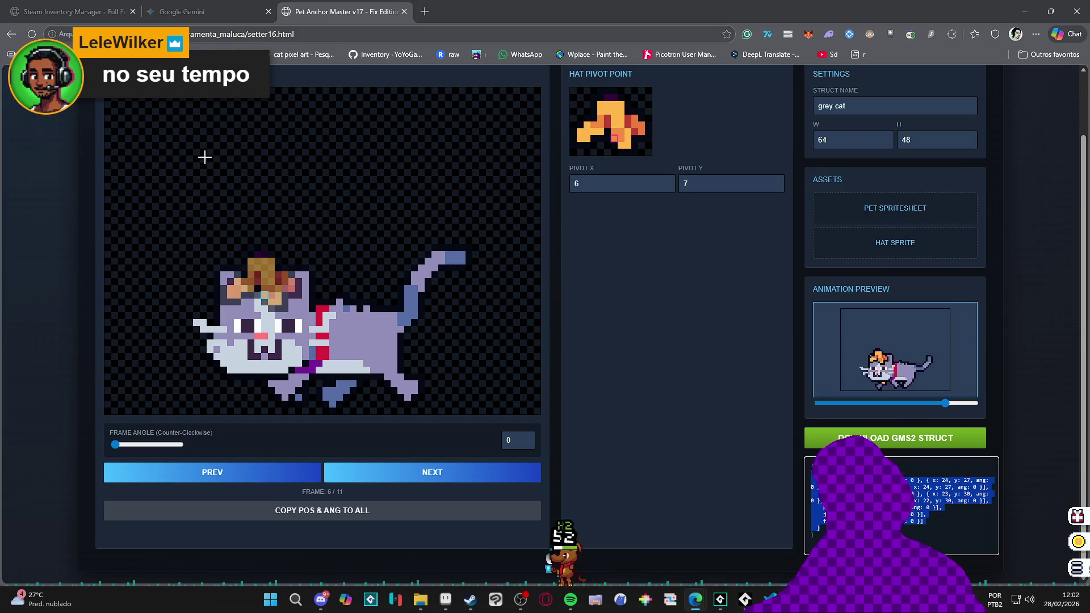
# Load dininhoadventures.com in a new browser tab
pyautogui.click(425, 11)
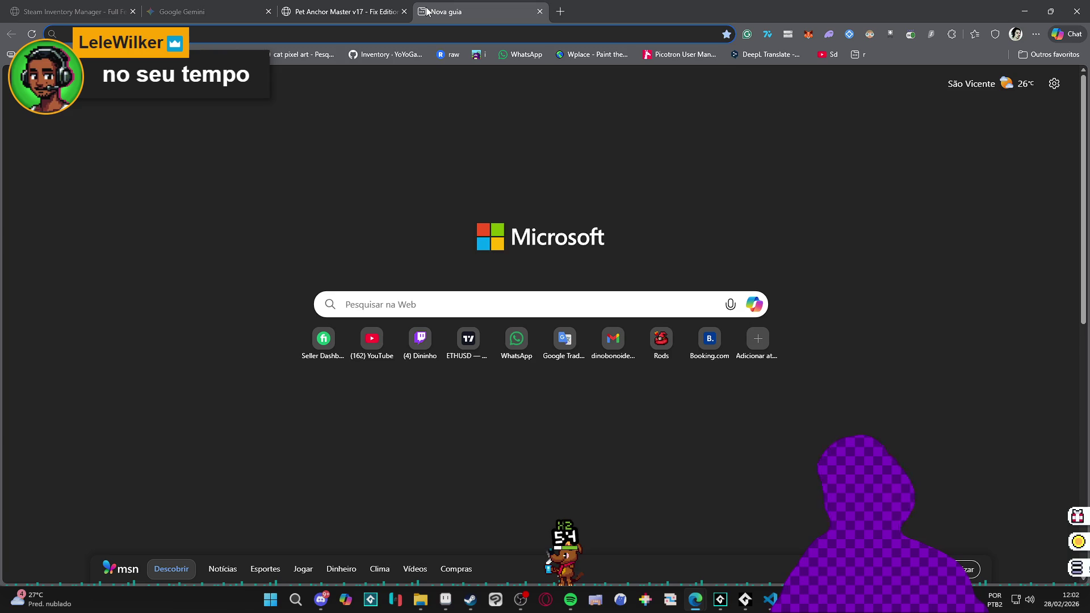
pyautogui.write('dininhoadventures.com')
pyautogui.press('Return')
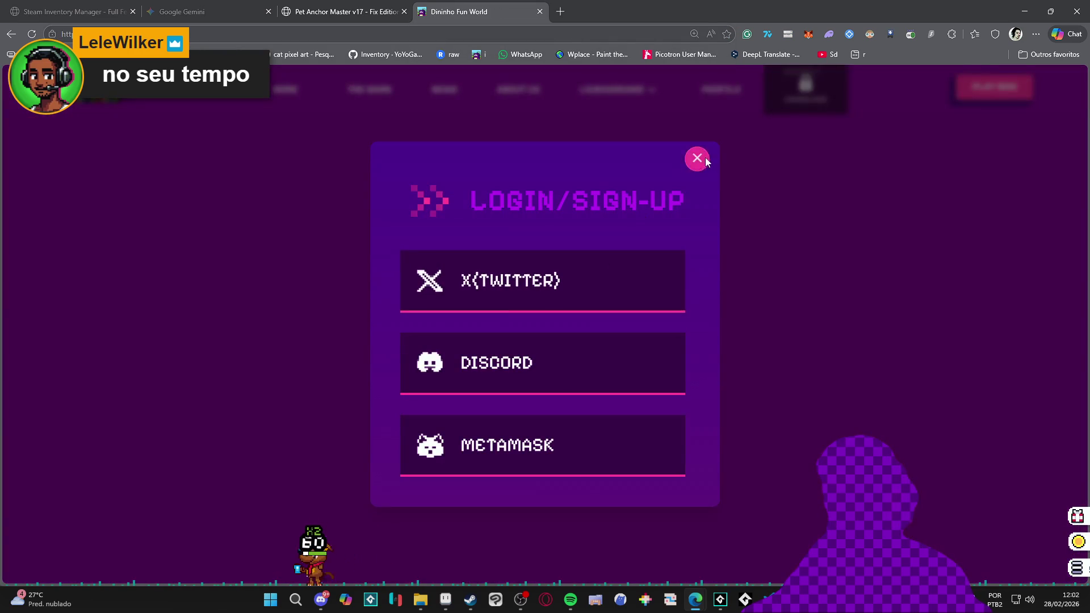
# Dismiss the login prompt, sign in with Discord, and enter the game from the profile page
pyautogui.click(698, 159)
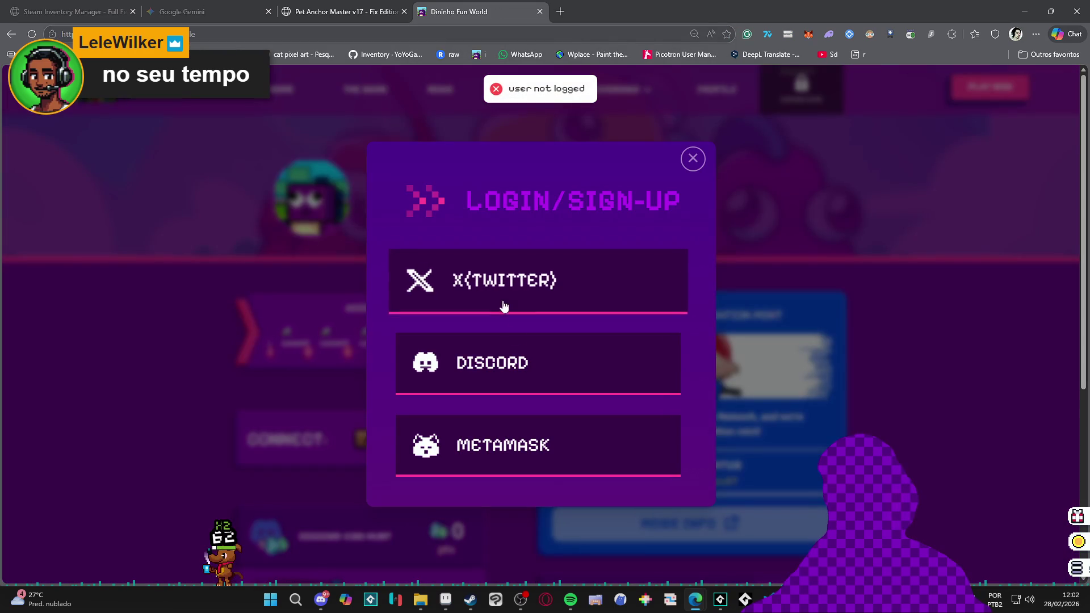
pyautogui.click(527, 369)
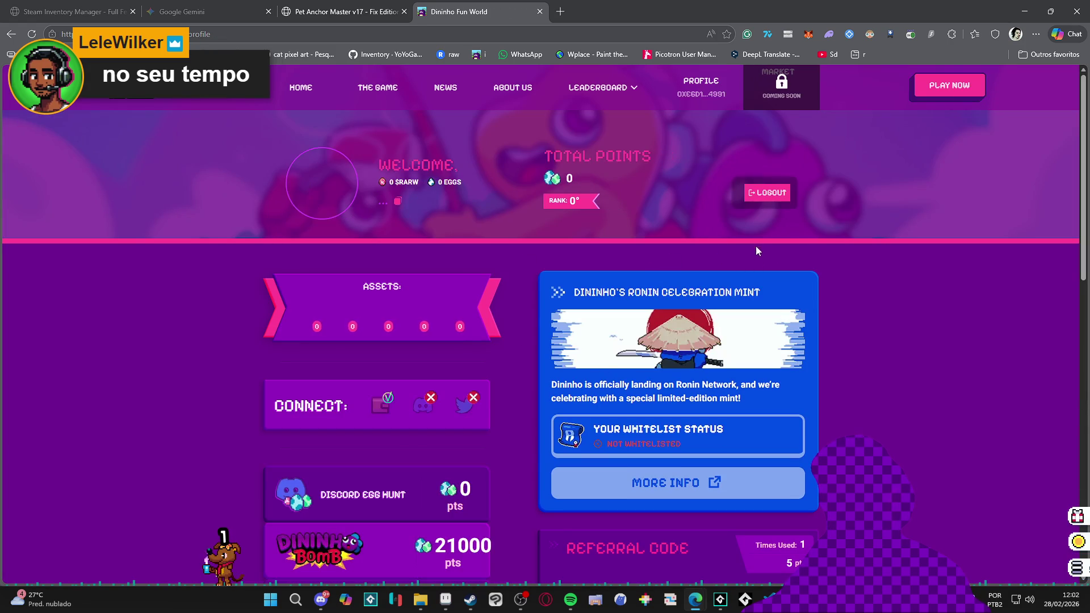
pyautogui.click(932, 100)
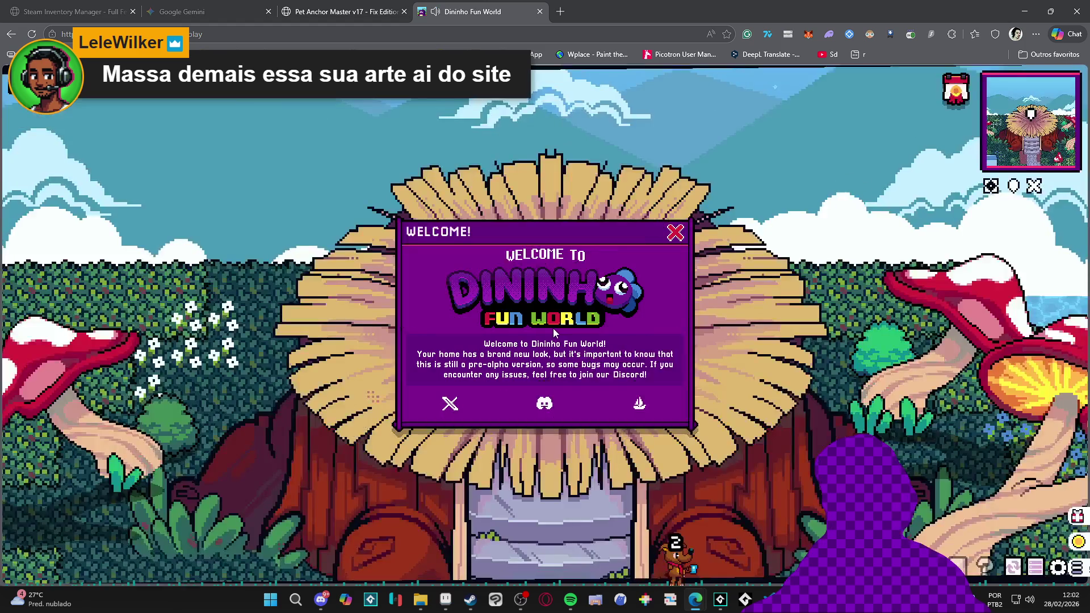
# Close the welcome message, claim the Day 2 login reward, and walk down onto the grass
pyautogui.click(675, 232)
pyautogui.click(504, 335)
pyautogui.press('Down')
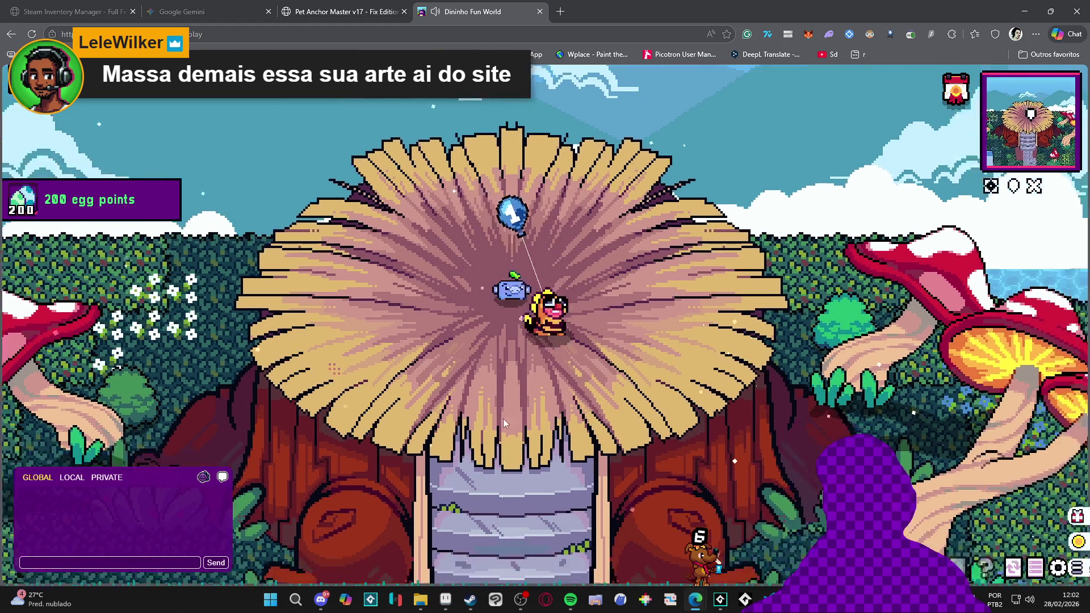
pyautogui.press('Left')
# Equip the red dragon skin, oldschool face and white glove balloon from the inventory
pyautogui.press('i')
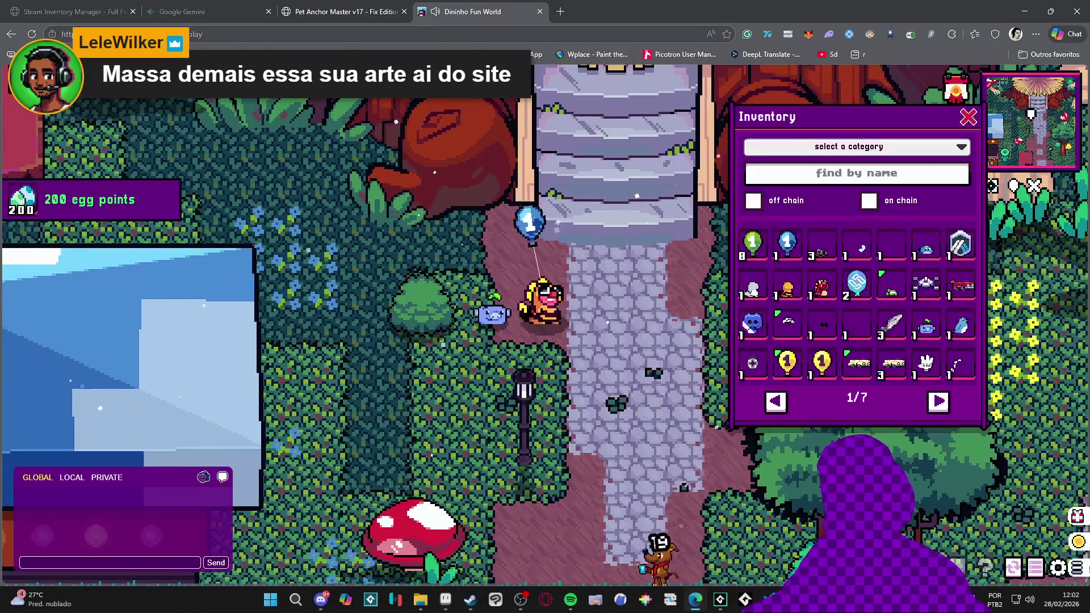
pyautogui.click(822, 284)
pyautogui.click(830, 329)
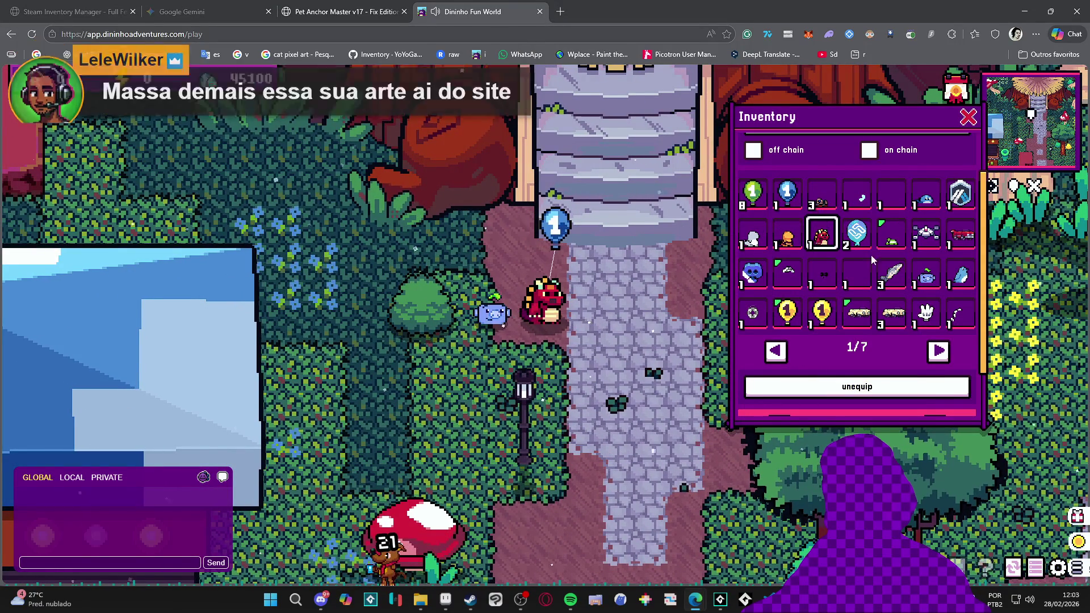
pyautogui.click(890, 234)
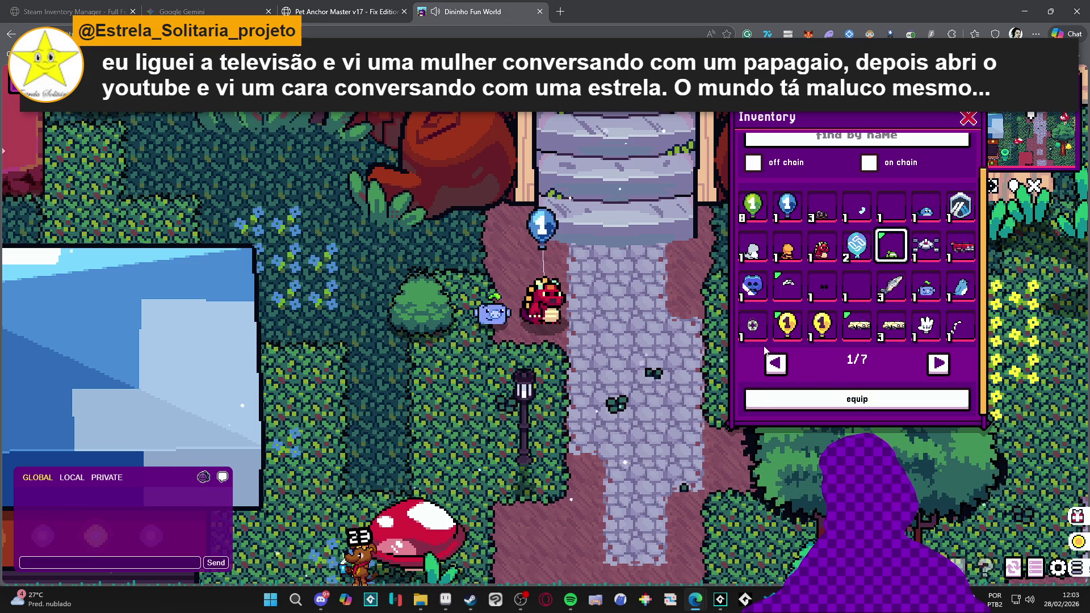
pyautogui.click(823, 288)
pyautogui.click(855, 330)
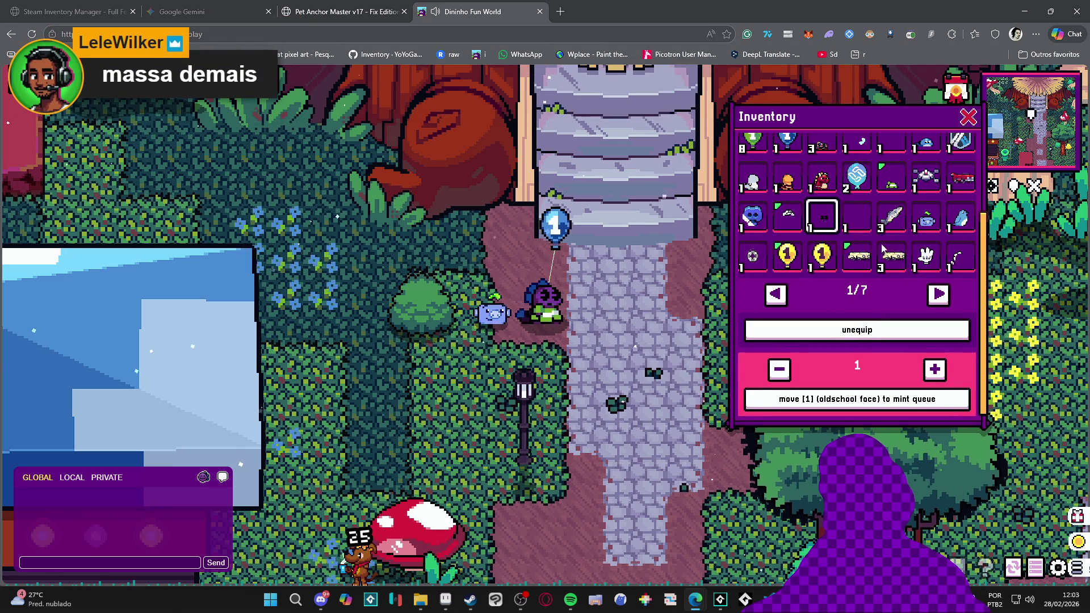
pyautogui.click(926, 257)
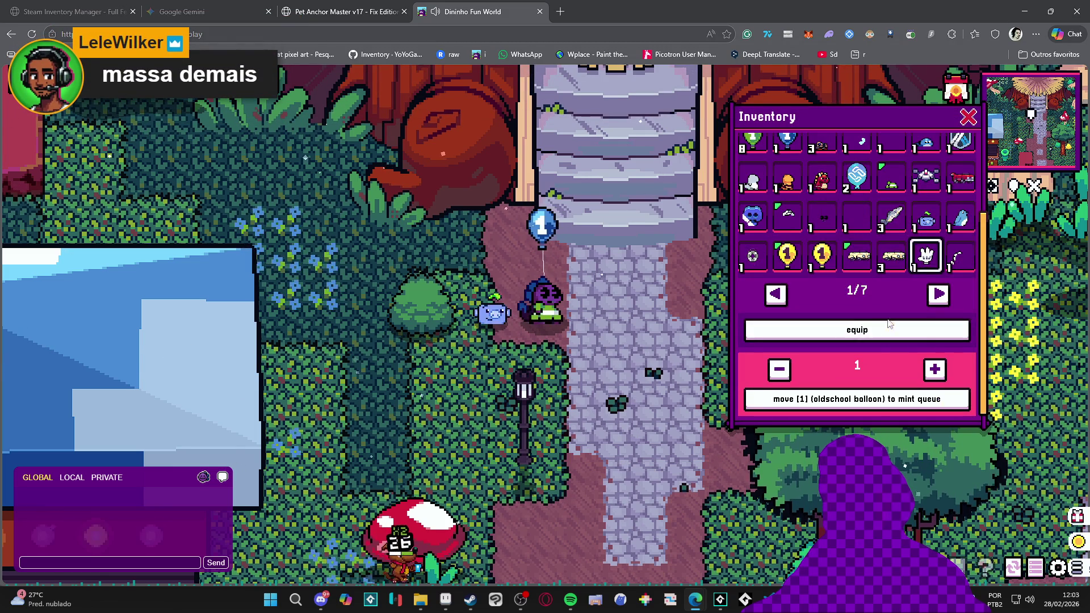
pyautogui.click(959, 256)
pyautogui.click(895, 334)
# Switch the pet to the whale and pick the bee skin
pyautogui.scroll(1, 863, 224)
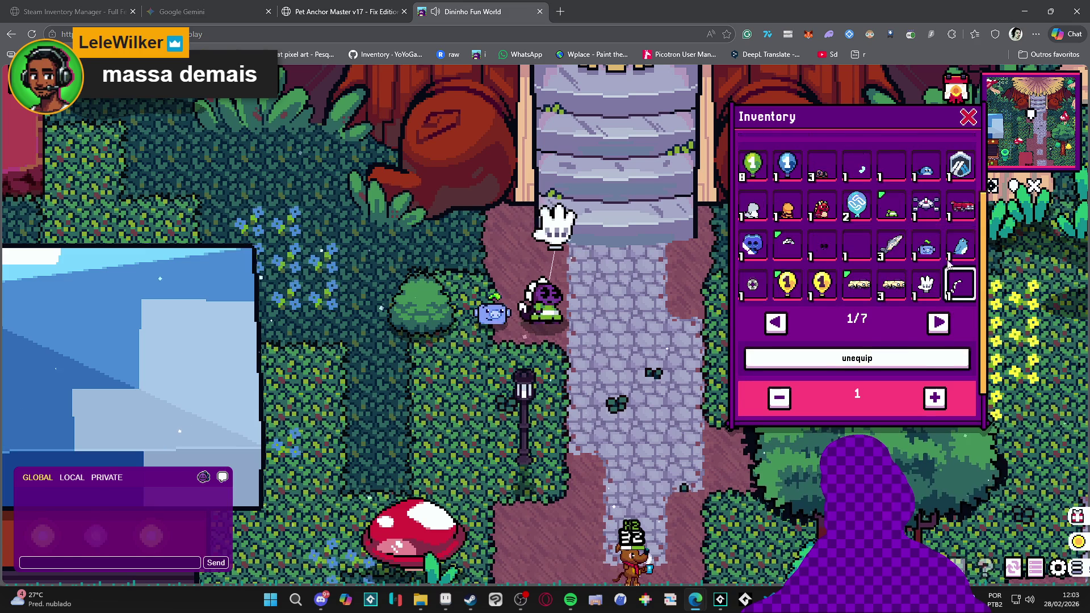
pyautogui.scroll(1, 866, 222)
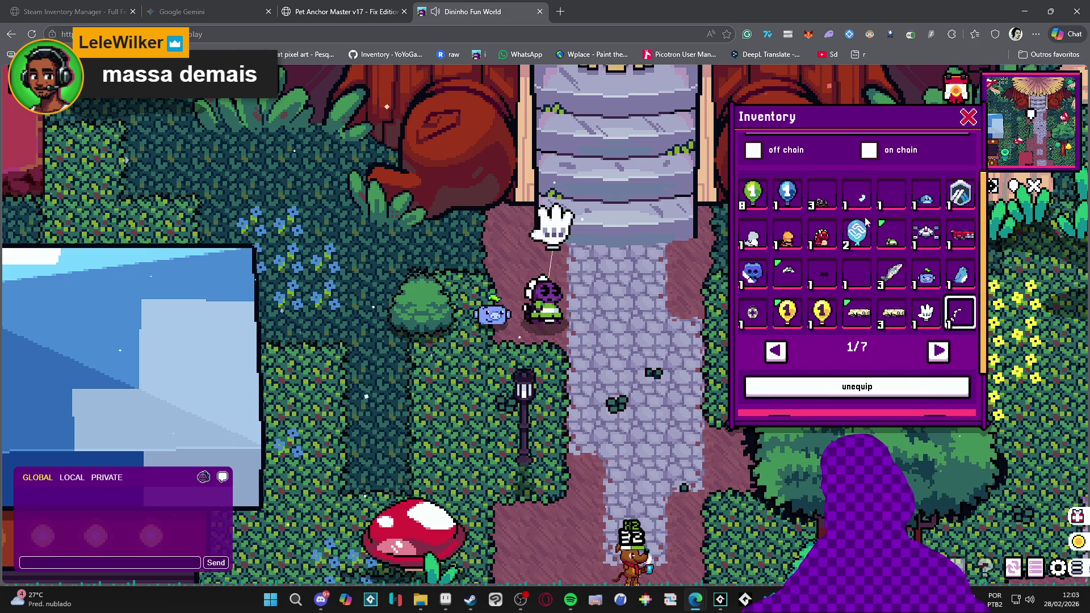
pyautogui.click(929, 199)
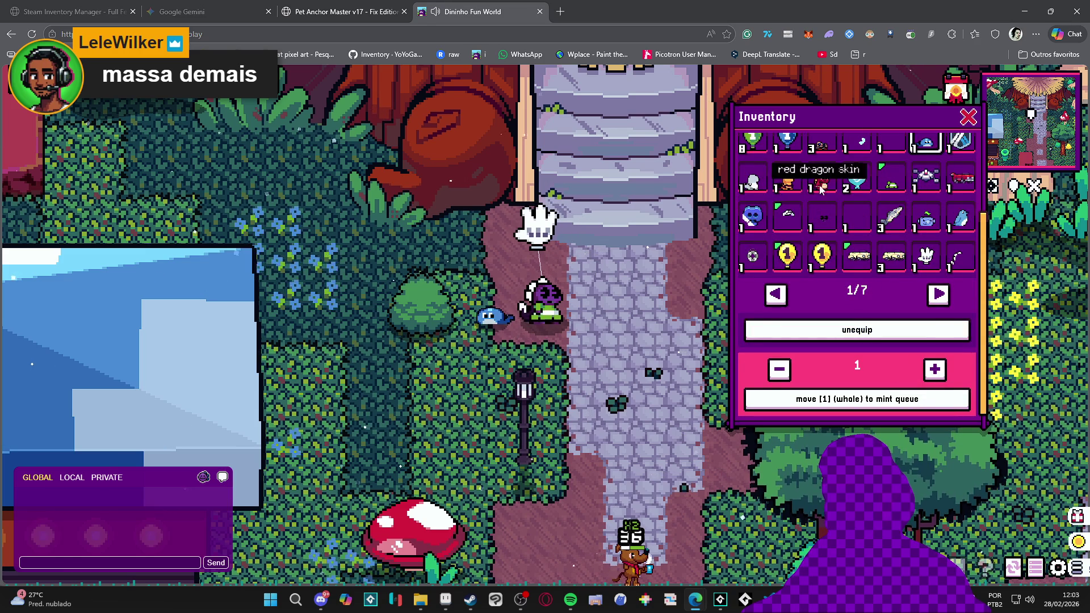
pyautogui.click(787, 177)
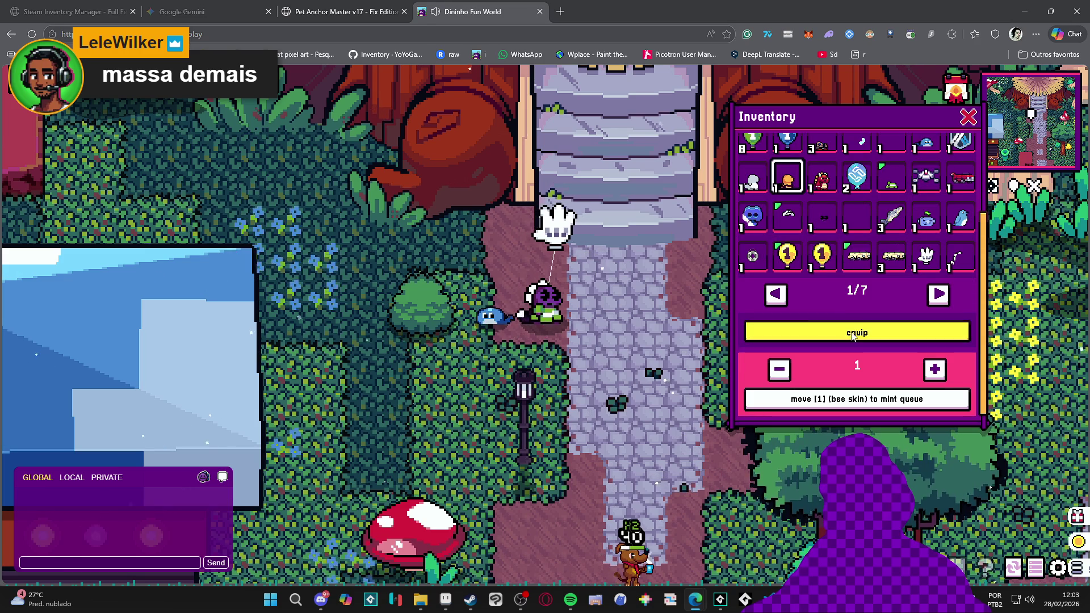
pyautogui.scroll(2, 806, 247)
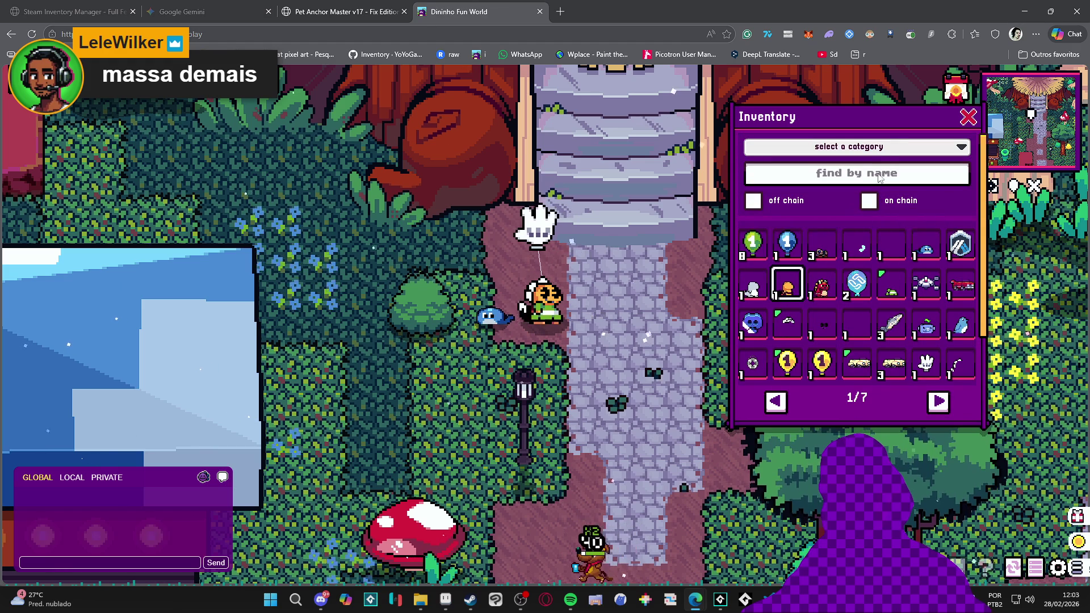
# Search the inventory for 'hat', equip the witch hat and beetle car, and shift the window left
pyautogui.click(848, 147)
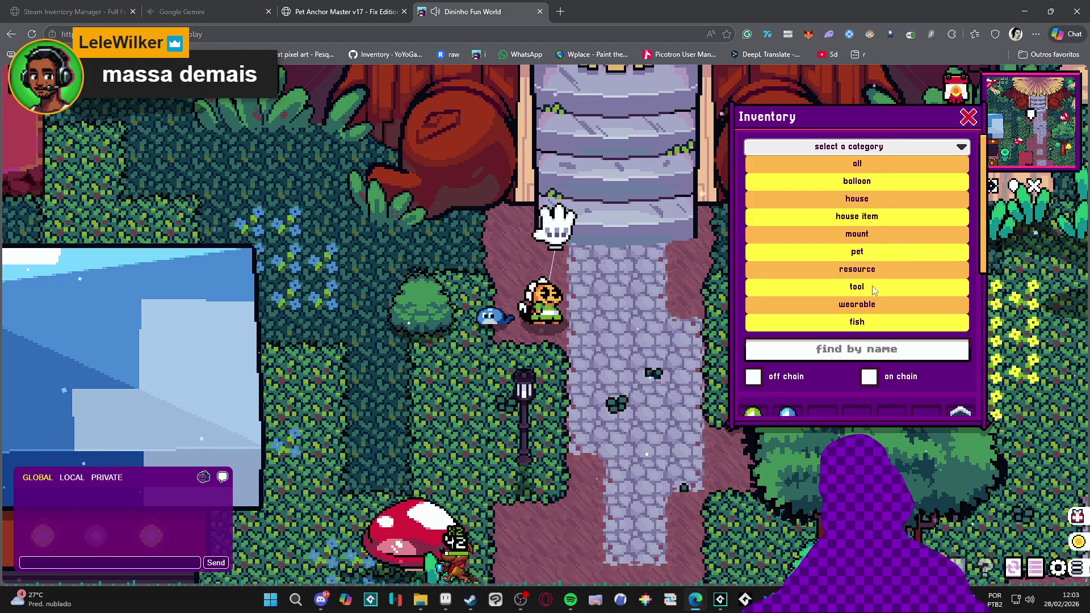
pyautogui.click(849, 170)
pyautogui.write('hat')
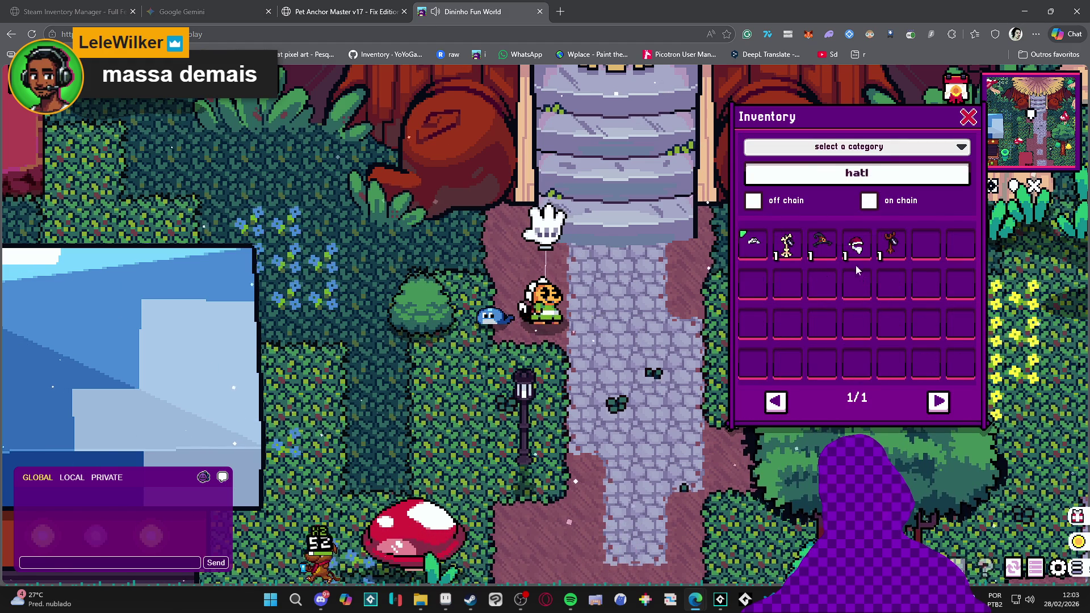
pyautogui.click(822, 246)
pyautogui.scroll(-2, 872, 333)
pyautogui.click(871, 332)
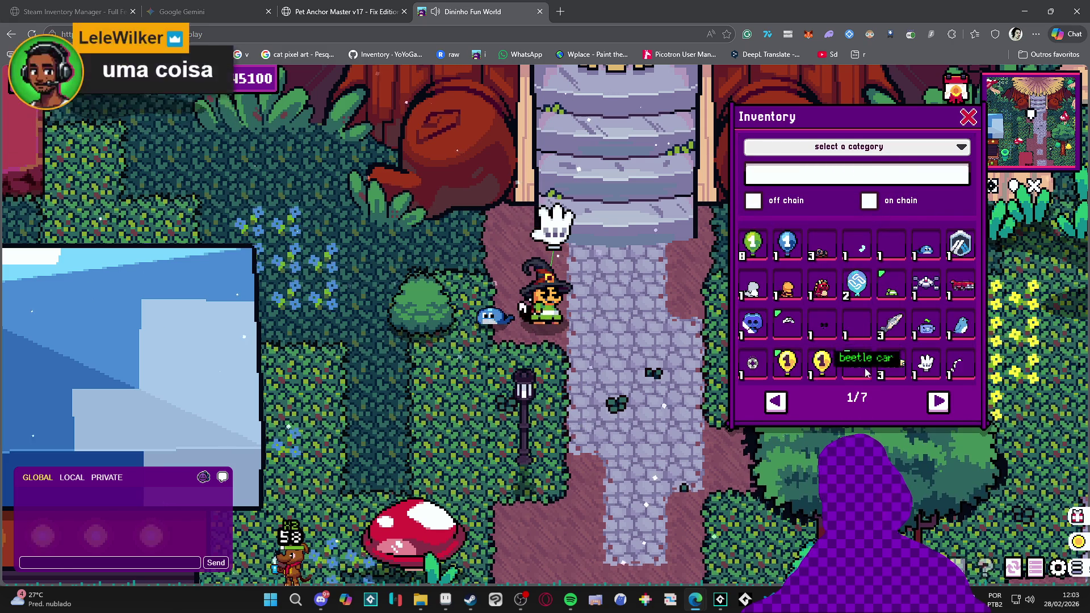
pyautogui.click(857, 364)
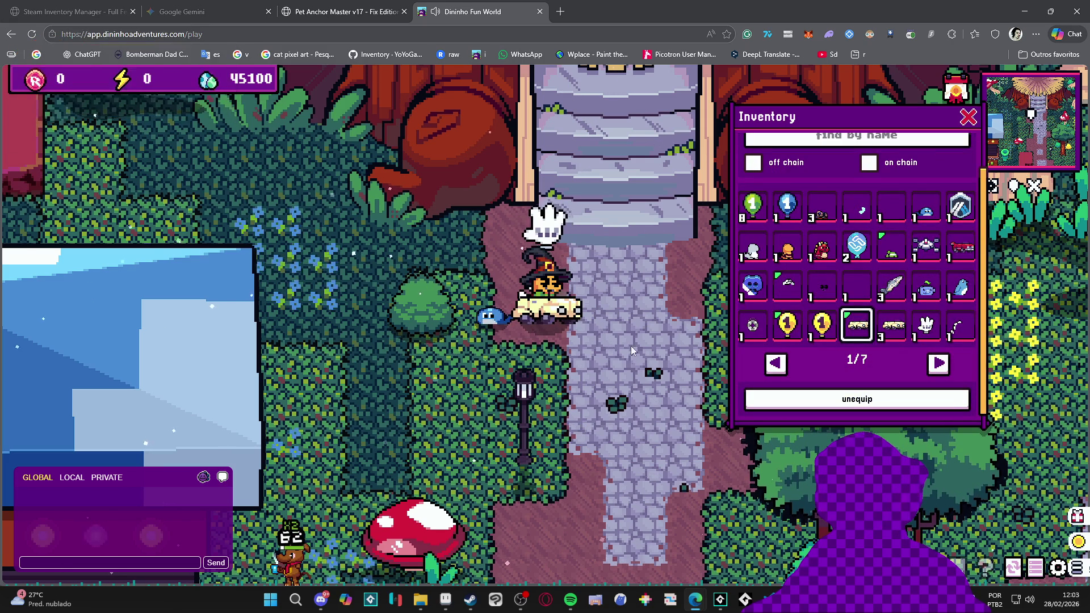
pyautogui.scroll(1, 847, 220)
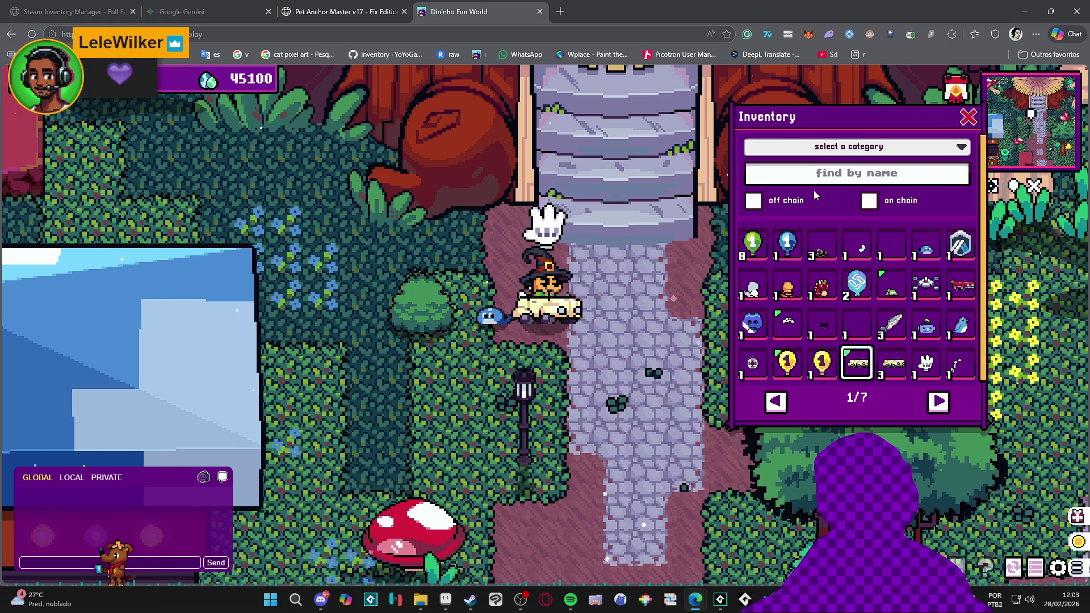
pyautogui.moveTo(890, 117); pyautogui.dragTo(848, 110)
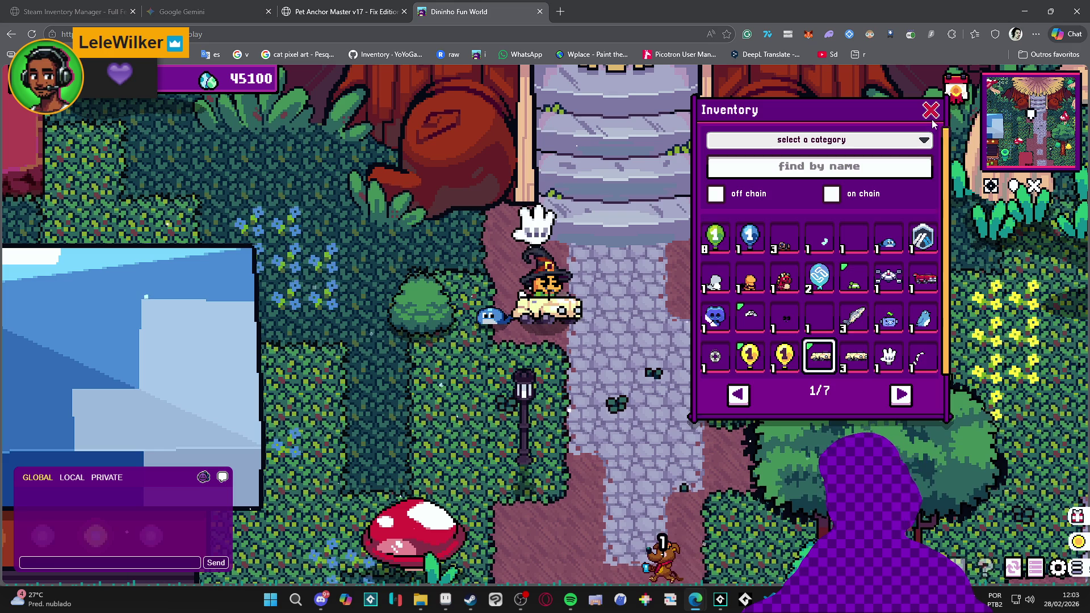
# Close the inventory, walk south past the fountain plaza to the cave, and travel home via Cave Finder
pyautogui.click(931, 110)
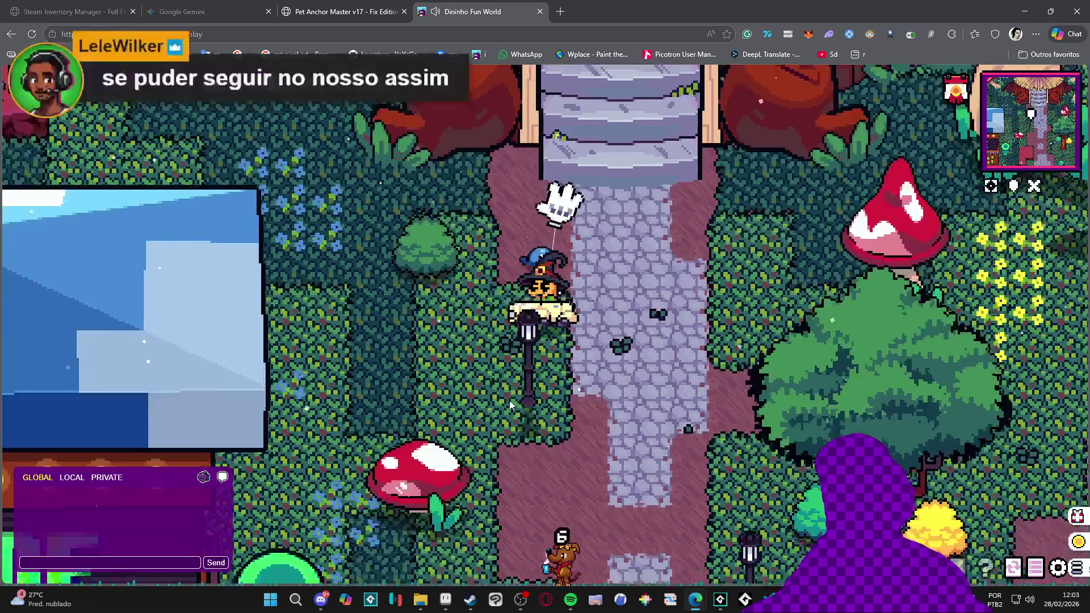
pyautogui.scroll(2, 520, 416)
pyautogui.press('s')
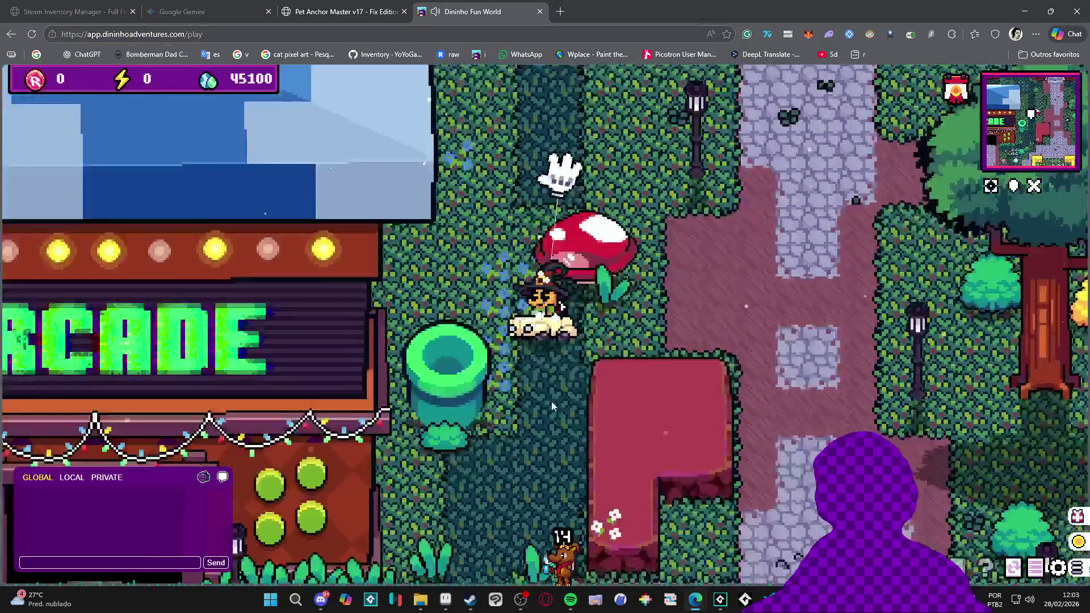
pyautogui.press('s')
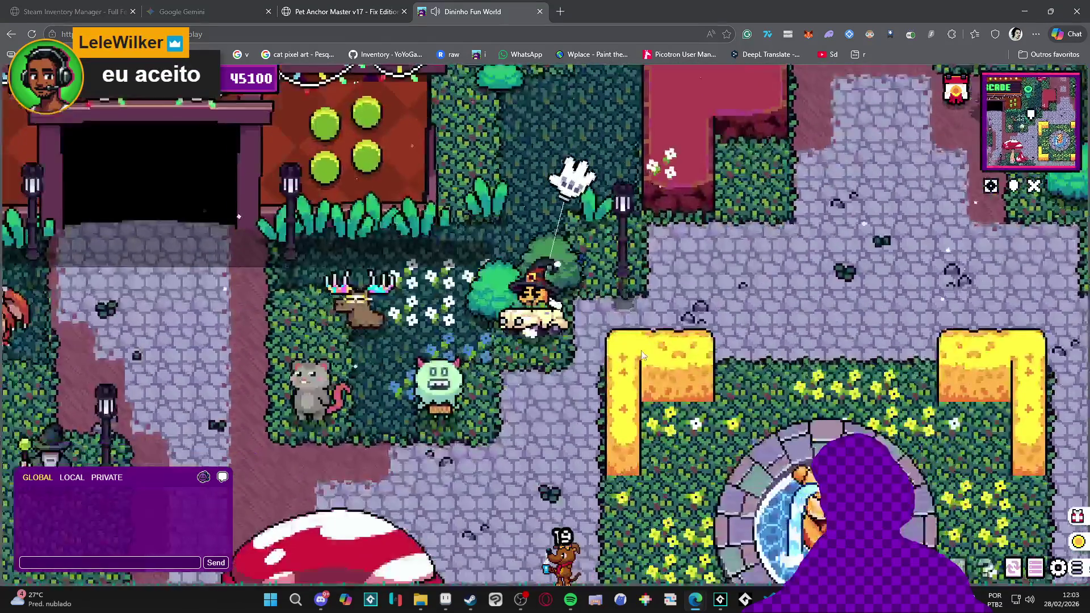
pyautogui.press('s')
pyautogui.press('d')
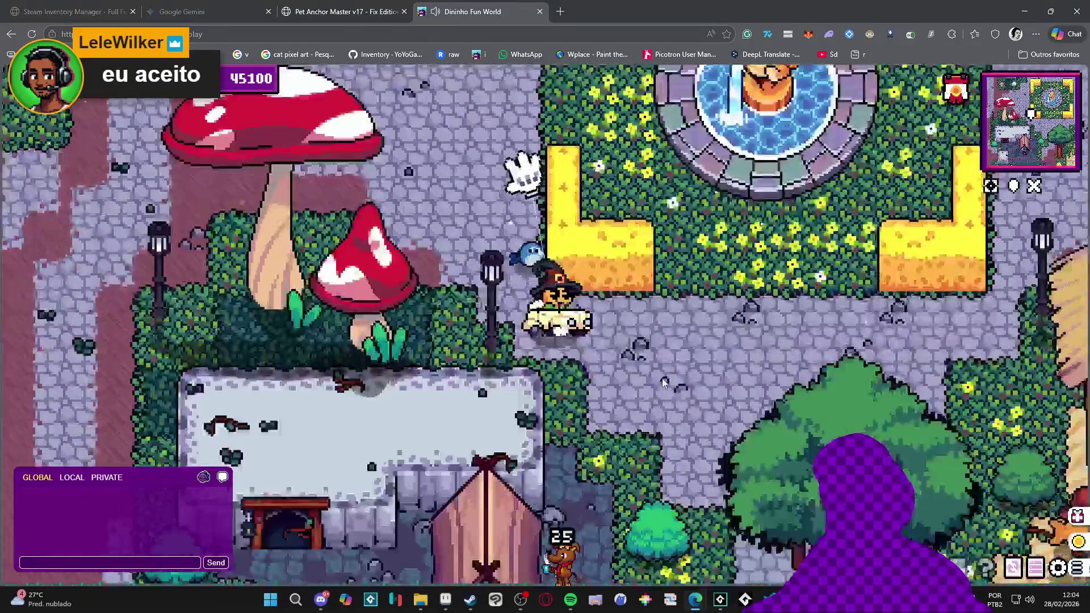
pyautogui.press('s')
pyautogui.press('a')
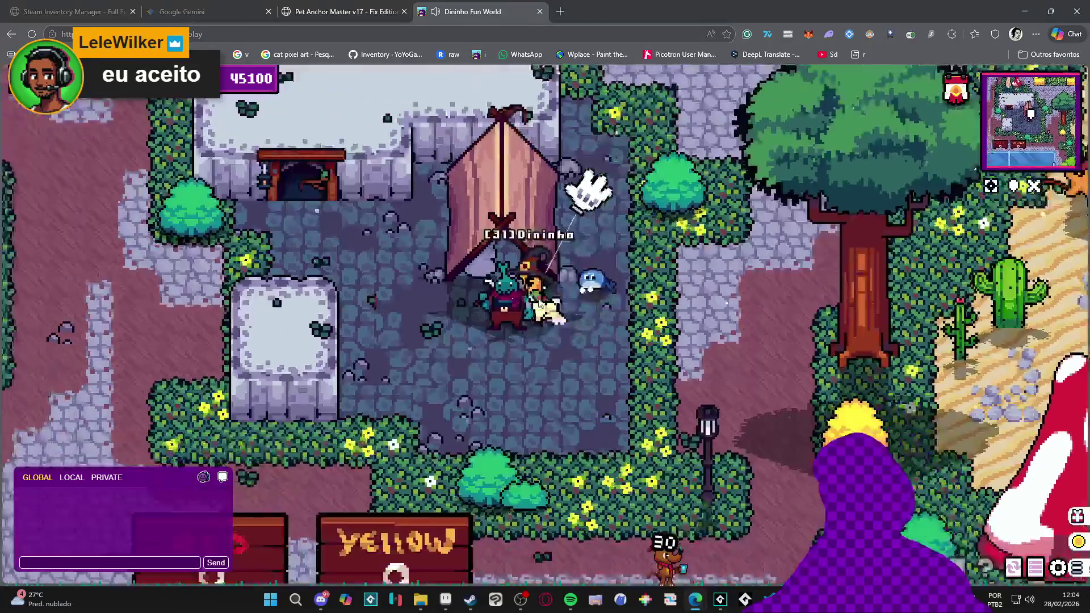
pyautogui.press('w')
pyautogui.press('e')
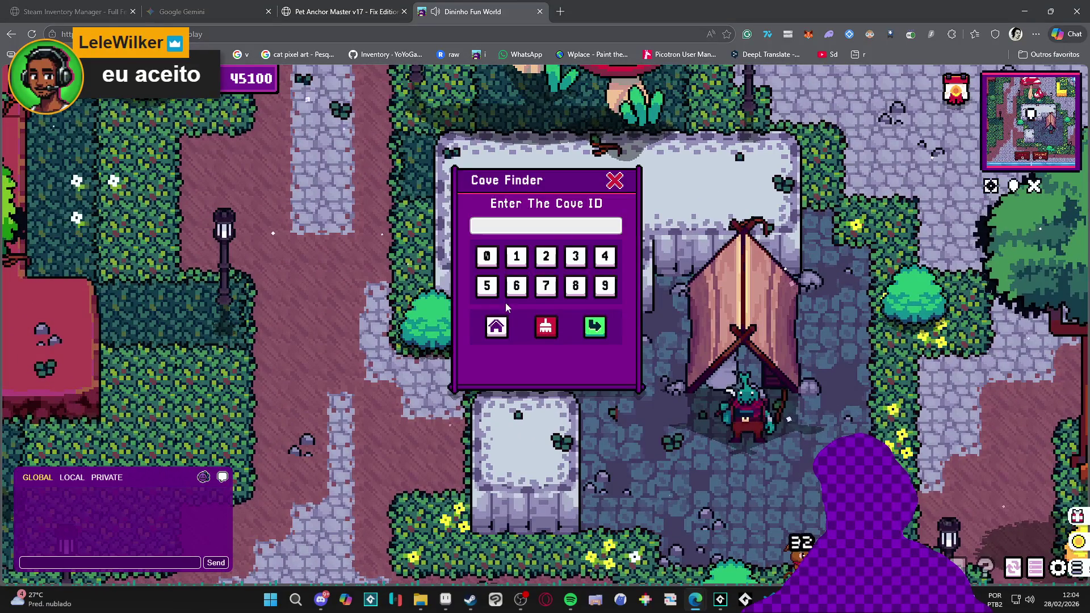
pyautogui.click(498, 327)
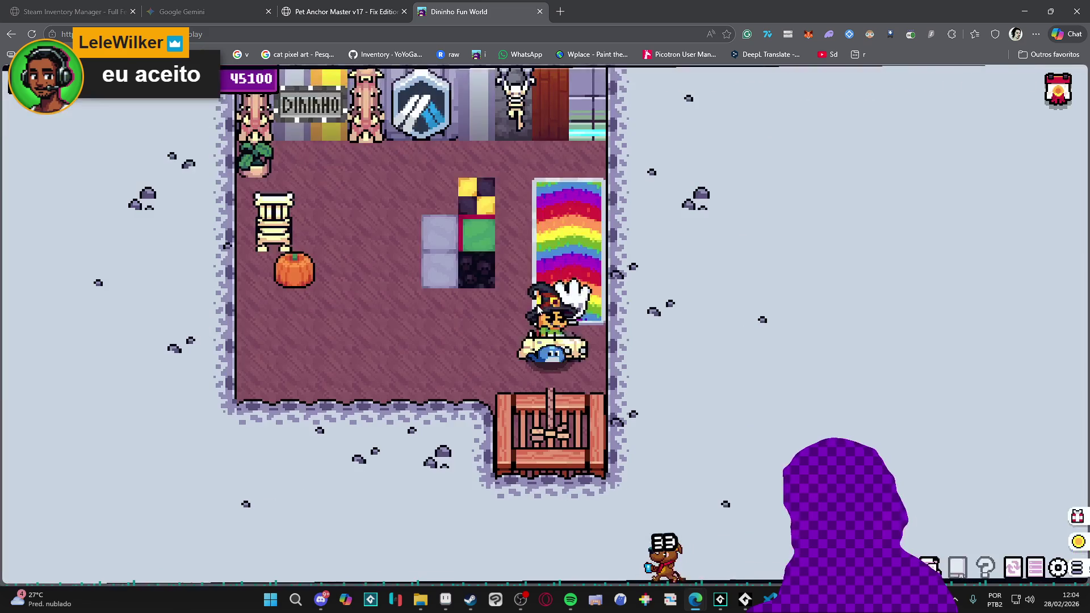
# Enter home edit mode and remove the shield emblem, tiles, bookshelf, pumpkin and other old decorations
pyautogui.click(418, 353)
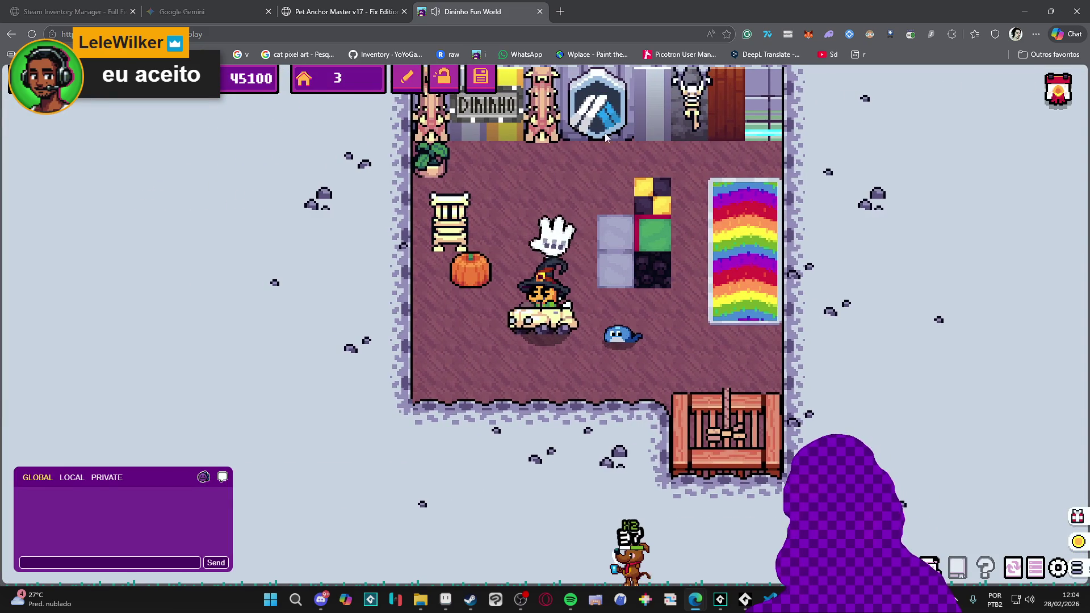
pyautogui.click(407, 78)
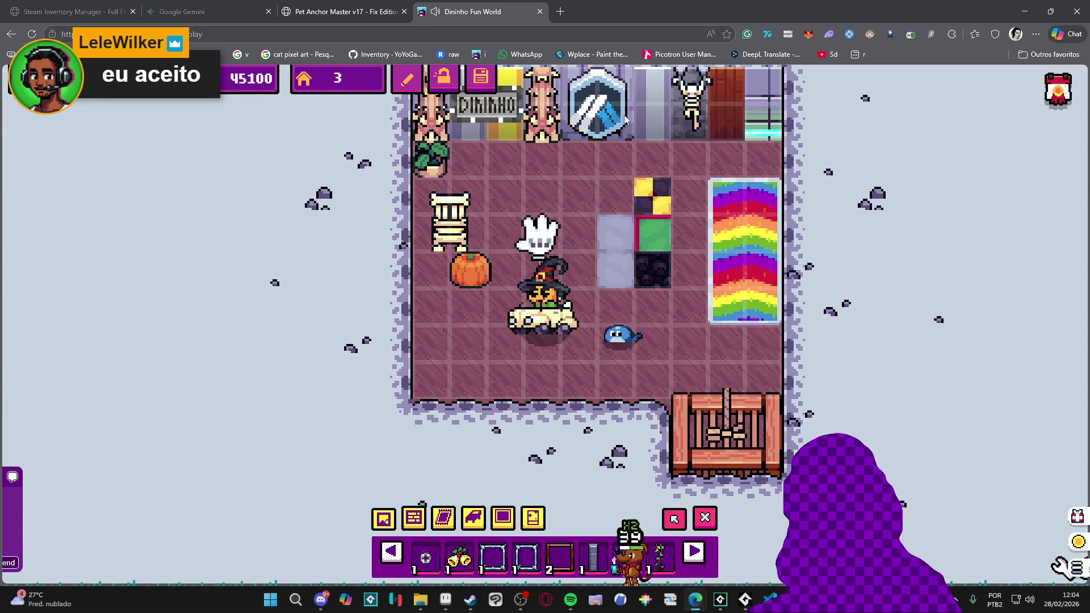
pyautogui.click(674, 518)
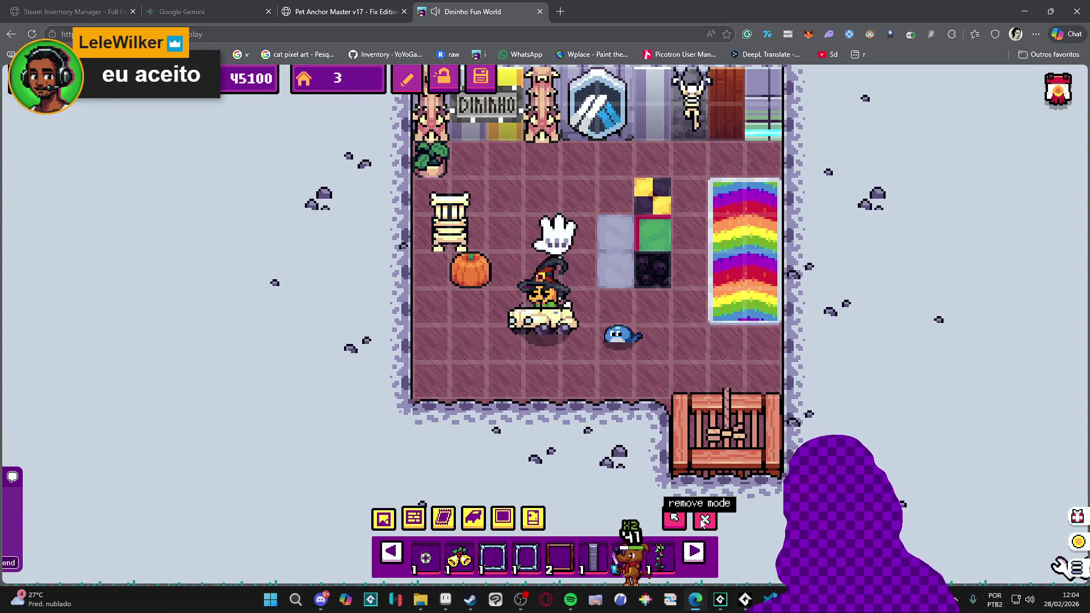
pyautogui.click(570, 133)
pyautogui.click(542, 111)
pyautogui.click(764, 116)
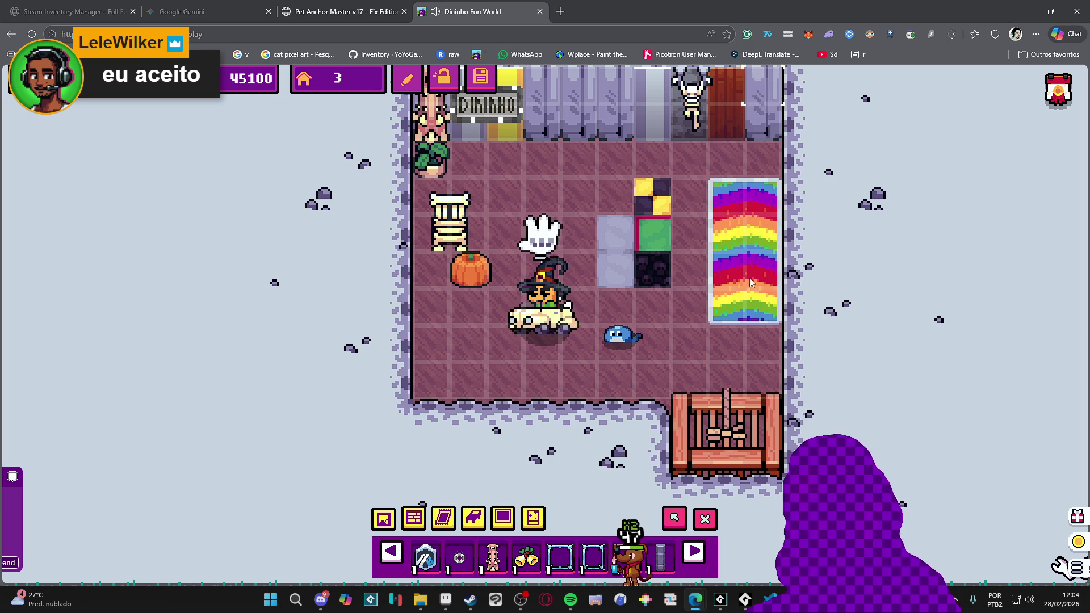
pyautogui.click(730, 193)
pyautogui.click(653, 270)
pyautogui.click(652, 222)
pyautogui.click(653, 195)
pyautogui.click(615, 233)
pyautogui.click(616, 270)
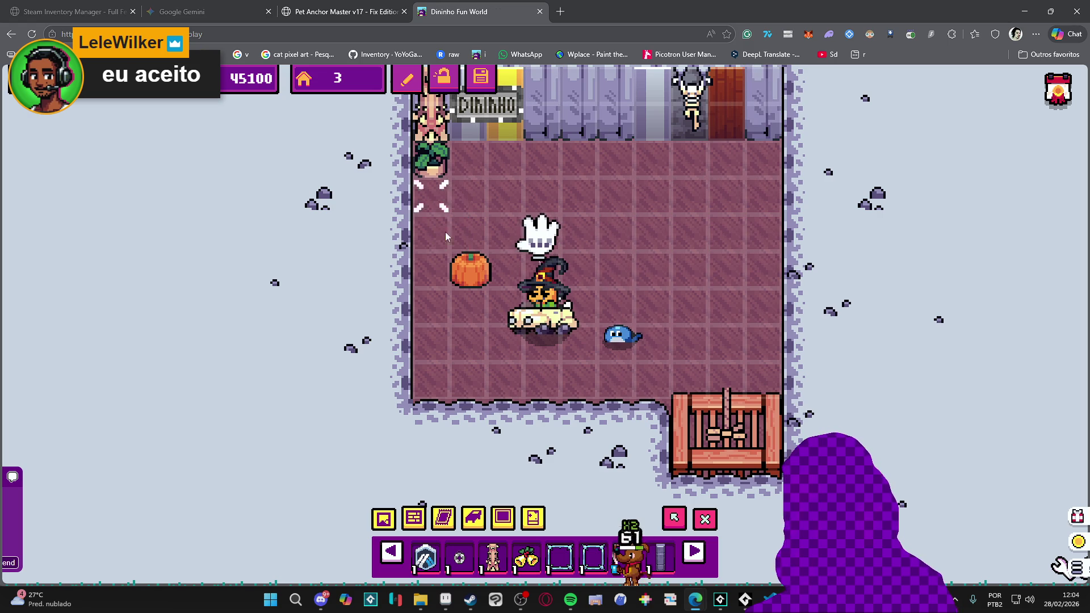
pyautogui.click(450, 223)
pyautogui.click(470, 270)
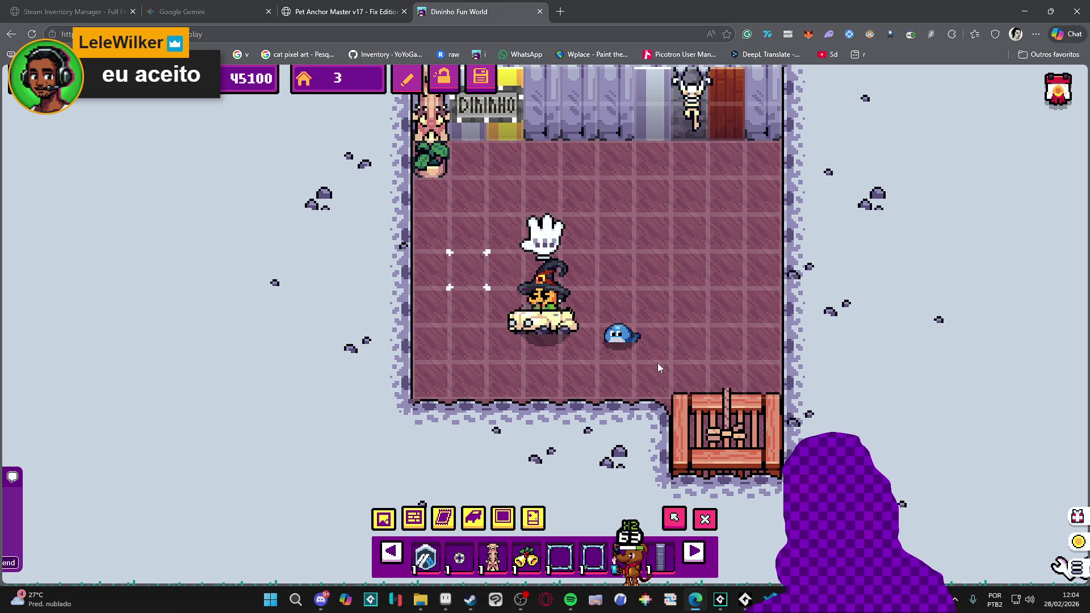
# Place a blue rug, green bed, pumpkin and skeleton chair, then exit edit mode
pyautogui.click(443, 518)
pyautogui.click(492, 556)
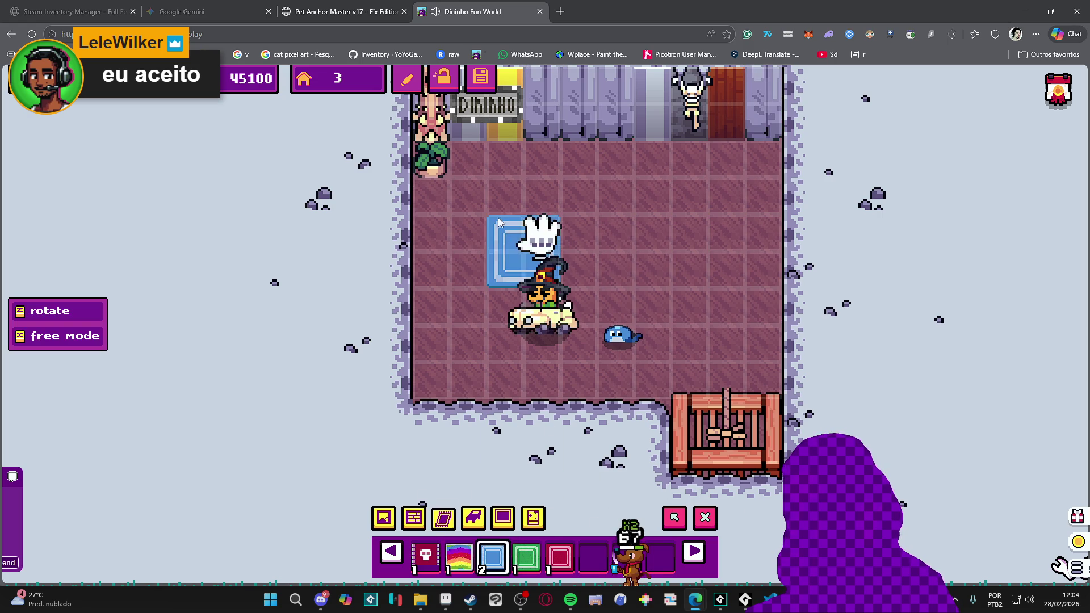
pyautogui.click(743, 360)
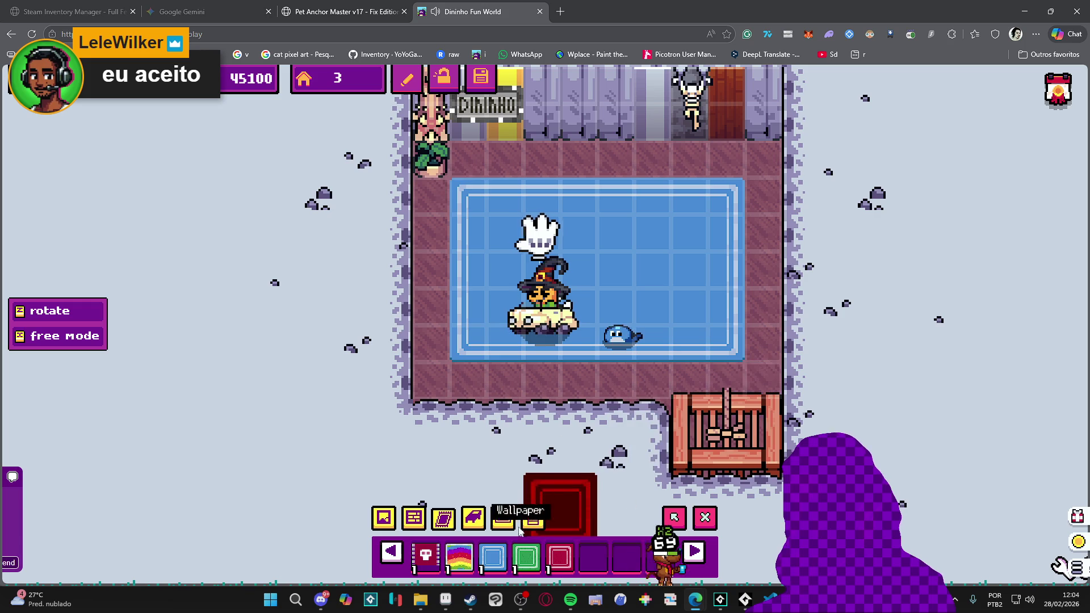
pyautogui.click(473, 518)
pyautogui.click(492, 559)
pyautogui.click(596, 177)
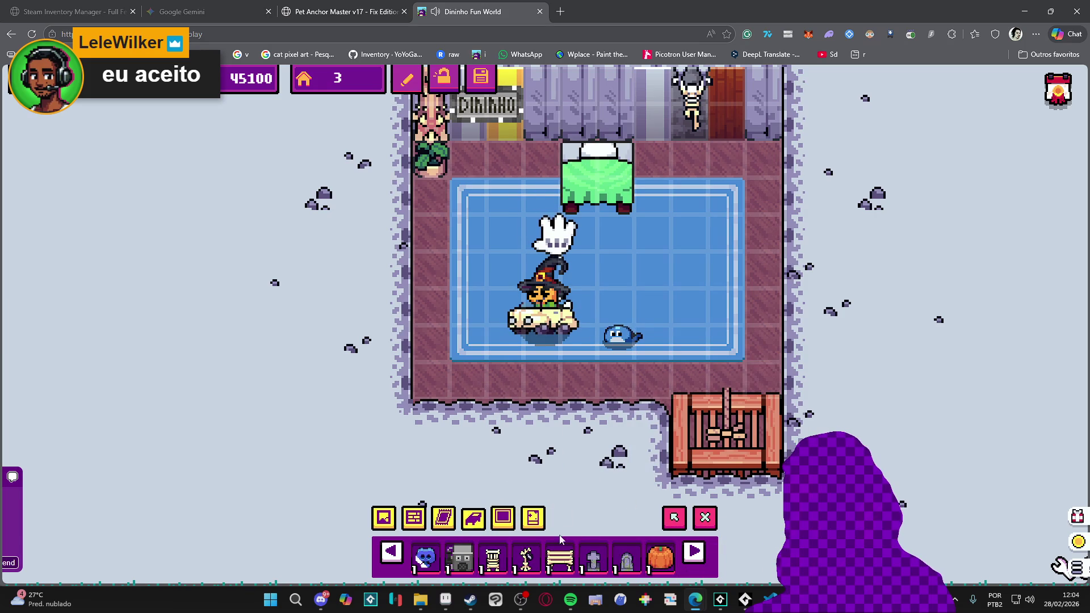
pyautogui.click(661, 557)
pyautogui.click(470, 233)
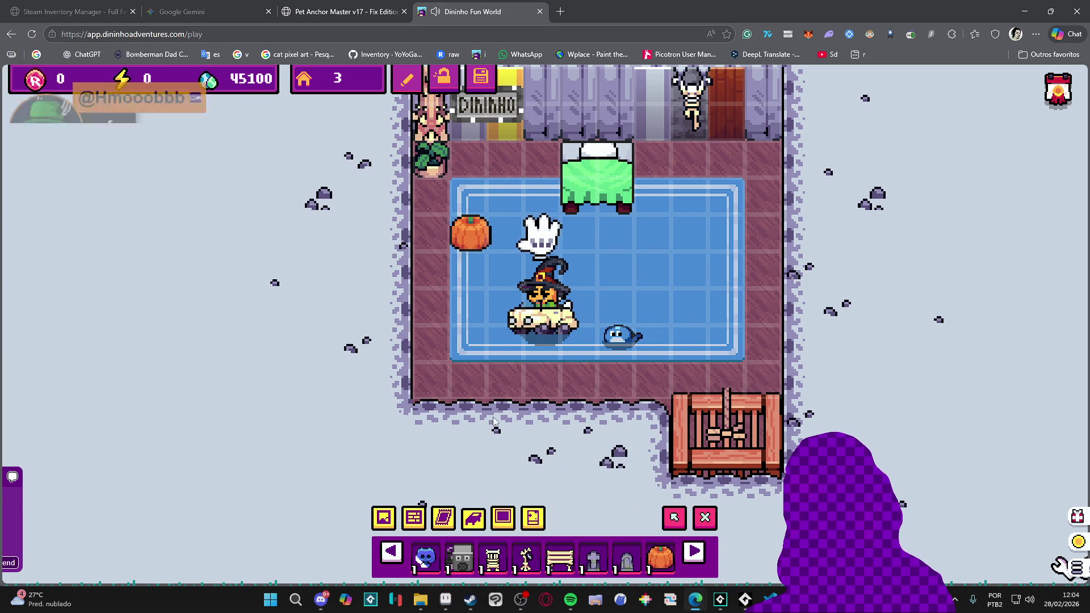
pyautogui.click(493, 556)
pyautogui.click(743, 183)
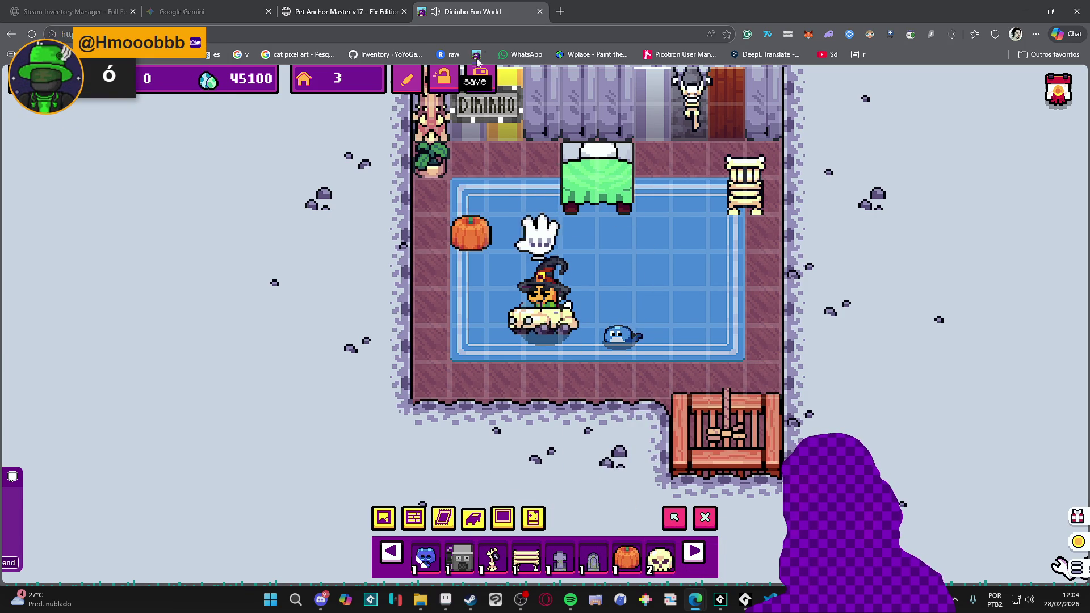
pyautogui.press('Escape')
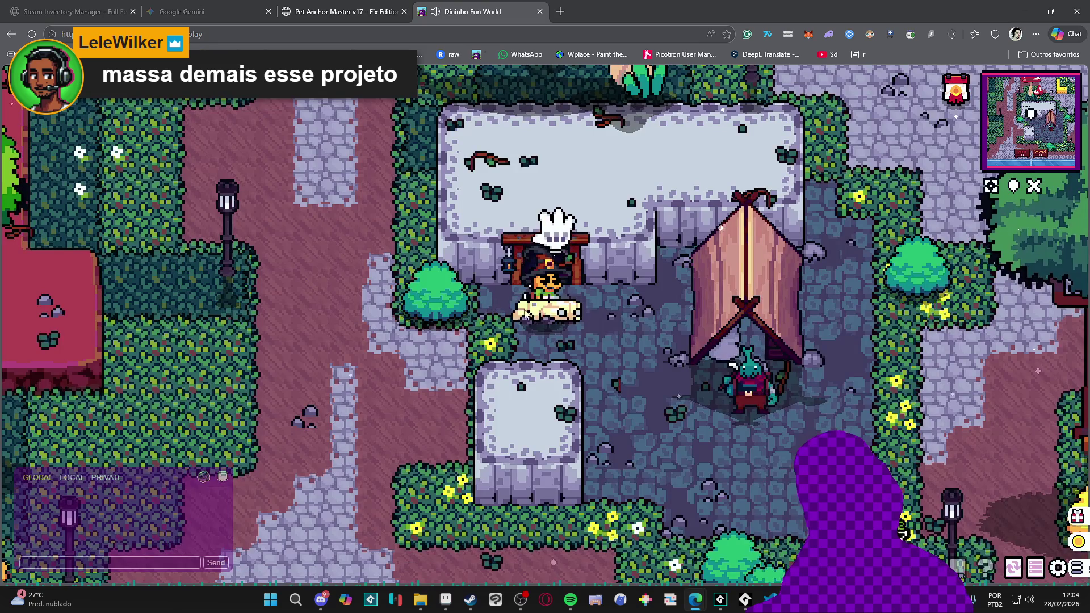
# Walk the character out of the doorway and into the arcade building, expanding the minimap on the way
pyautogui.press('a')
pyautogui.press('w')
pyautogui.press('s')
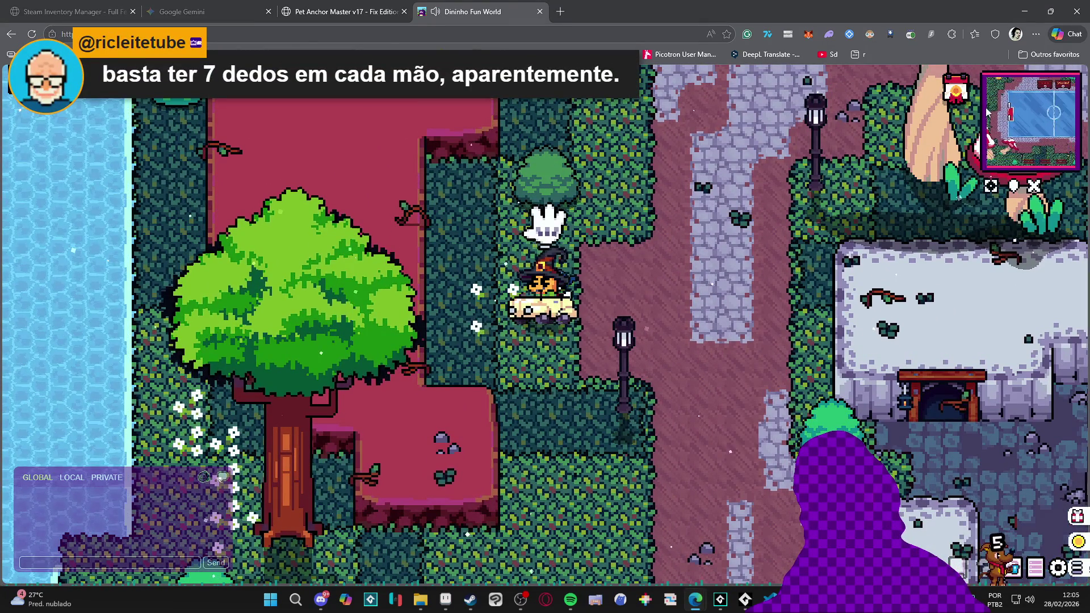
pyautogui.press('d')
pyautogui.press('w')
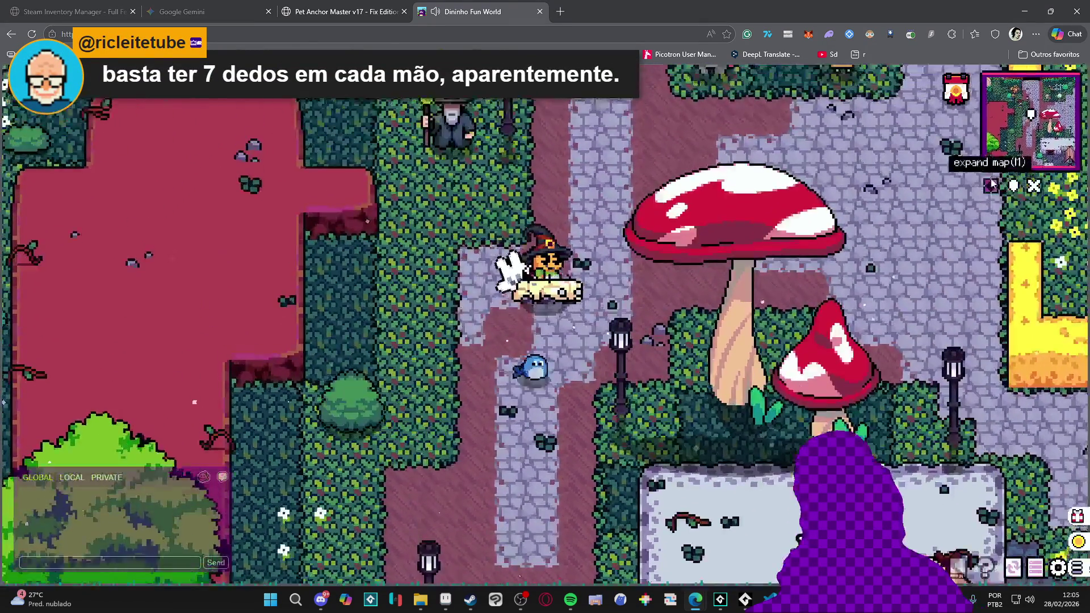
pyautogui.click(990, 185)
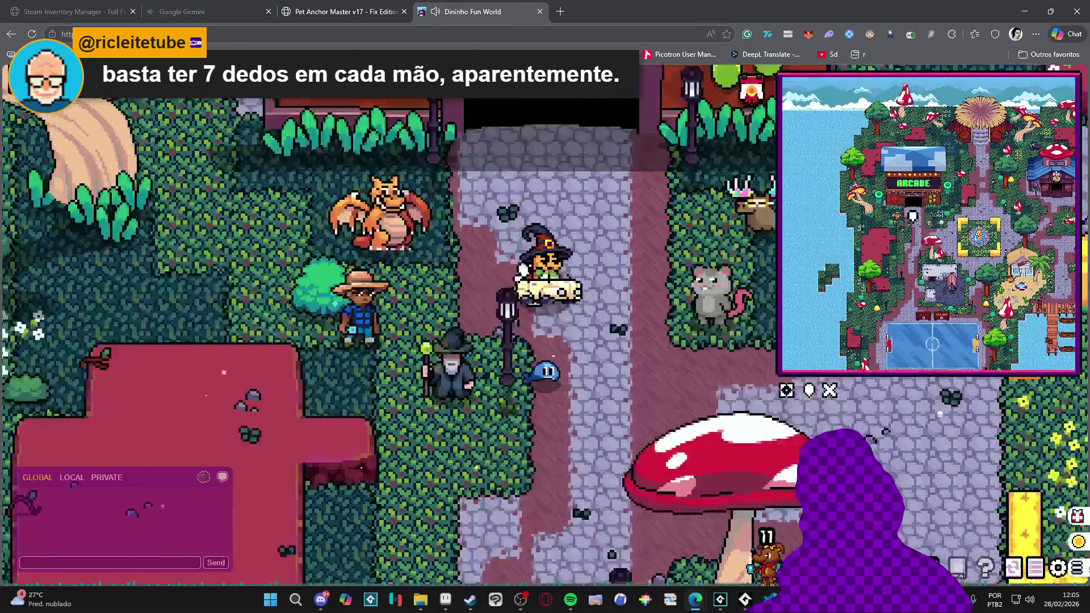
pyautogui.press('w')
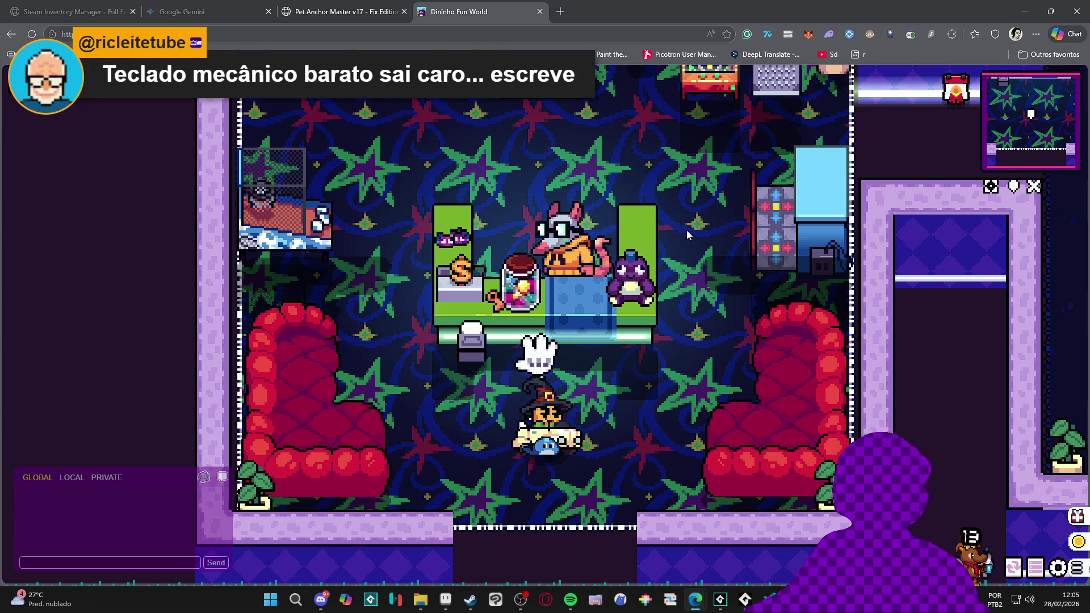
# Walk up to the Bomb arcade machine and start the Dininho Bomb game
pyautogui.press('Right')
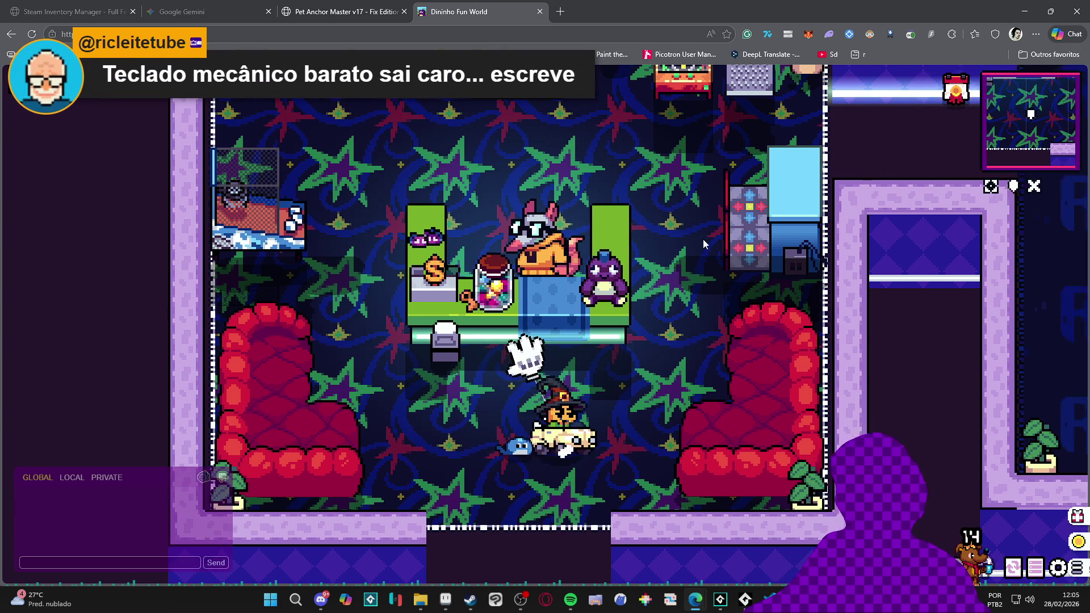
pyautogui.press('Up')
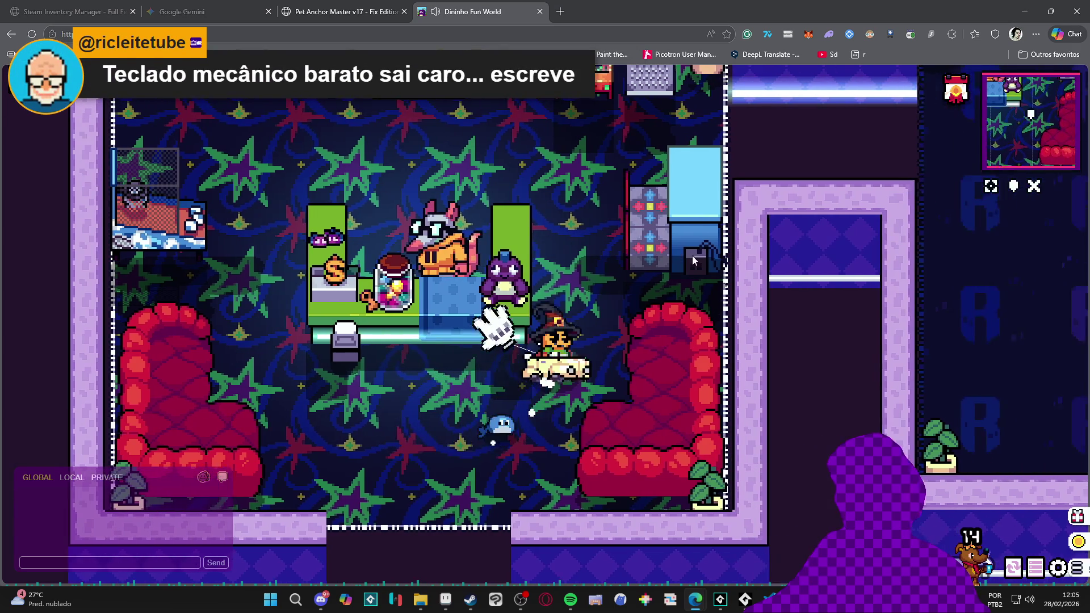
pyautogui.press('e')
pyautogui.press('Escape')
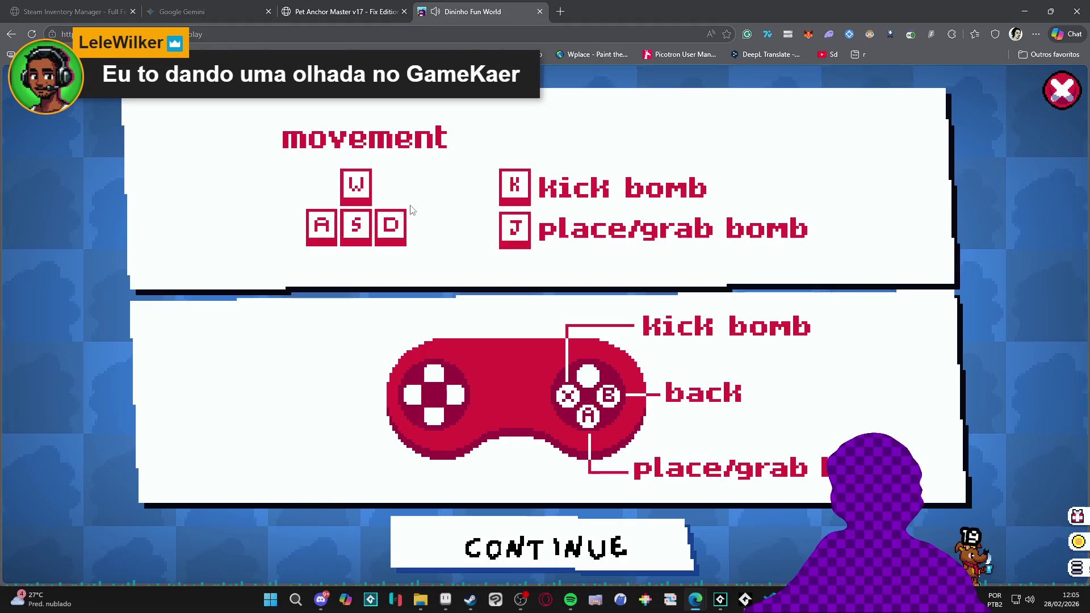
# Skip the tutorial screens and create a custom Dininho Bomb room with a 9-player limit
pyautogui.press('j')
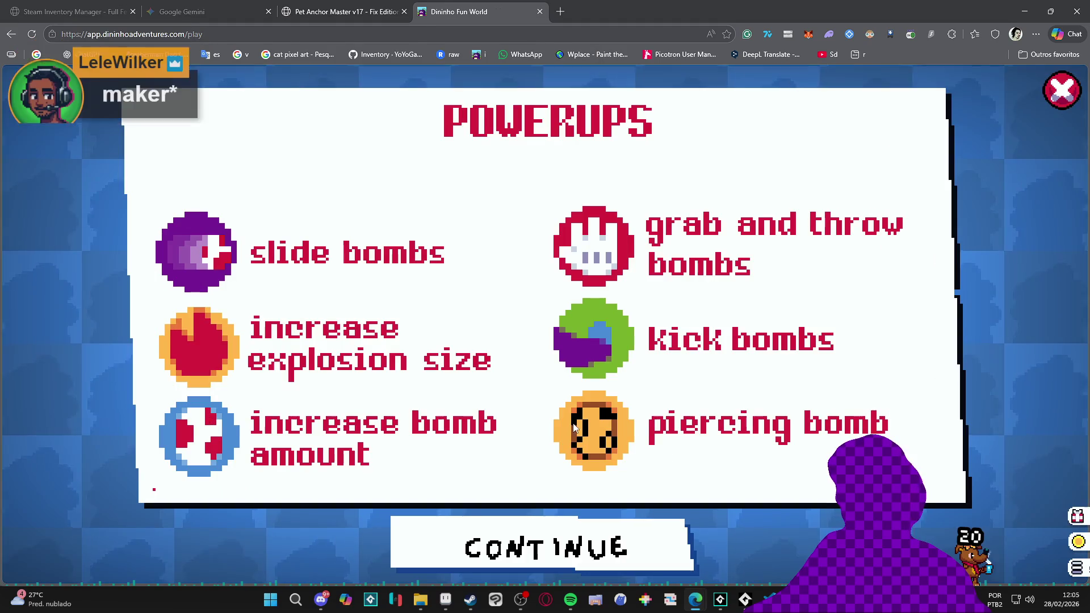
pyautogui.press('j')
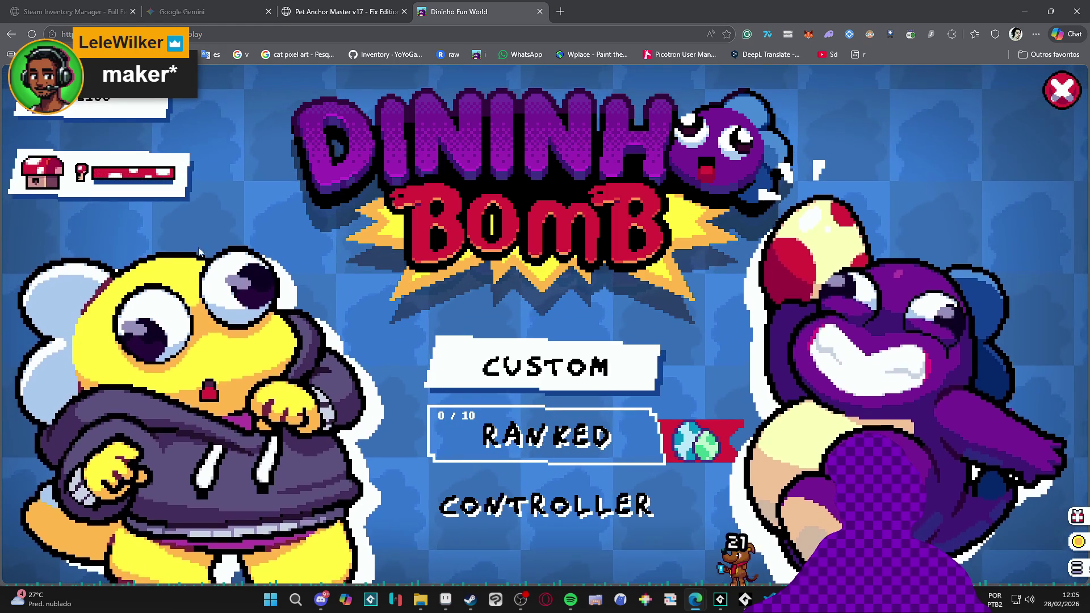
pyautogui.click(528, 385)
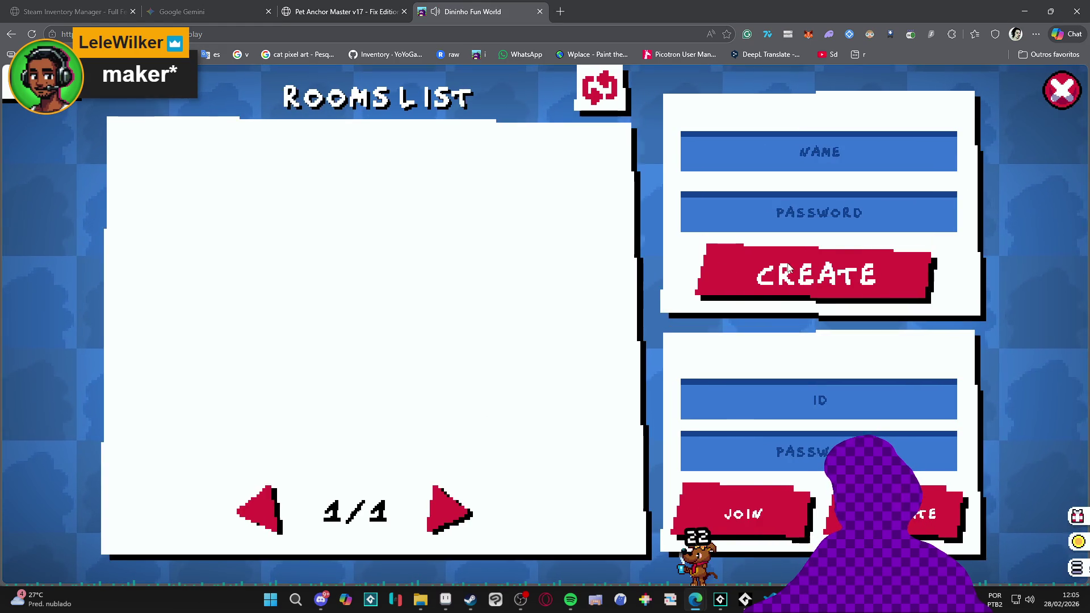
pyautogui.click(788, 267)
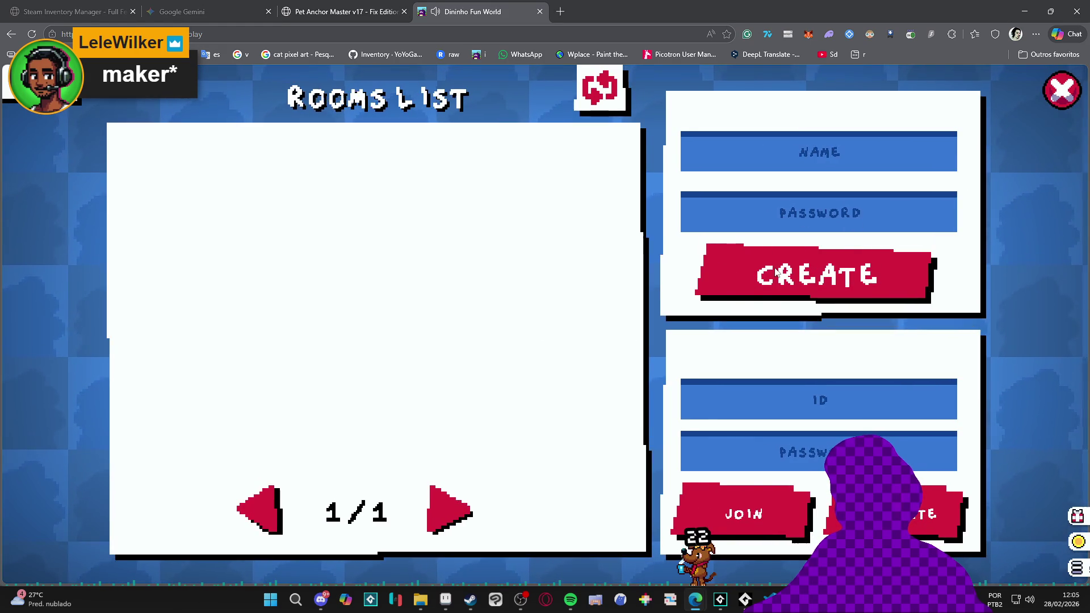
pyautogui.press('Right')
pyautogui.press('Right')
pyautogui.press('Right')
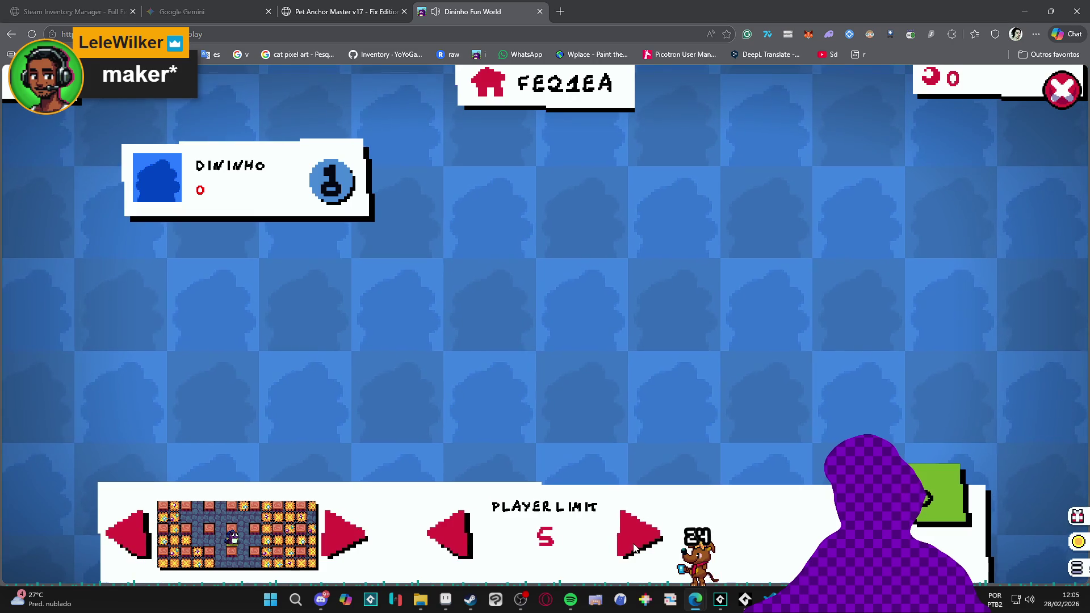
# Browse the arena maps and pick the orange brick map
pyautogui.click(451, 537)
pyautogui.click(638, 536)
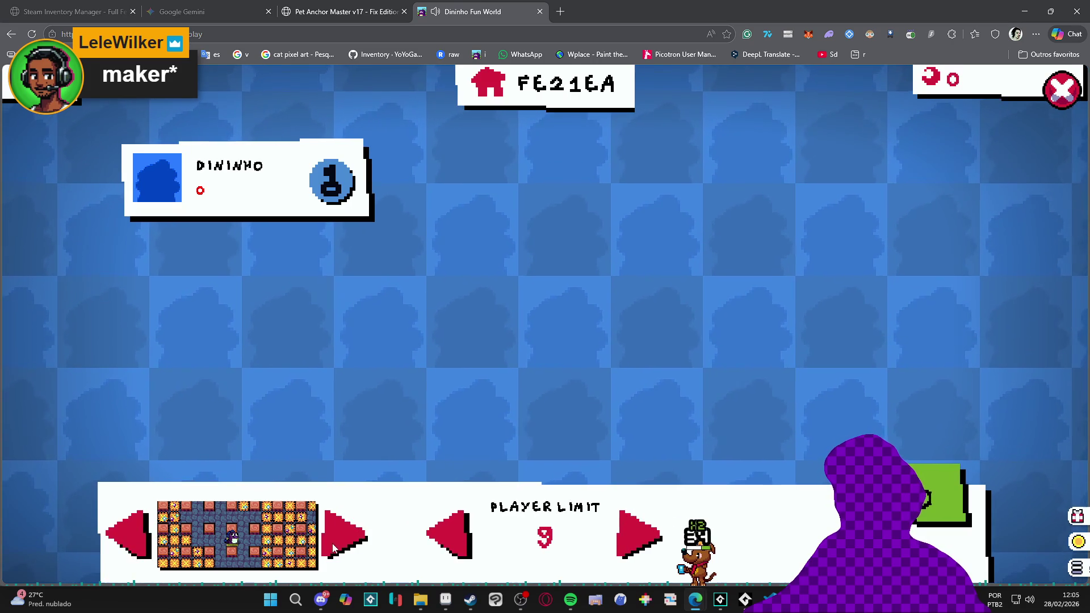
pyautogui.click(173, 546)
pyautogui.click(346, 537)
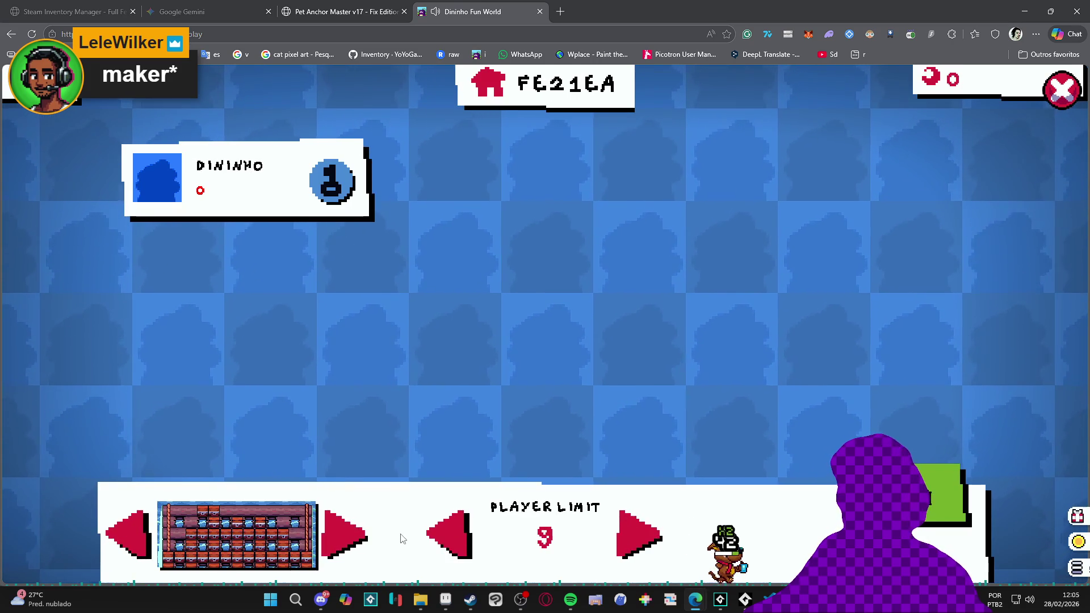
pyautogui.click(127, 534)
pyautogui.click(160, 505)
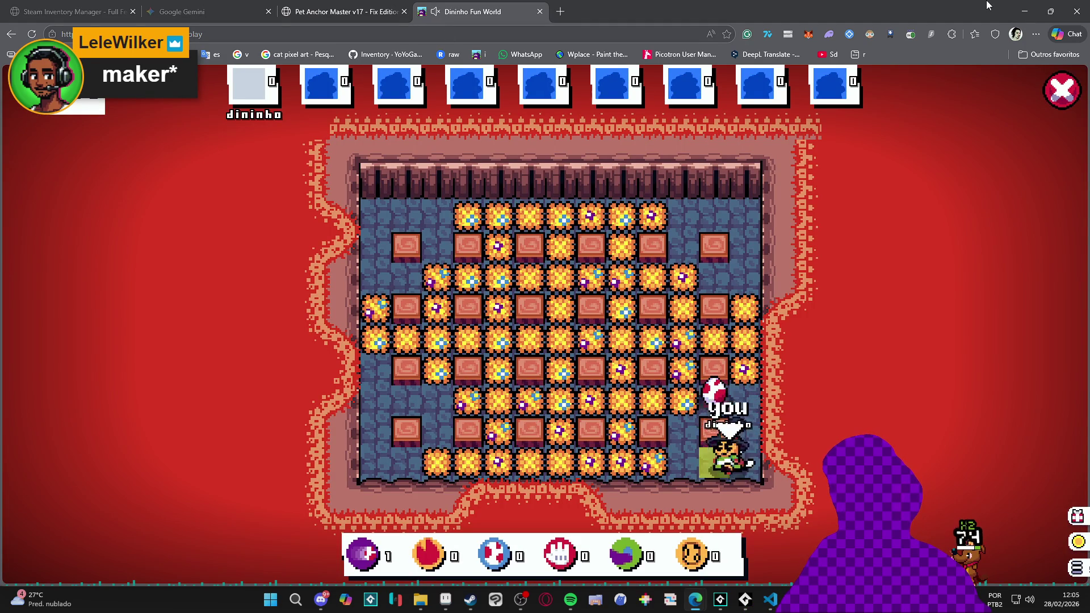
# Move up the bomber arena, dropping bombs and retreating to safety
pyautogui.press('Up')
pyautogui.press('space')
pyautogui.press('Right')
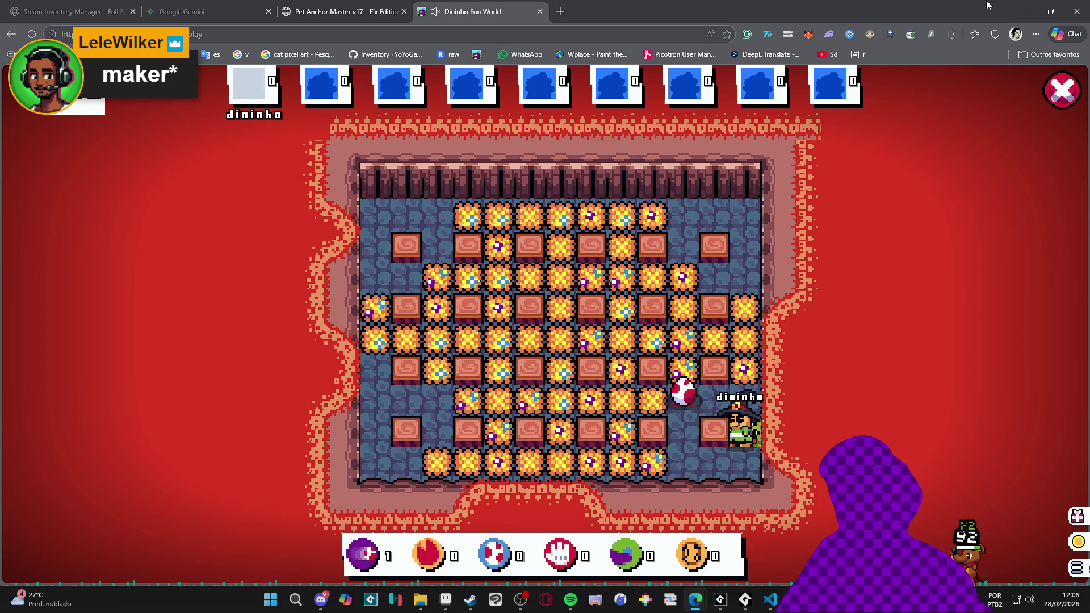
pyautogui.press('Up')
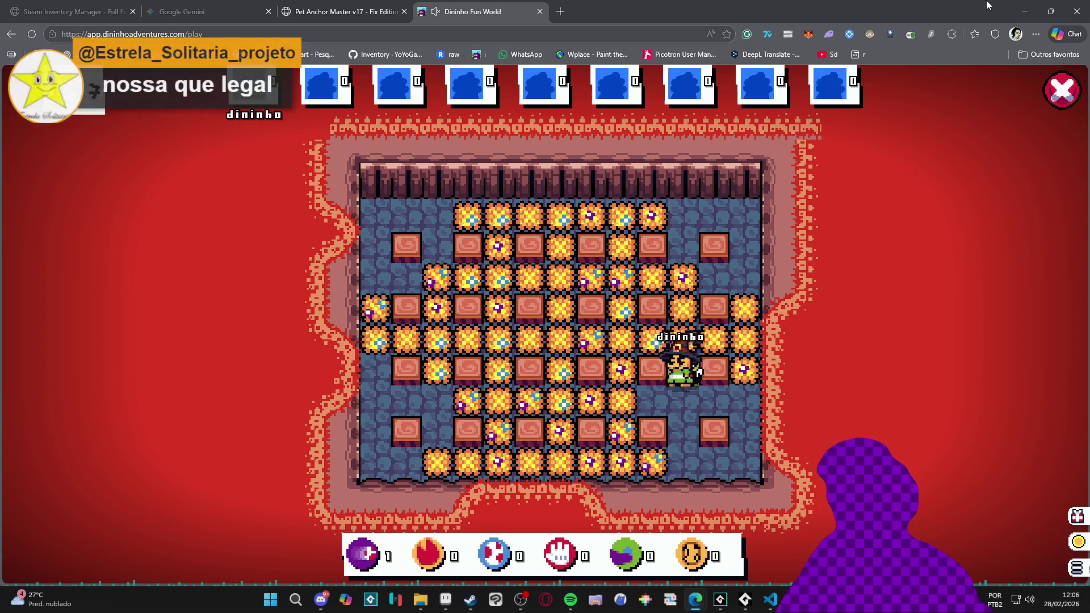
pyautogui.press('Up')
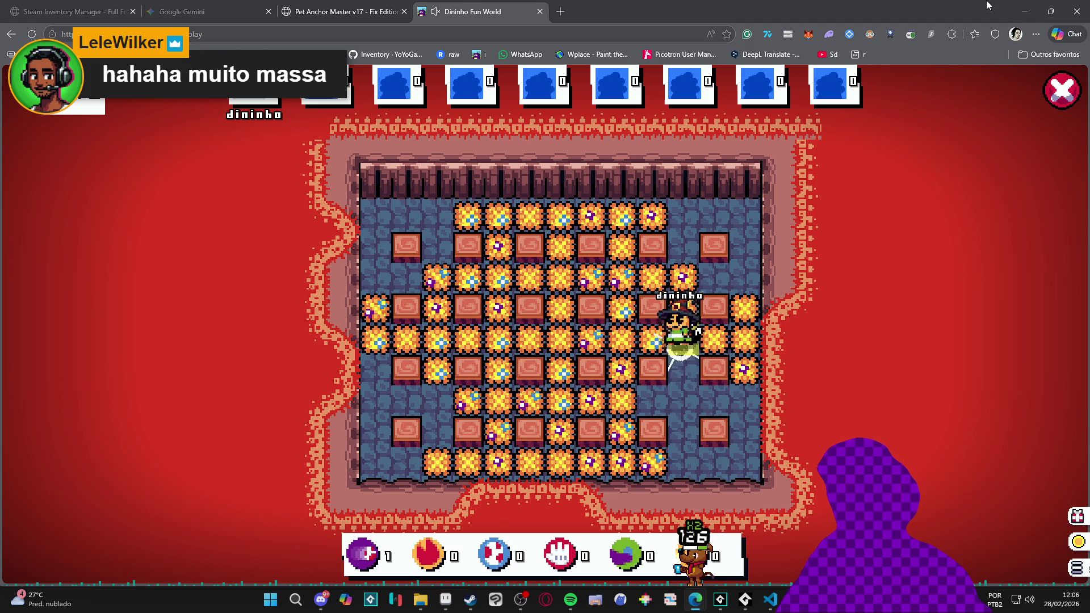
pyautogui.press('space')
pyautogui.press('Down')
pyautogui.press('Right')
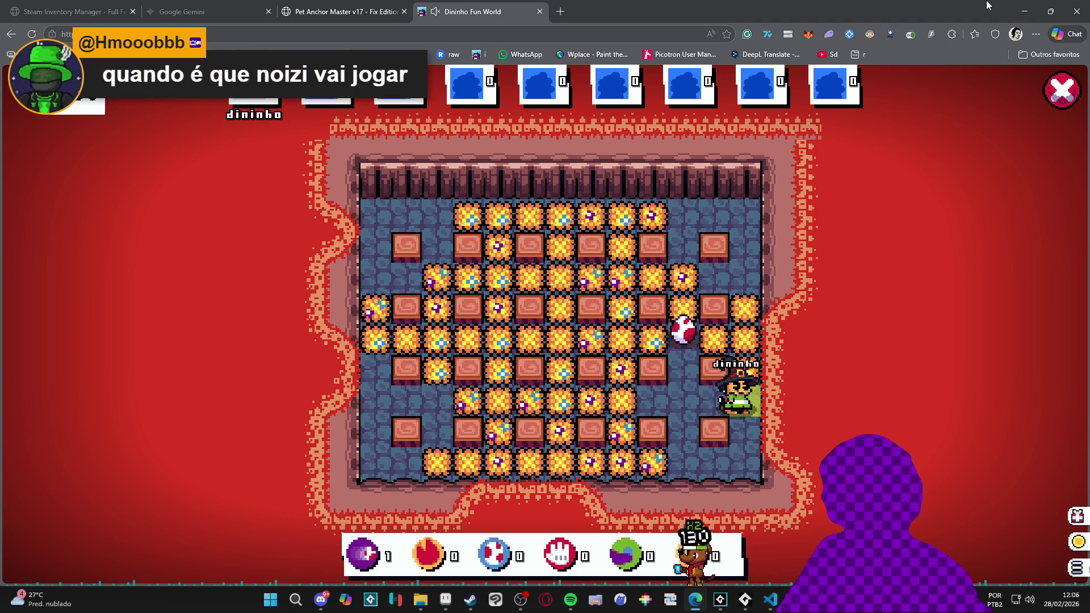
pyautogui.press('Left')
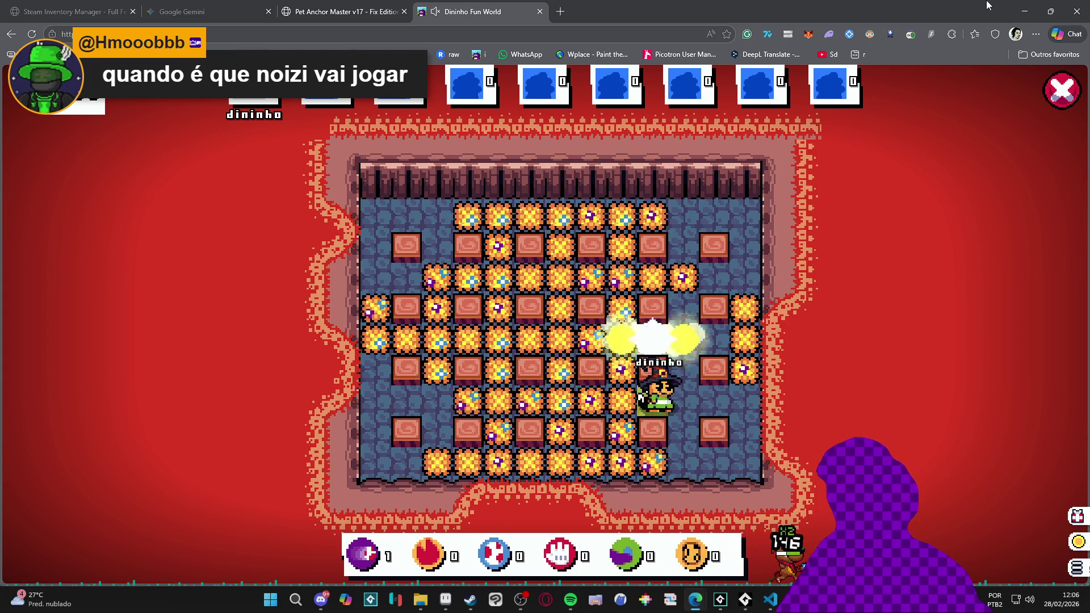
pyautogui.press('Right')
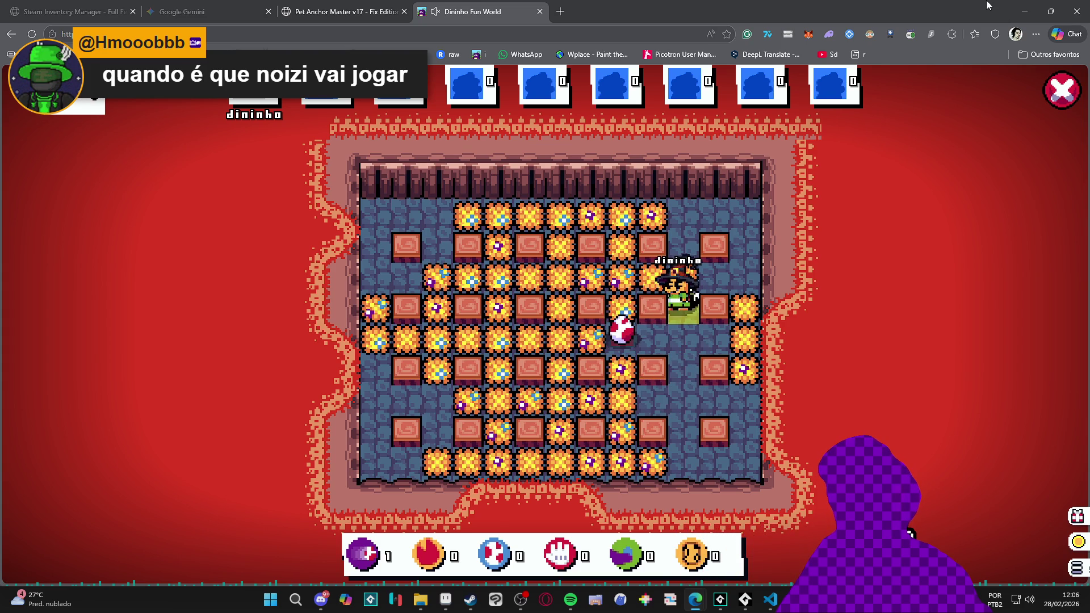
pyautogui.press('Down')
# Collect the glove power-up, bomb the right edge, then exit to the arcade lobby
pyautogui.press('Down')
pyautogui.press('Up')
pyautogui.press('Left')
pyautogui.press('Right')
pyautogui.press('Right')
pyautogui.press('Right')
pyautogui.press('Down')
pyautogui.press('Right')
pyautogui.press('Down')
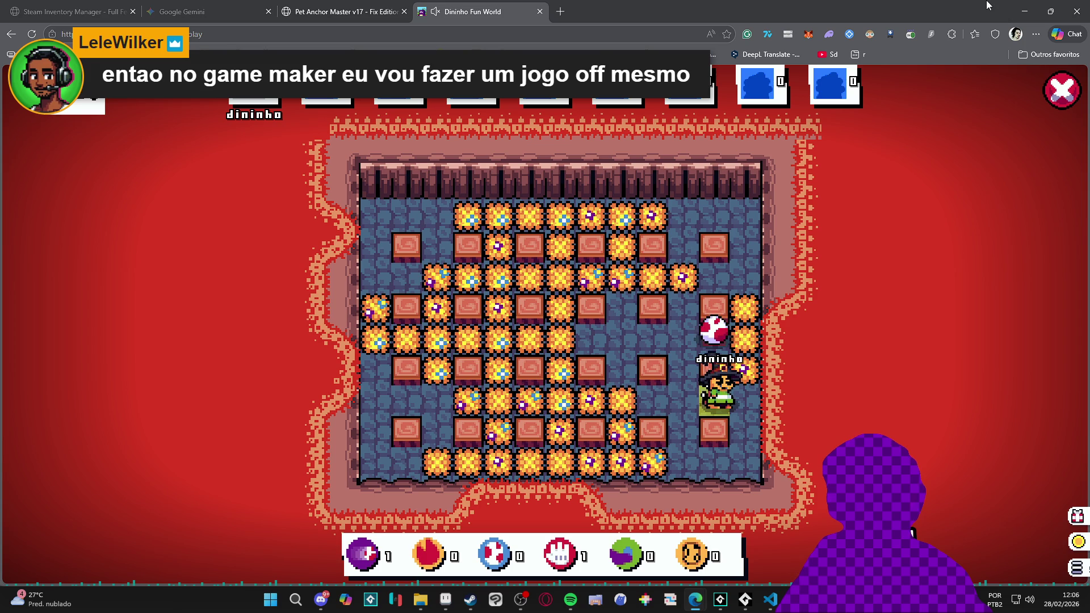
pyautogui.press('Up')
pyautogui.press('Left')
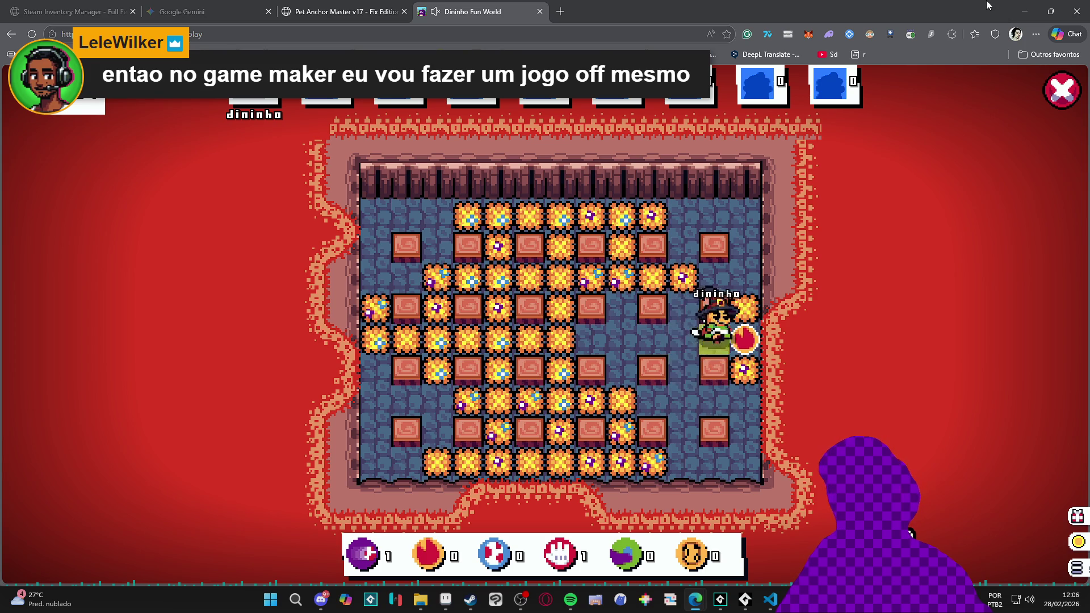
pyautogui.press('space')
pyautogui.press('Left')
pyautogui.press('Down')
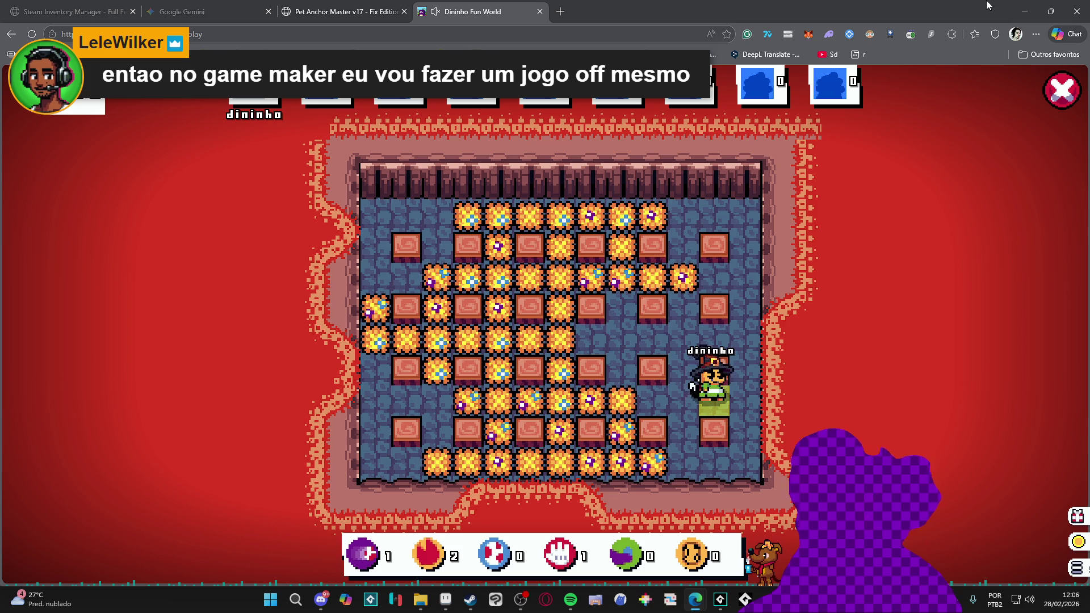
pyautogui.click(1050, 77)
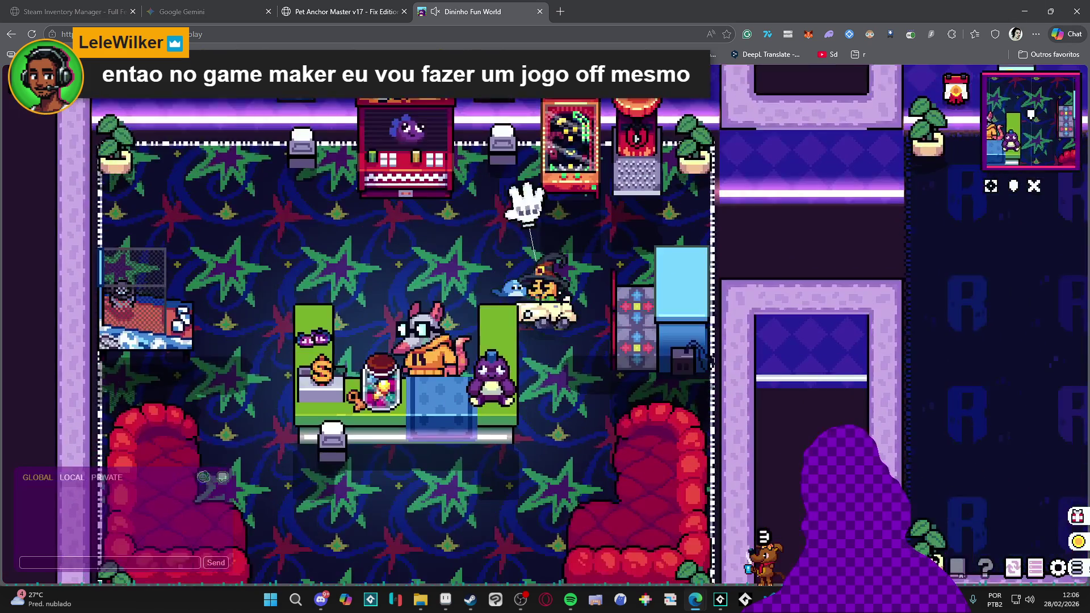
# Look through the player profile panel and its profile picture list, then close it
pyautogui.click(539, 289)
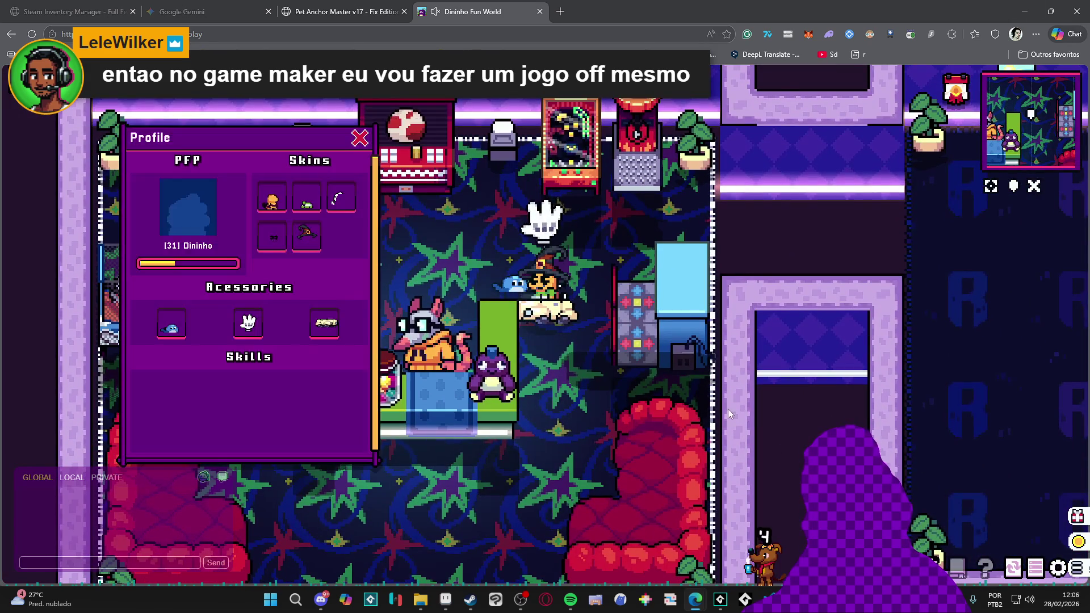
pyautogui.moveTo(278, 128); pyautogui.dragTo(623, 230)
pyautogui.click(520, 308)
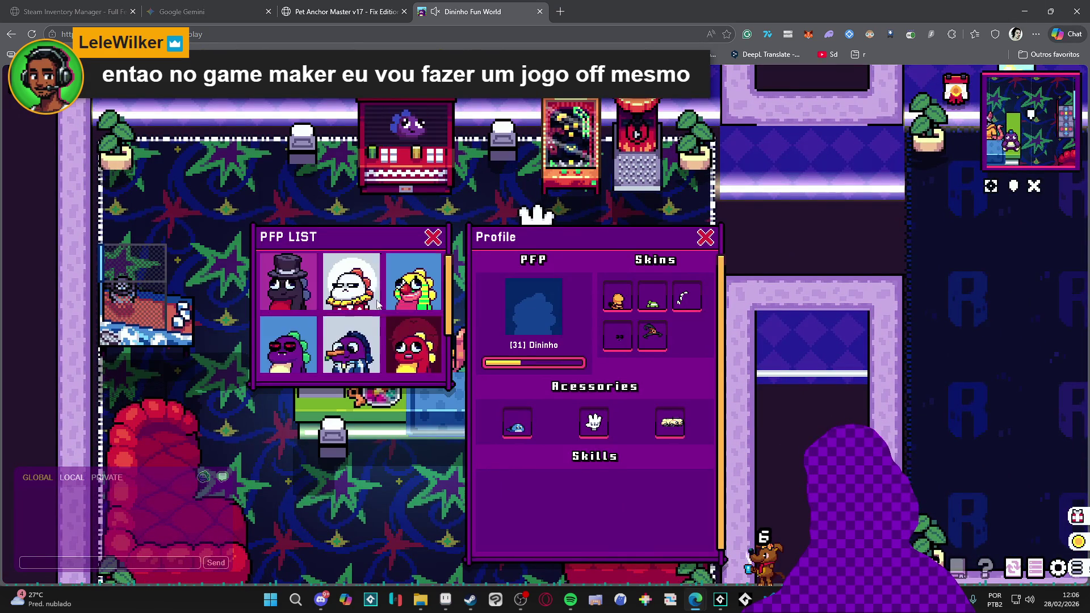
pyautogui.moveTo(525, 243)
pyautogui.mouseDown()
pyautogui.moveTo(850, 199)
pyautogui.moveTo(780, 186)
pyautogui.mouseUp()
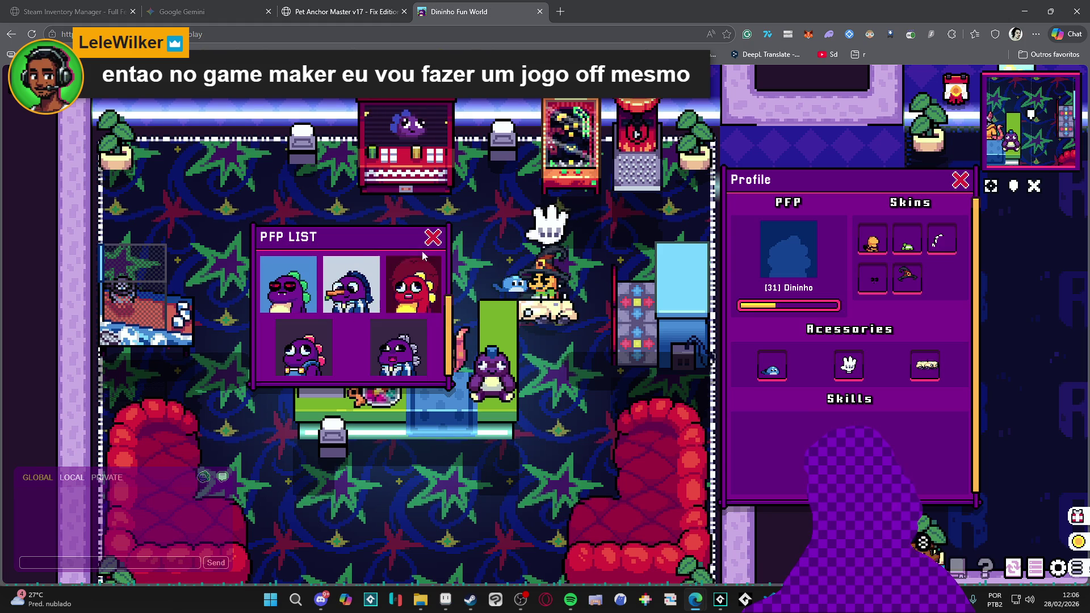
pyautogui.click(434, 238)
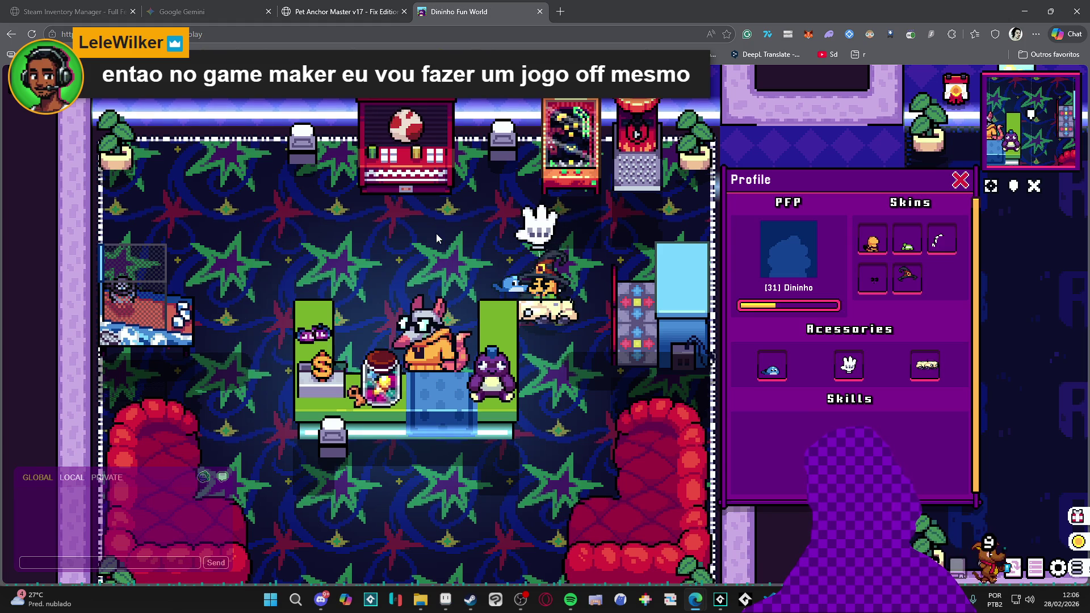
pyautogui.moveTo(926, 210); pyautogui.dragTo(926, 212)
pyautogui.click(960, 182)
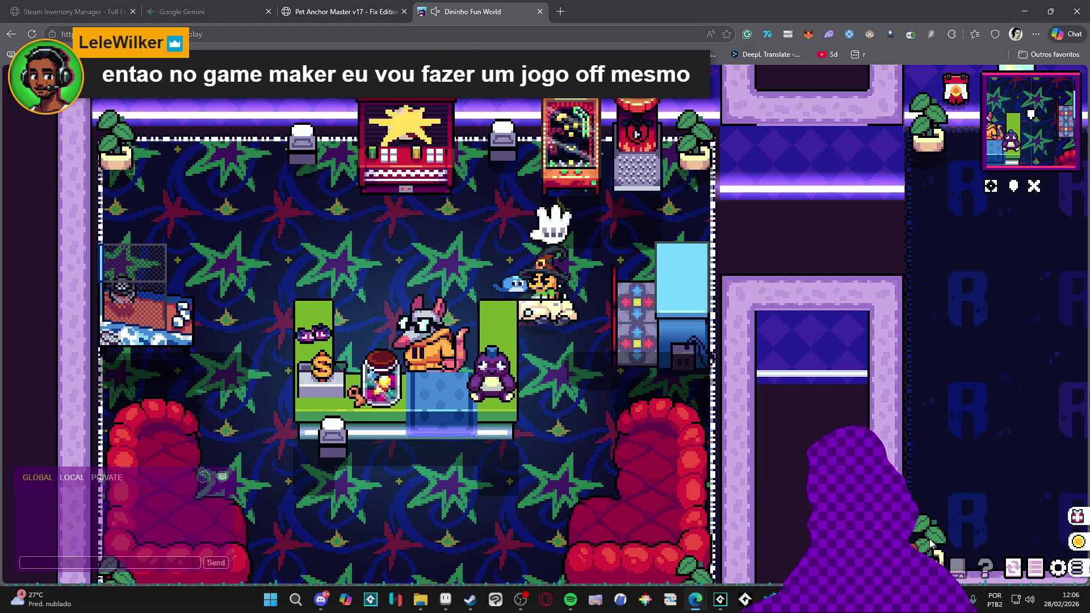
# Briefly open and close the Inventory, Profile, Dev_Tools, Mint Queue and Channels panels
pyautogui.press('i')
pyautogui.moveTo(854, 104); pyautogui.dragTo(334, 177)
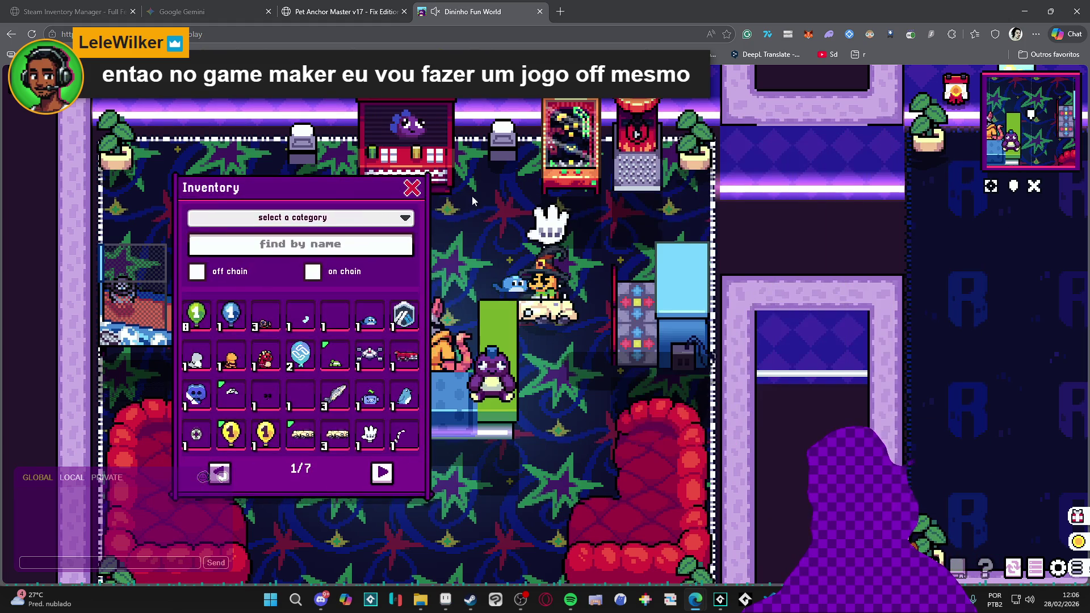
pyautogui.press('i')
pyautogui.press('p')
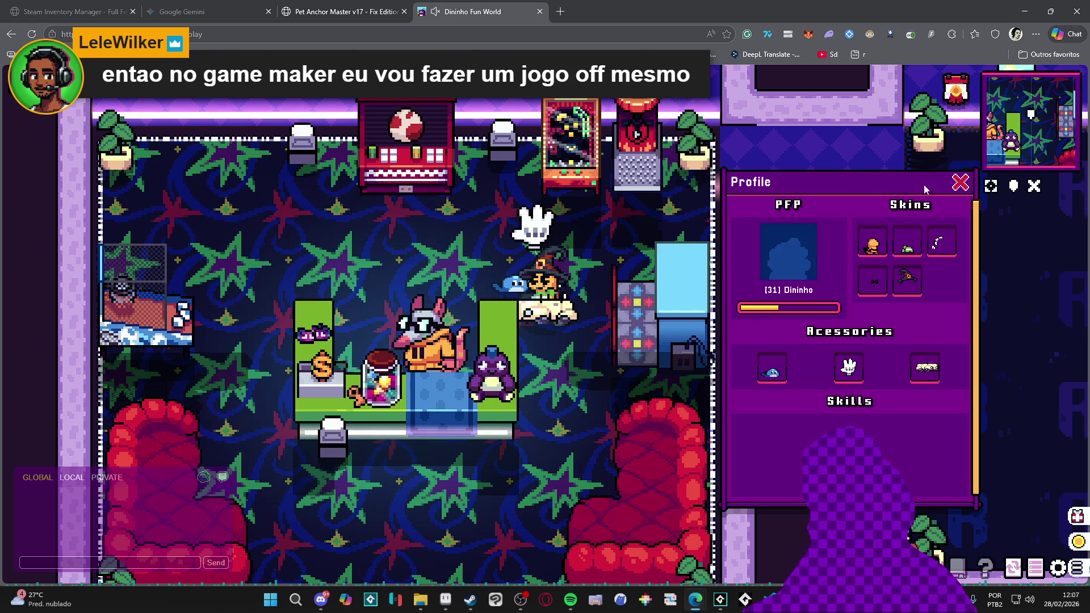
pyautogui.click(961, 183)
pyautogui.press('F1')
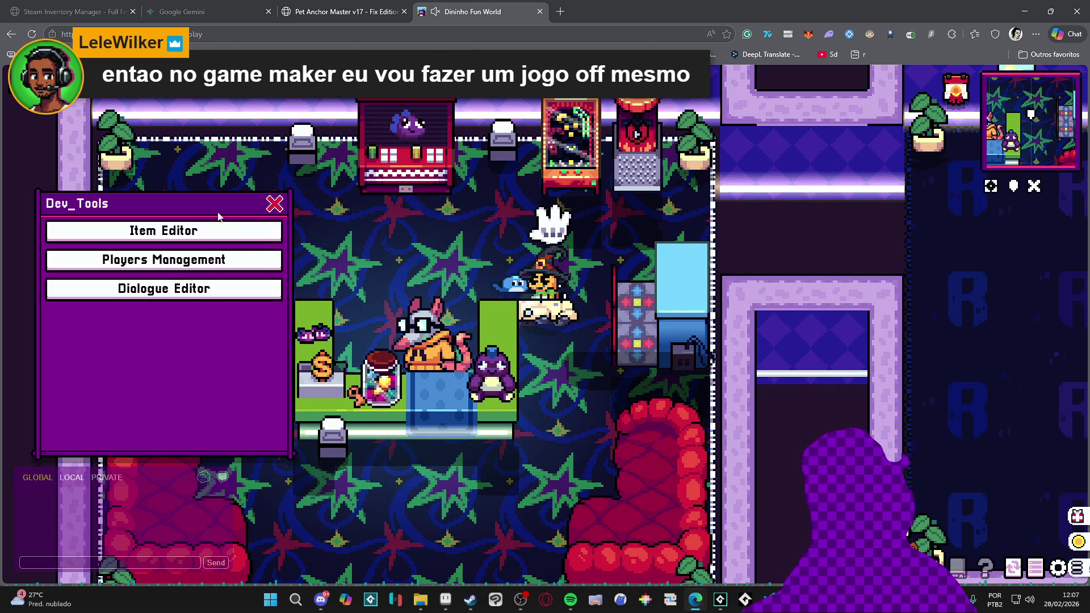
pyautogui.press('F1')
pyautogui.click(1014, 573)
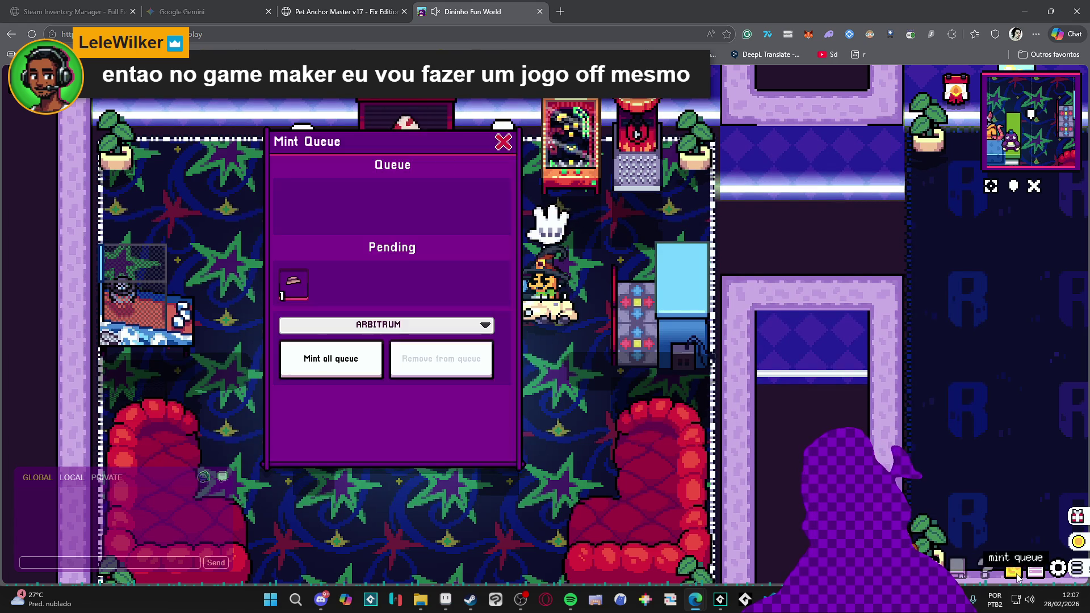
pyautogui.click(1016, 573)
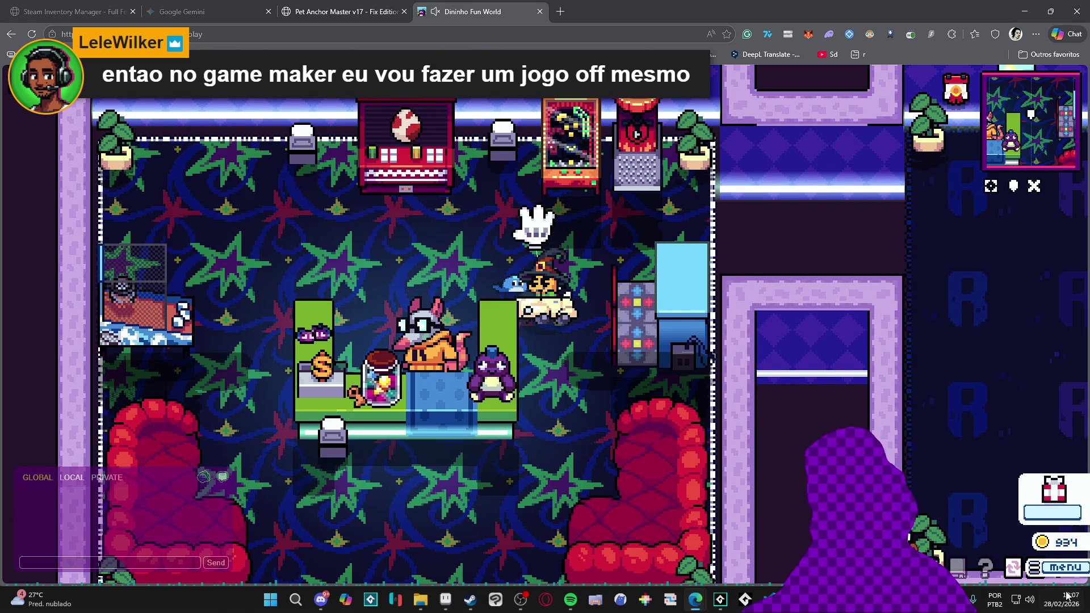
pyautogui.click(1027, 569)
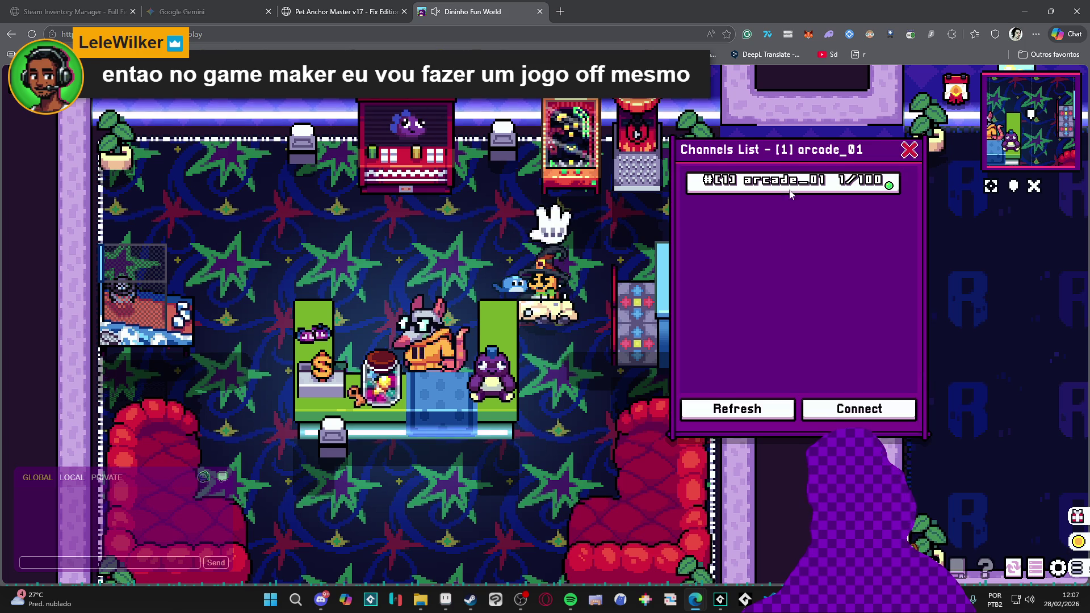
pyautogui.click(1035, 568)
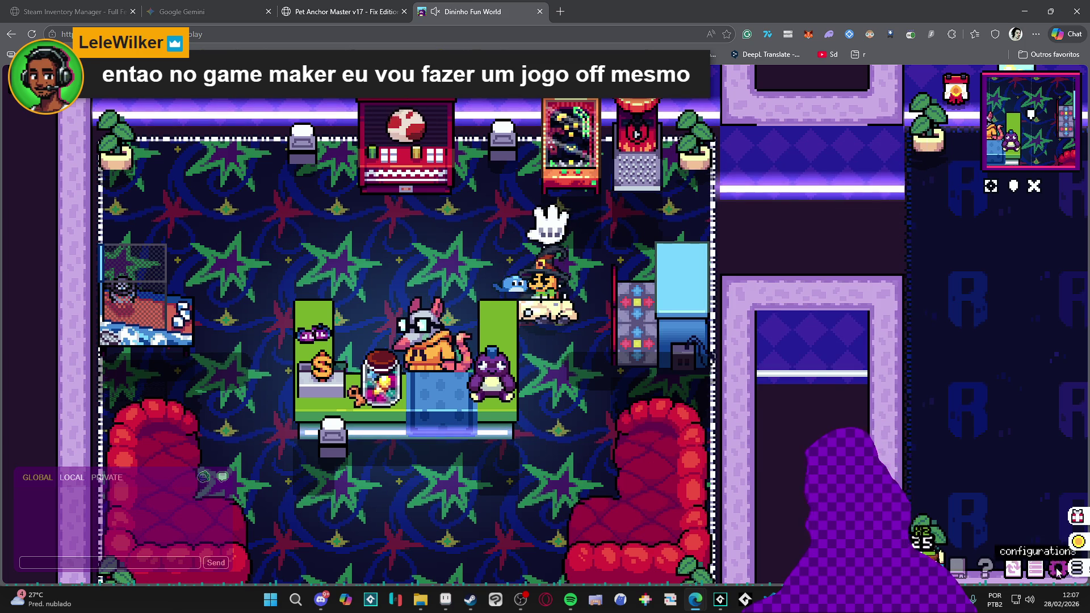
# In Configurations, raise the Music Volume and turn off Shadows
pyautogui.click(1056, 570)
pyautogui.moveTo(834, 278); pyautogui.dragTo(904, 250)
pyautogui.click(919, 319)
pyautogui.click(849, 341)
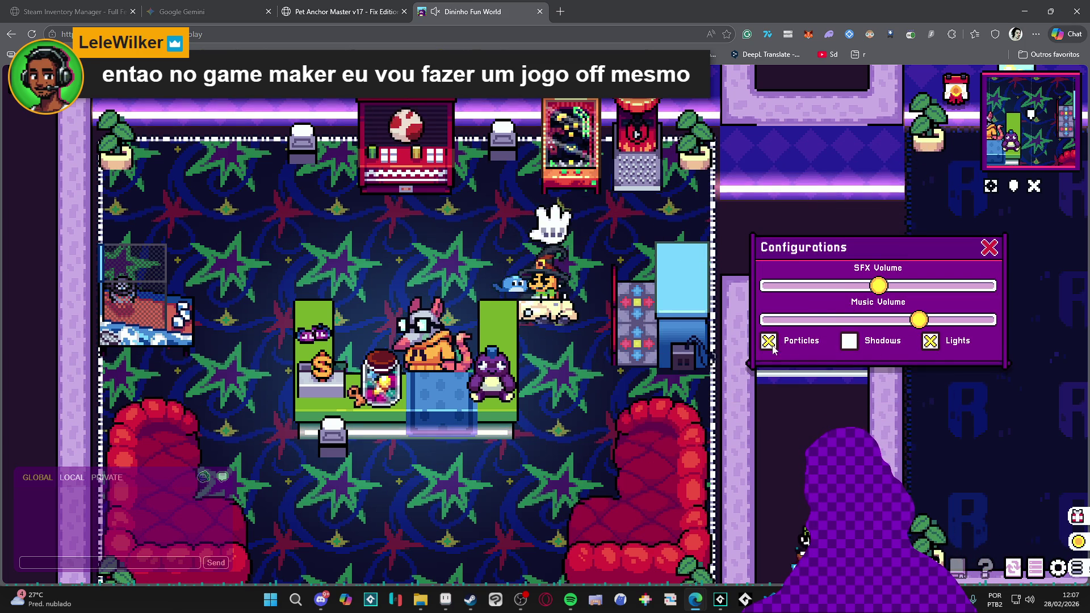
pyautogui.click(988, 248)
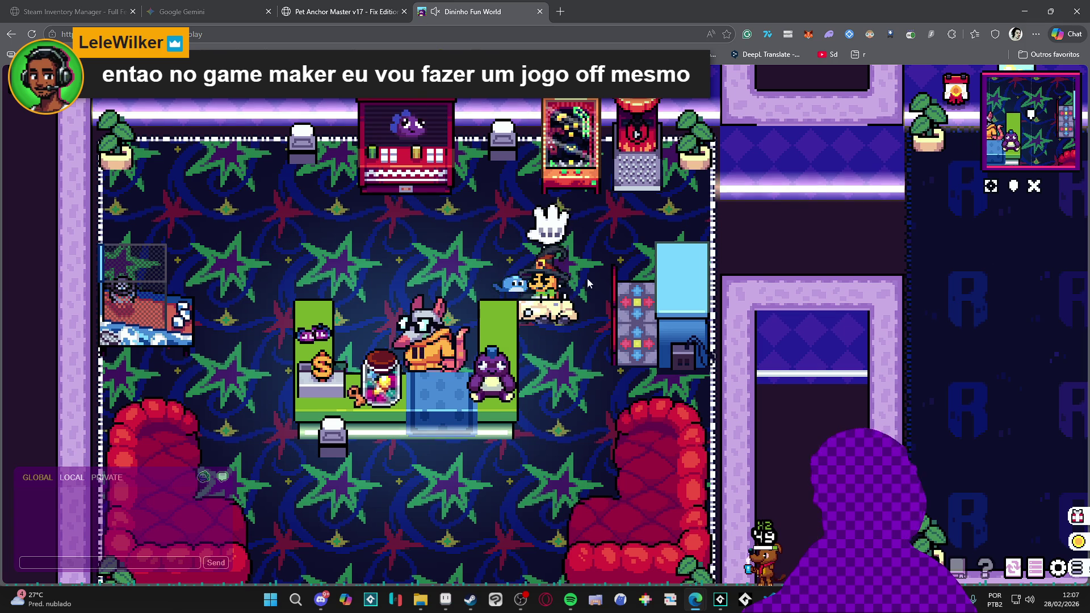
# Seat the character on the left red armchair, then close the Dininho Fun World tab
pyautogui.click(548, 366)
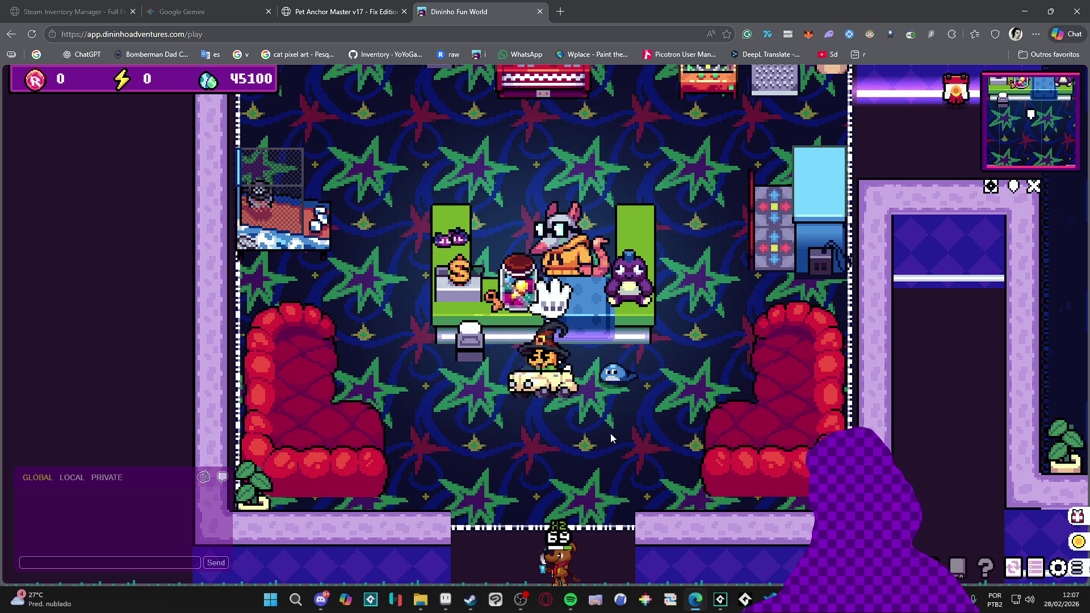
pyautogui.click(358, 431)
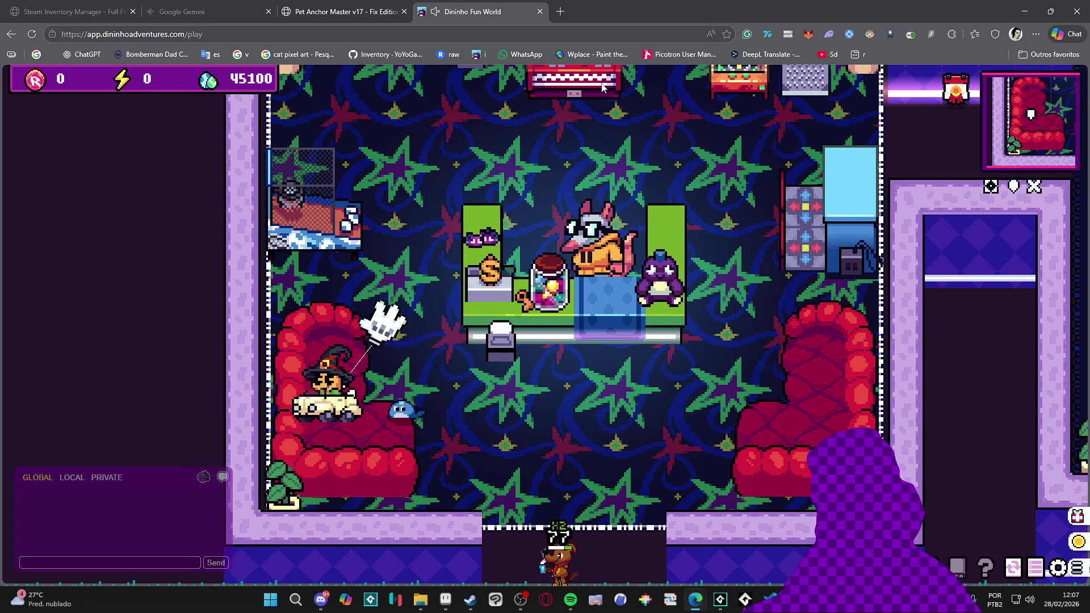
pyautogui.click(539, 11)
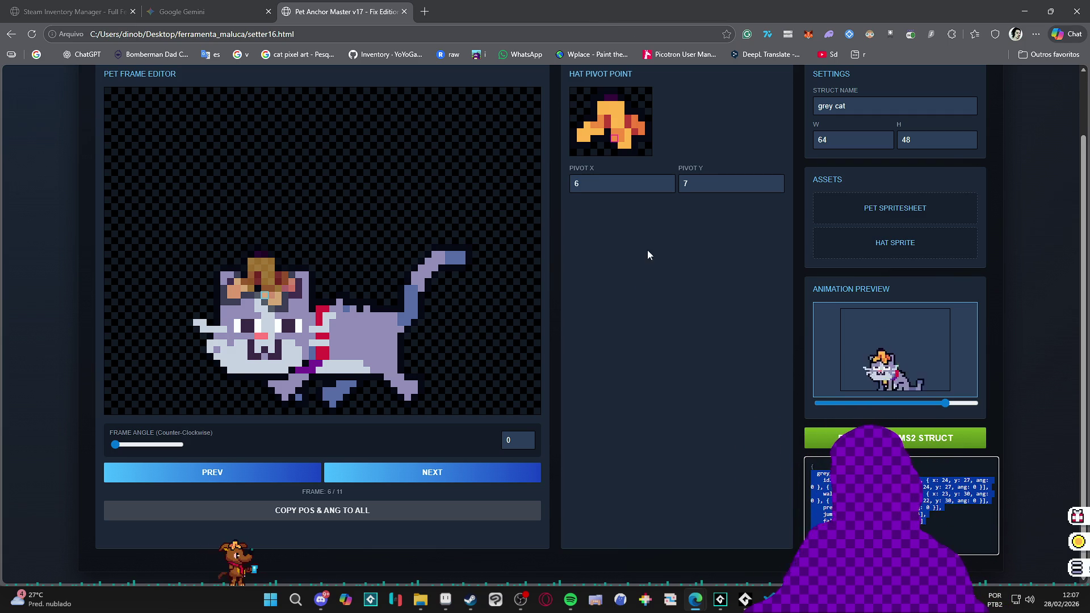
# Close the leftover Paint sketch window, answering its save prompt
pyautogui.hotkey('alt', 'Tab')
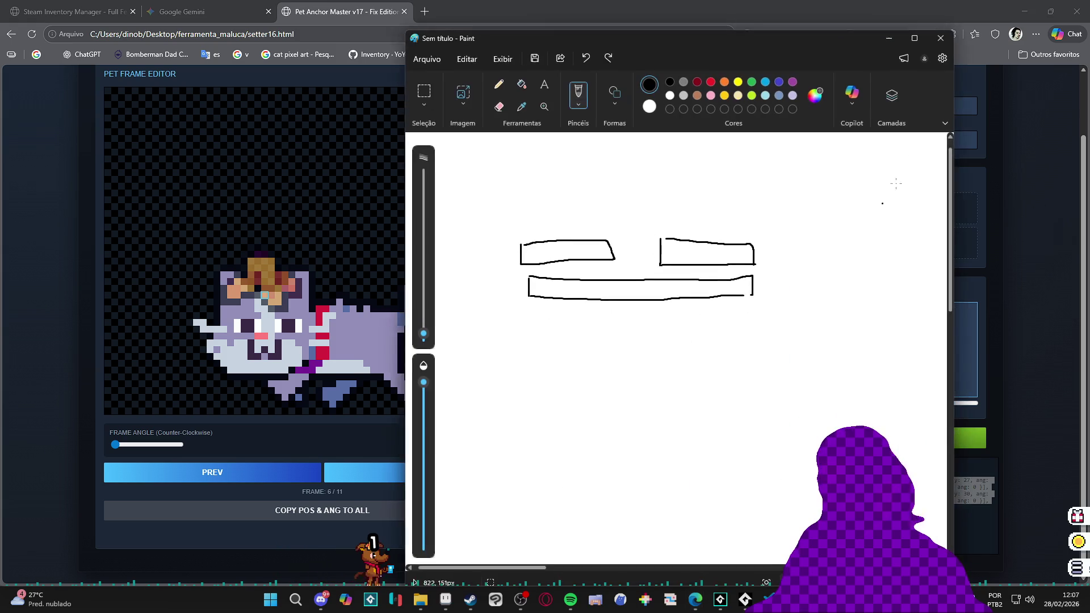
pyautogui.click(940, 41)
pyautogui.click(681, 342)
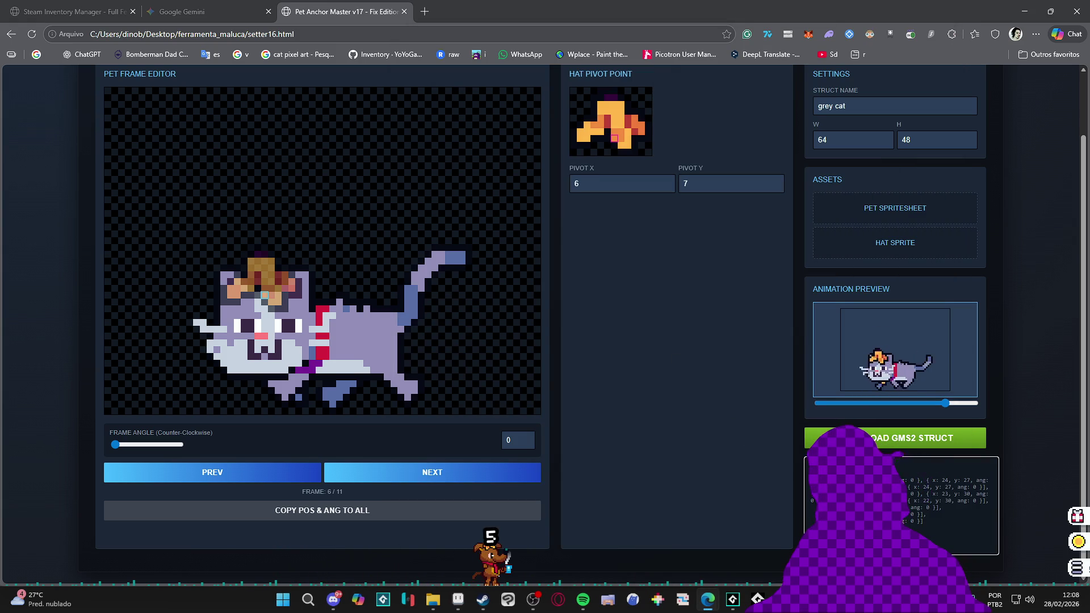
# Glance over the GameMaker code, then minimize GameMaker
pyautogui.click(732, 600)
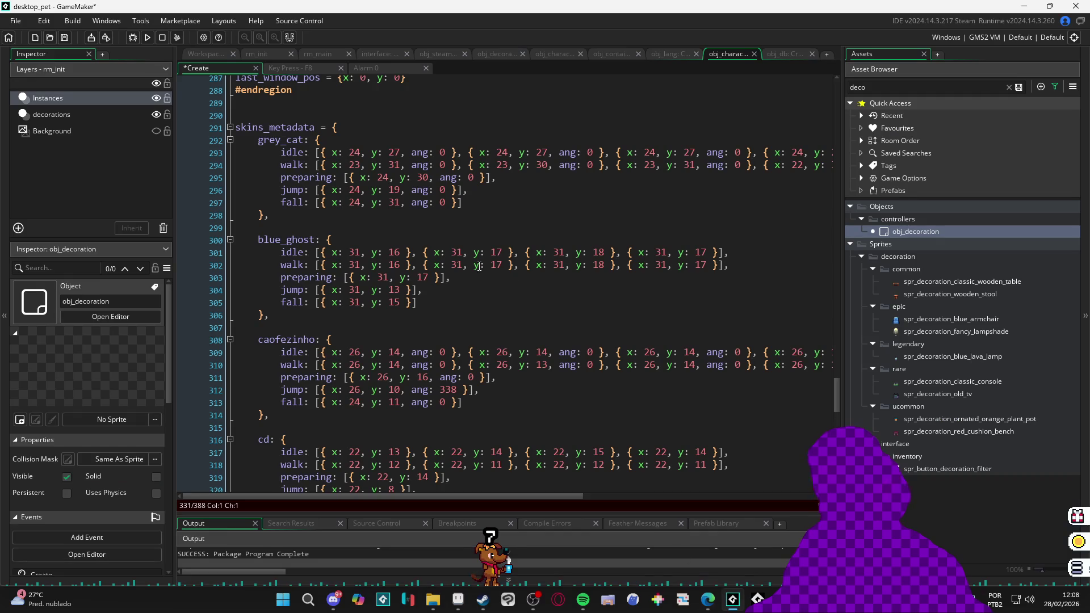
pyautogui.scroll(-1, 336, 254)
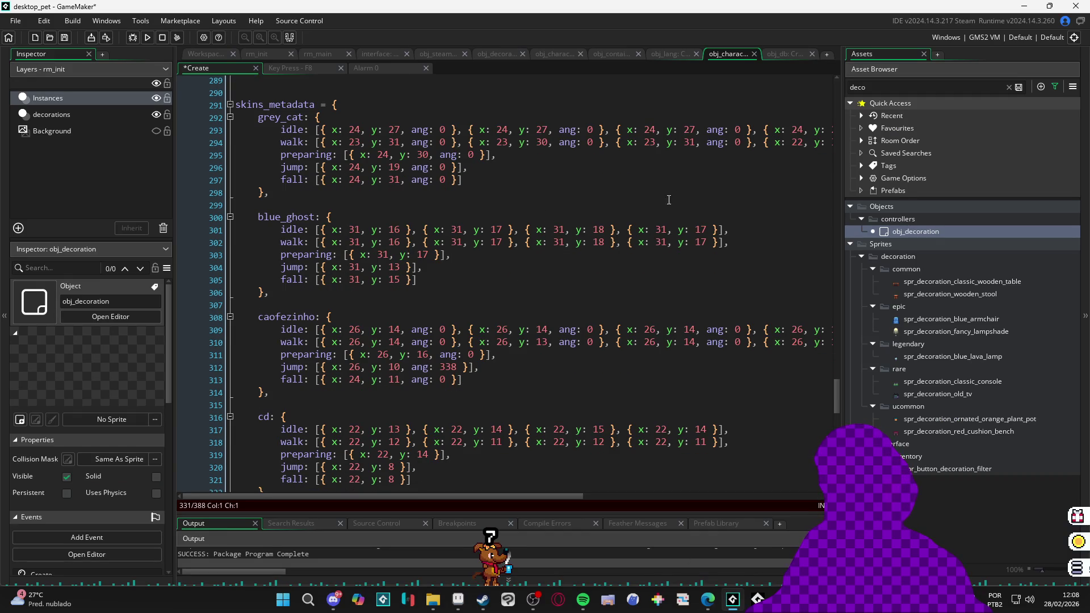
pyautogui.click(1024, 8)
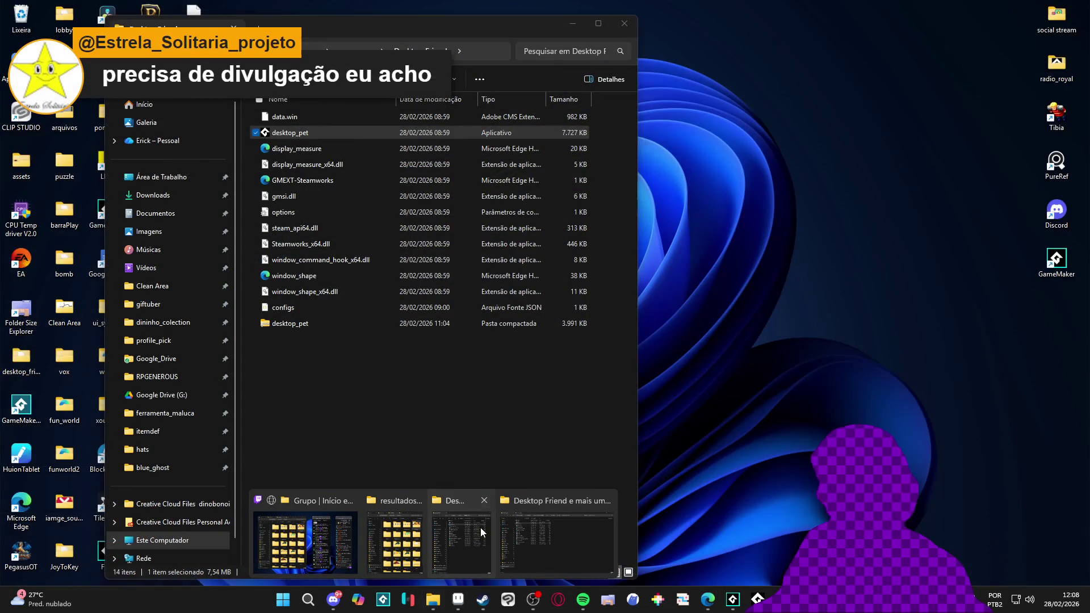
# Close the extra Desktop Friend folder windows, including one from the taskbar Explorer thumbnail
pyautogui.click(480, 528)
pyautogui.click(626, 26)
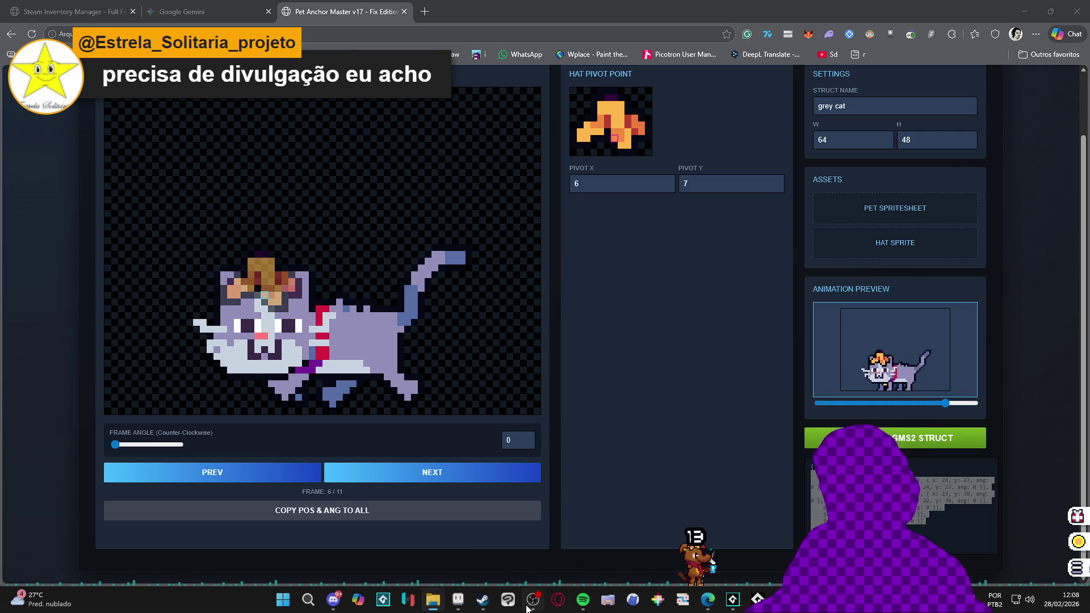
pyautogui.moveTo(433, 600)
pyautogui.moveTo(513, 532)
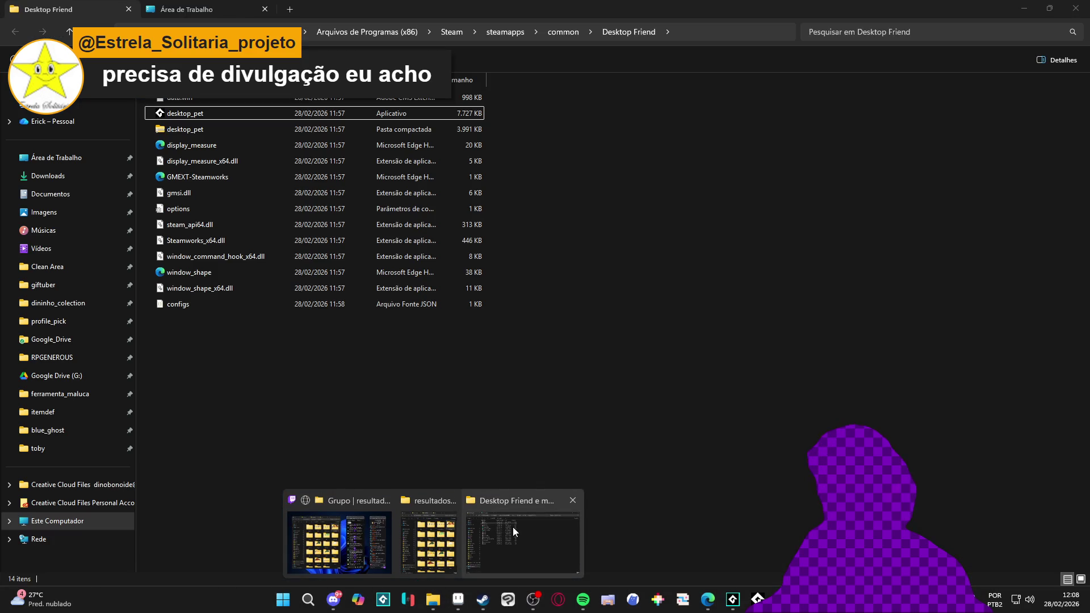
pyautogui.click(572, 499)
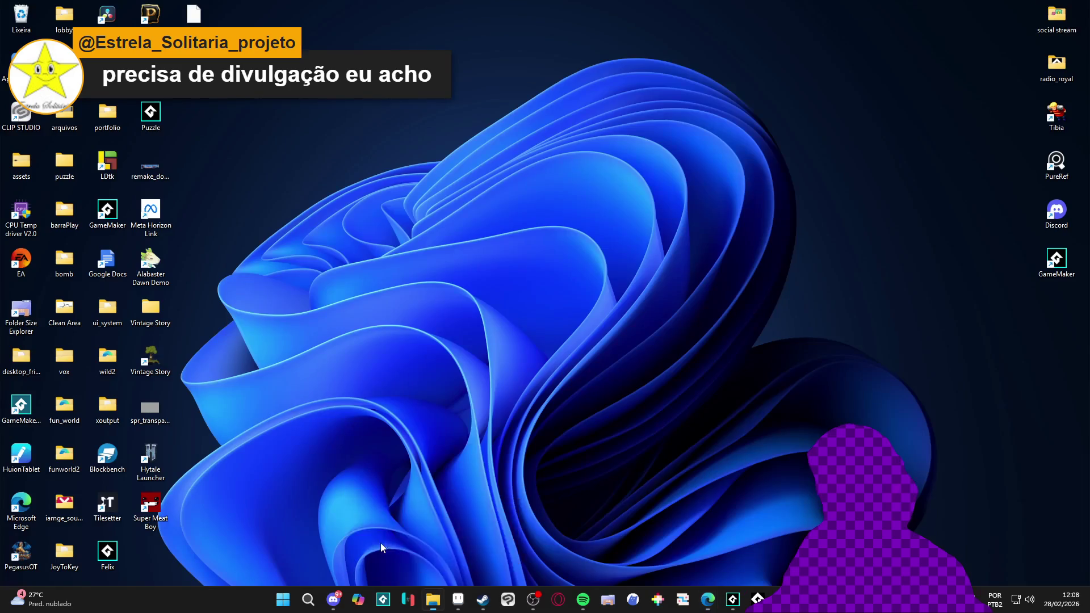